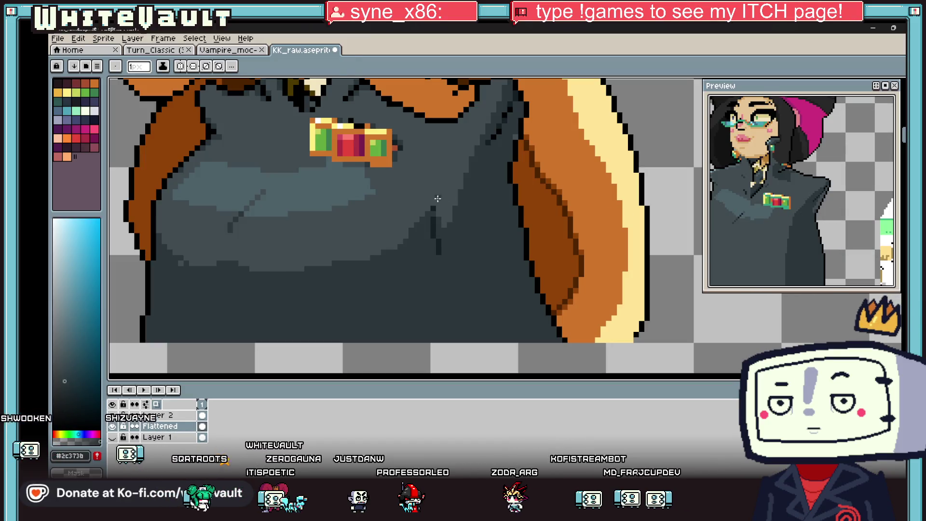
Sample the dark and lighter coat greys and paint over the light diagonal fold pixels
scroll(434, 202, up, 2)
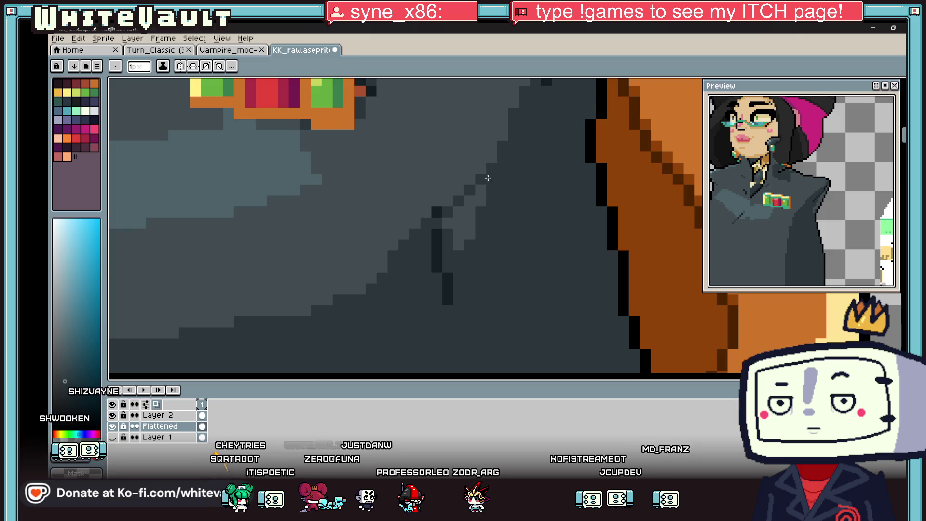
key(g)
click(463, 217)
key(b)
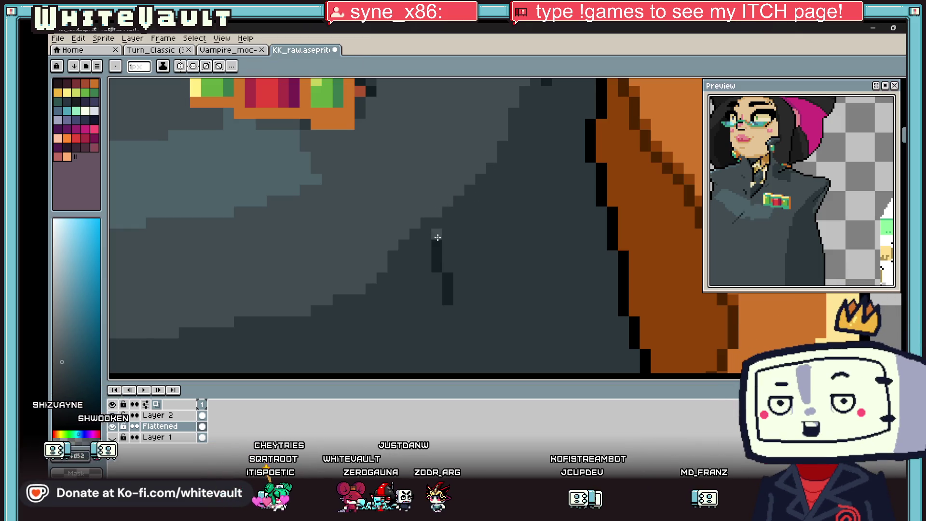
key(i)
click(439, 244)
scroll(445, 246, down, 2)
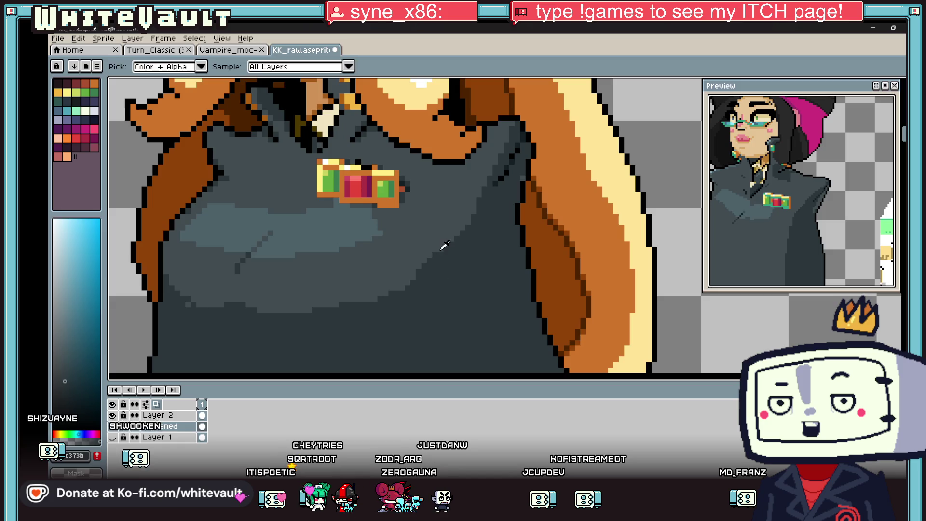
click(443, 248)
key(b)
scroll(434, 260, up, 2)
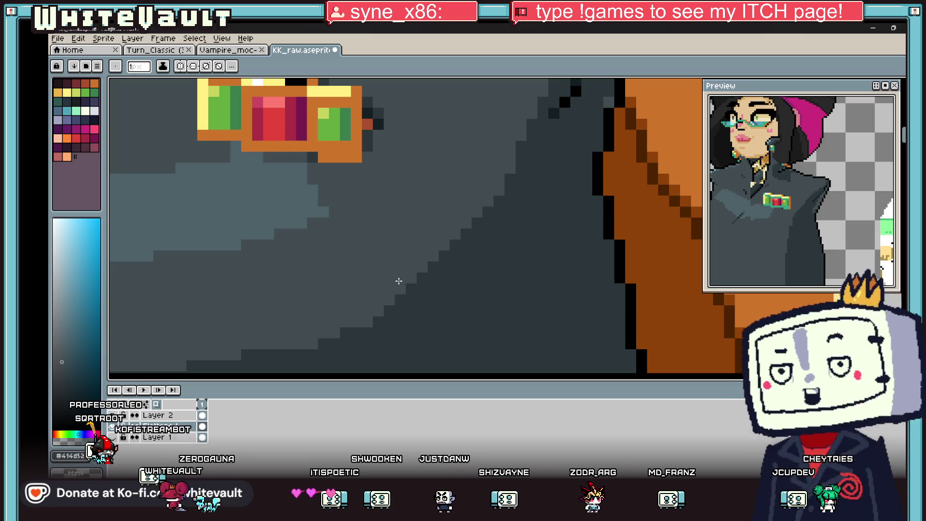
scroll(420, 270, down, 6)
scroll(491, 280, up, 1)
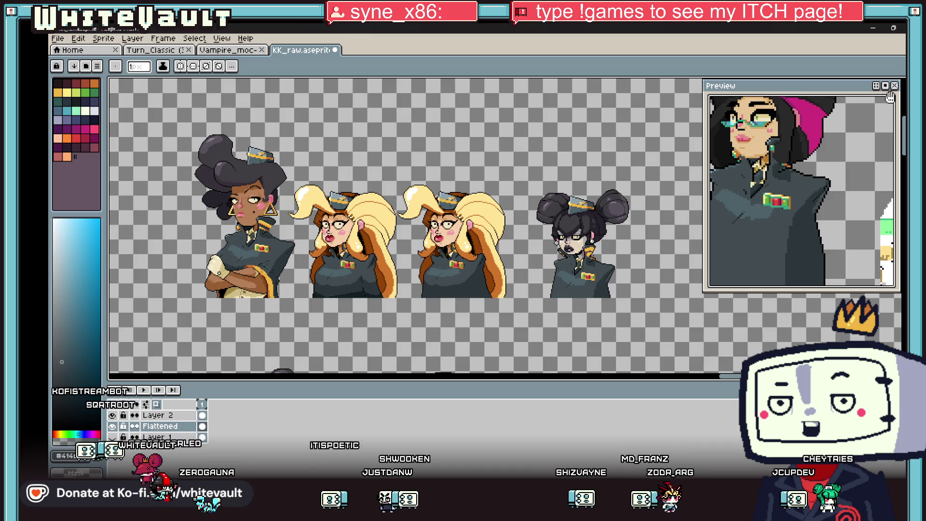
Delete the duplicate blonde portrait, including the top of its hair
key(w)
drag(286, 178, 388, 225)
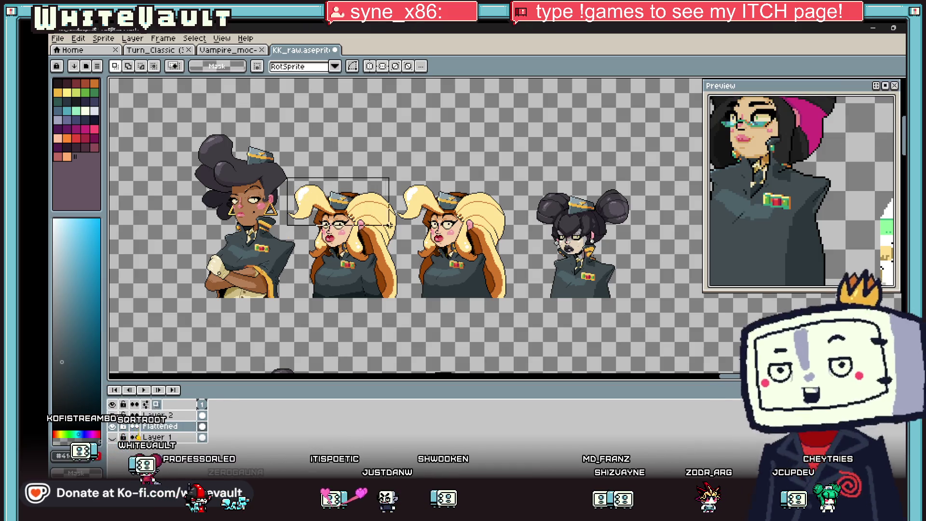
key(Delete)
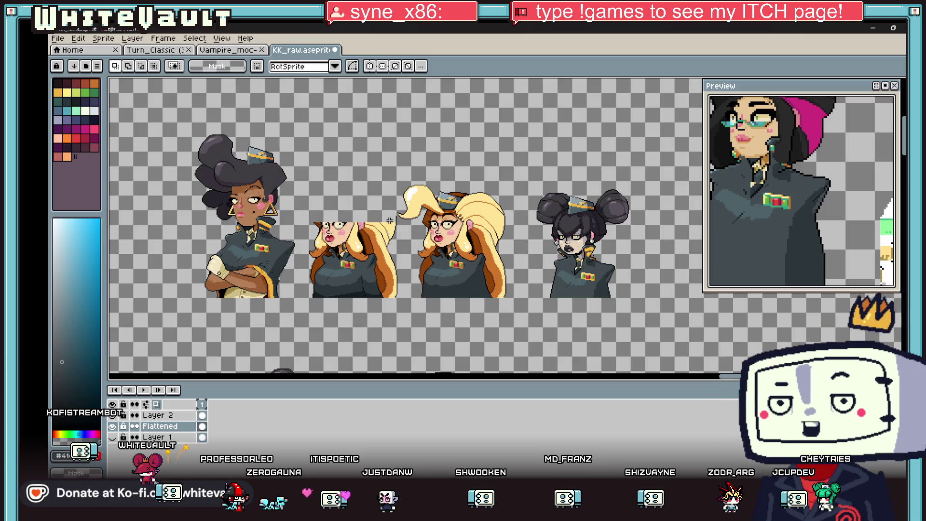
scroll(389, 222, up, 2)
drag(389, 256, 225, 357)
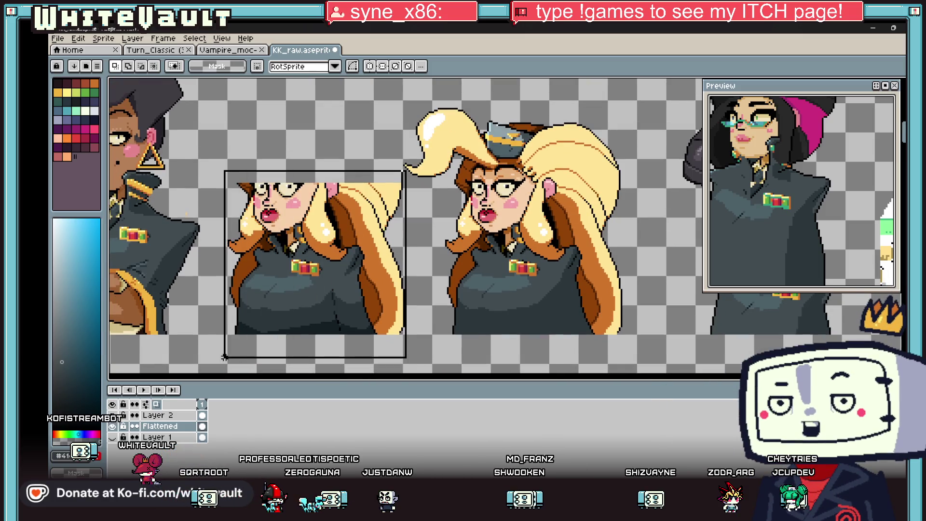
key(Delete)
scroll(372, 172, down, 2)
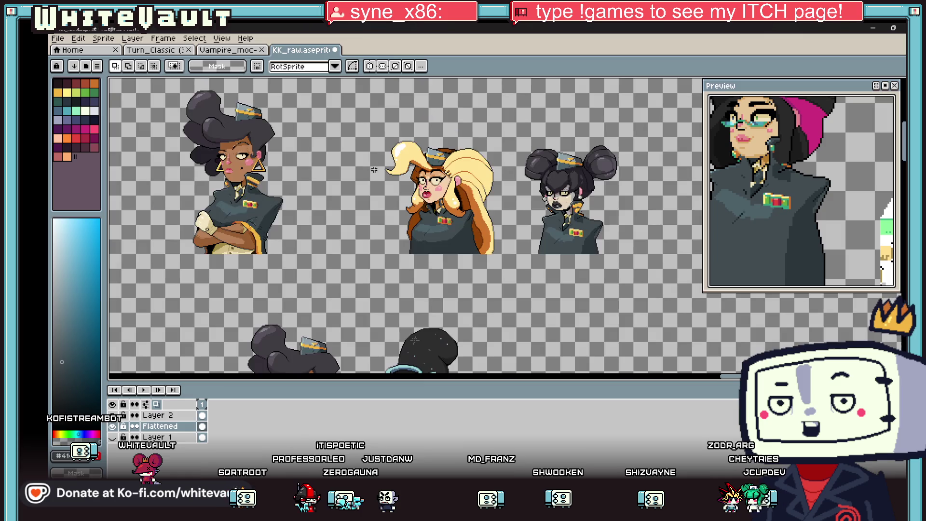
Move the remaining blonde bust left beside the dark-skinned woman
mouse_move(369, 142)
mouse_down()
mouse_move(511, 276)
mouse_move(403, 259)
mouse_up()
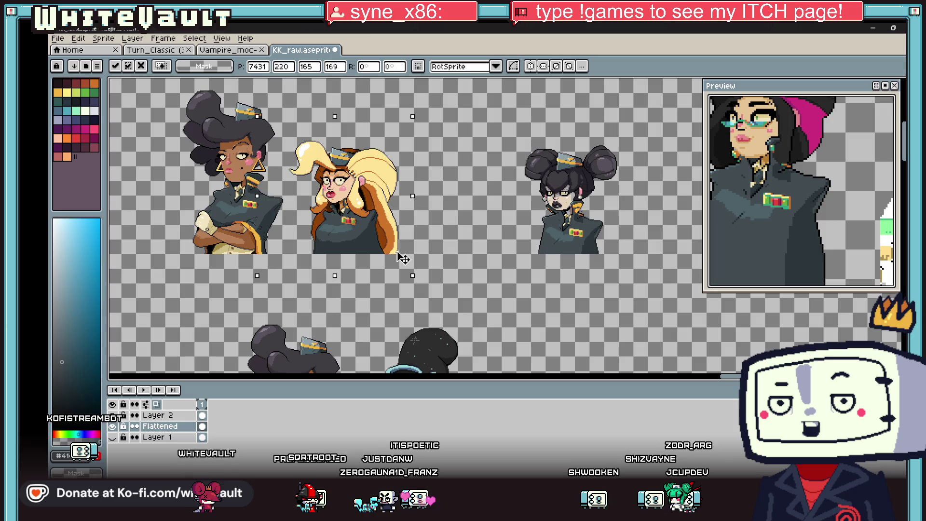
click(434, 251)
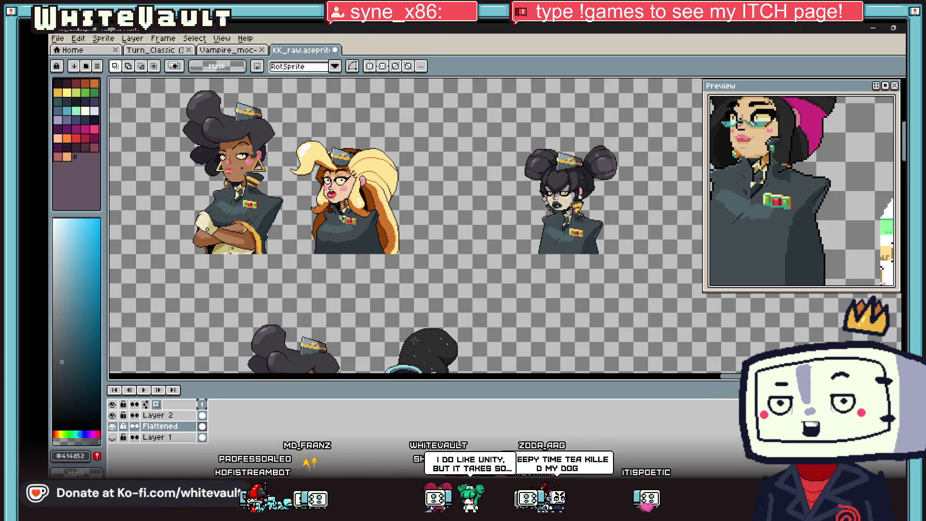
scroll(396, 248, up, 3)
Add a pale yellow stroke along the blonde portrait's hair edge
key(b)
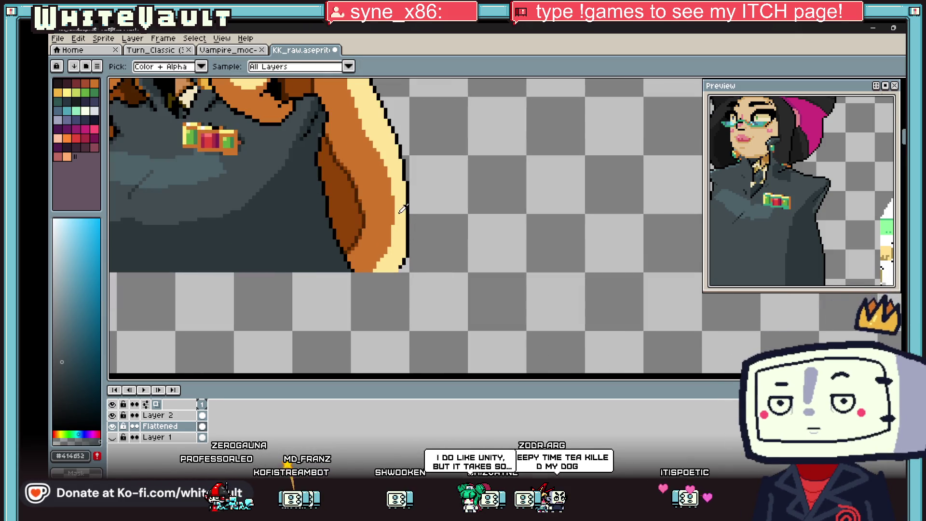
alt+click(407, 201)
drag(408, 211, 410, 225)
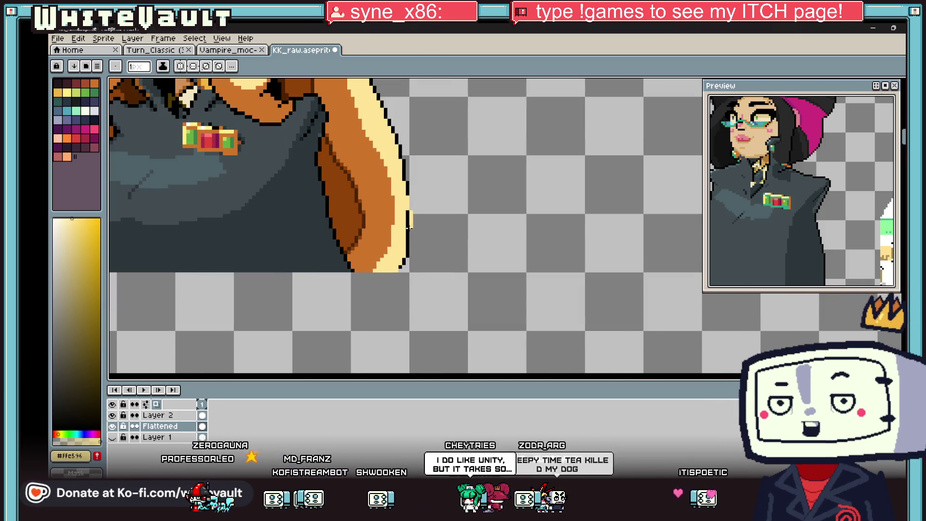
alt+click(409, 197)
scroll(403, 260, up, 1)
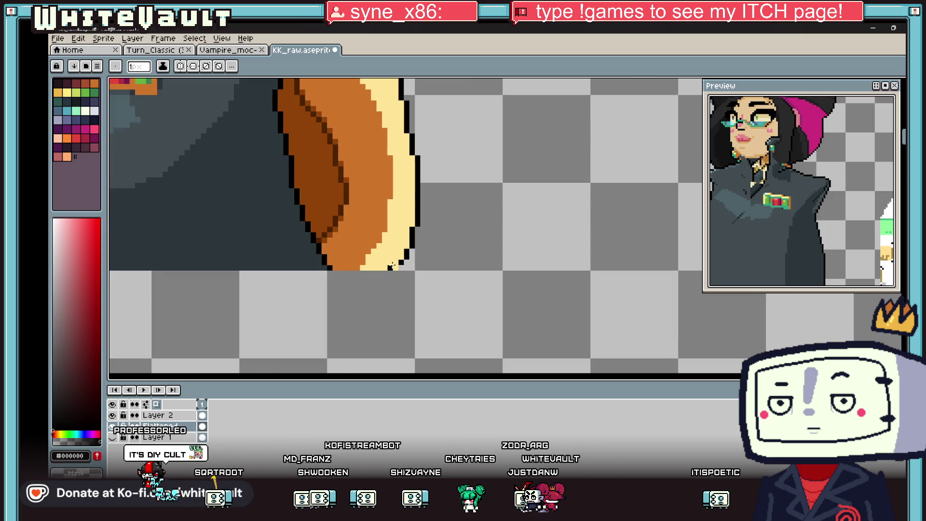
scroll(401, 266, down, 5)
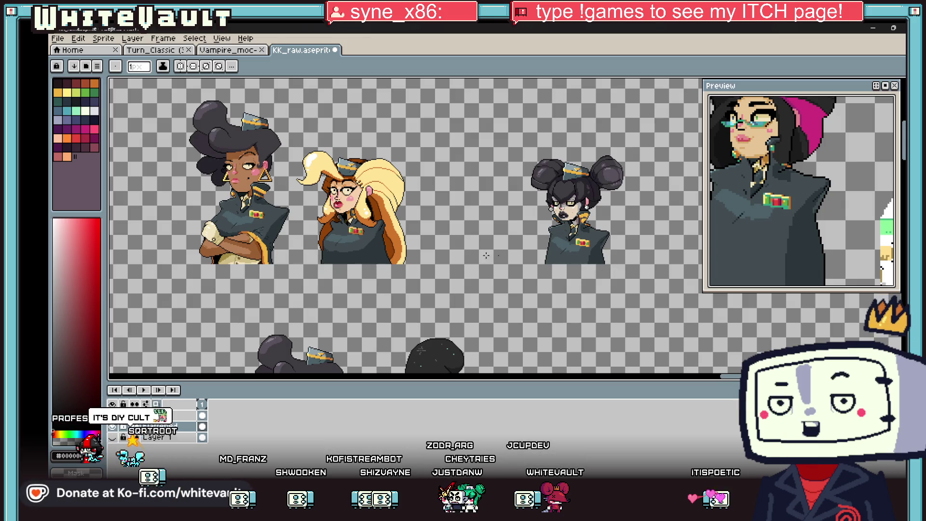
Move the black-haired bust left beside the blonde one and commit the move
key(m)
mouse_move(494, 128)
mouse_down()
mouse_move(651, 285)
mouse_move(589, 261)
mouse_move(513, 256)
mouse_move(528, 259)
mouse_up()
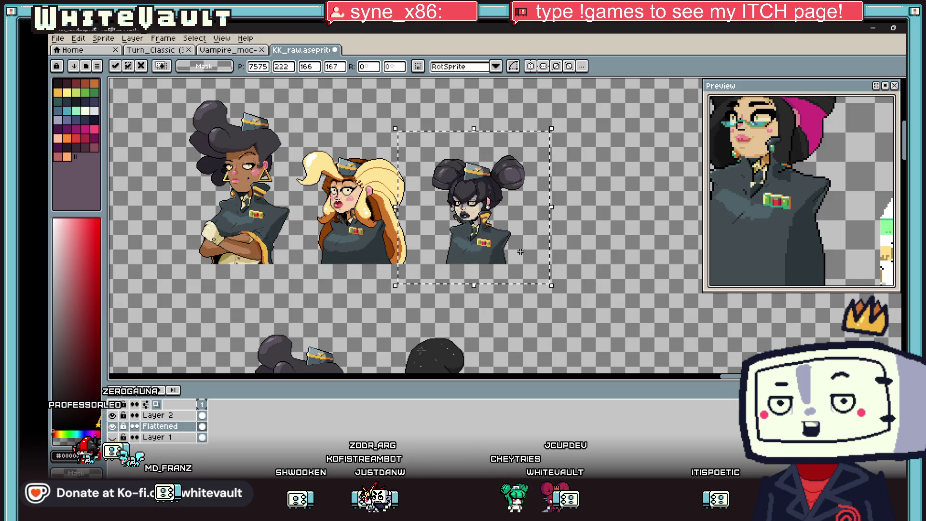
scroll(363, 227, up, 1)
key(Return)
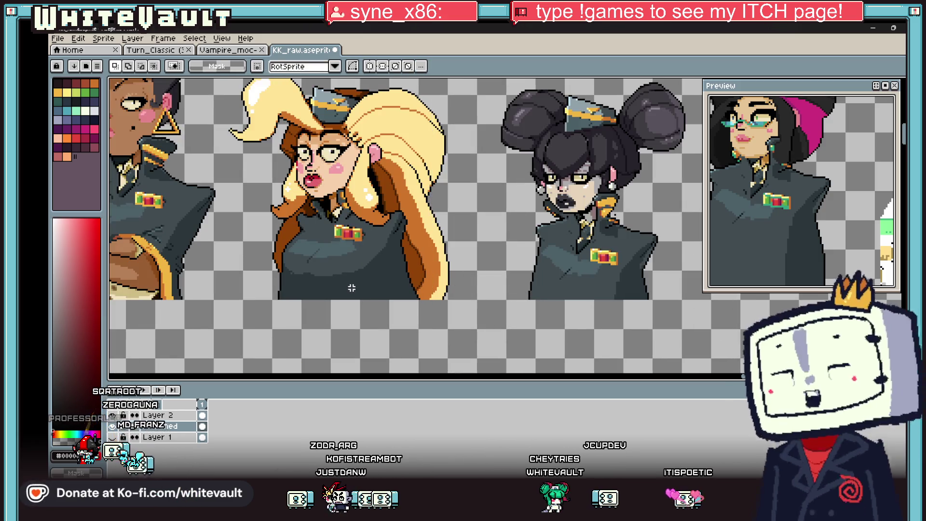
scroll(392, 273, up, 1)
alt+click(368, 256)
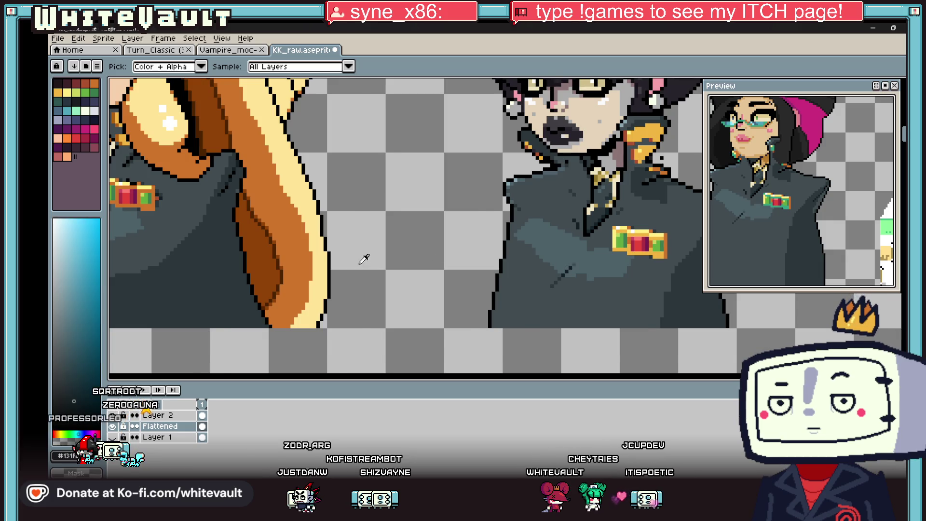
scroll(192, 261, up, 1)
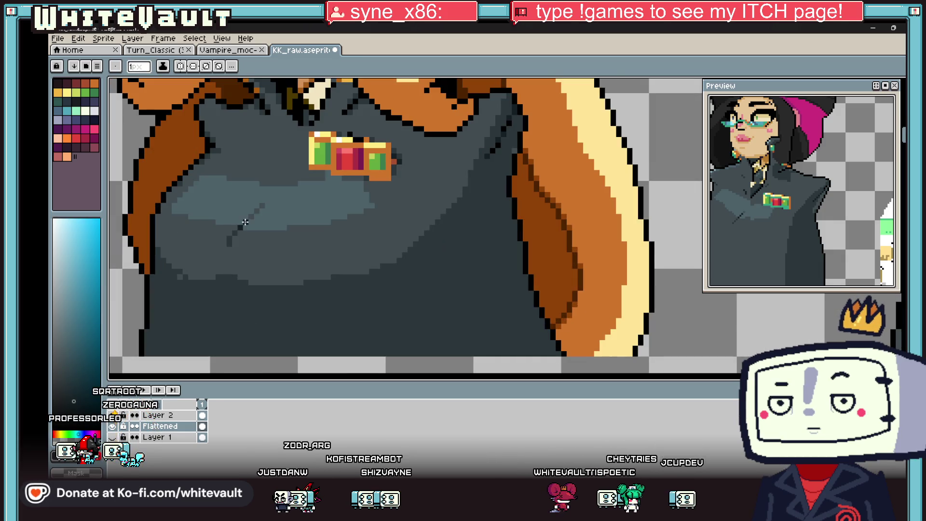
scroll(303, 257, down, 3)
scroll(304, 257, down, 1)
scroll(311, 247, up, 1)
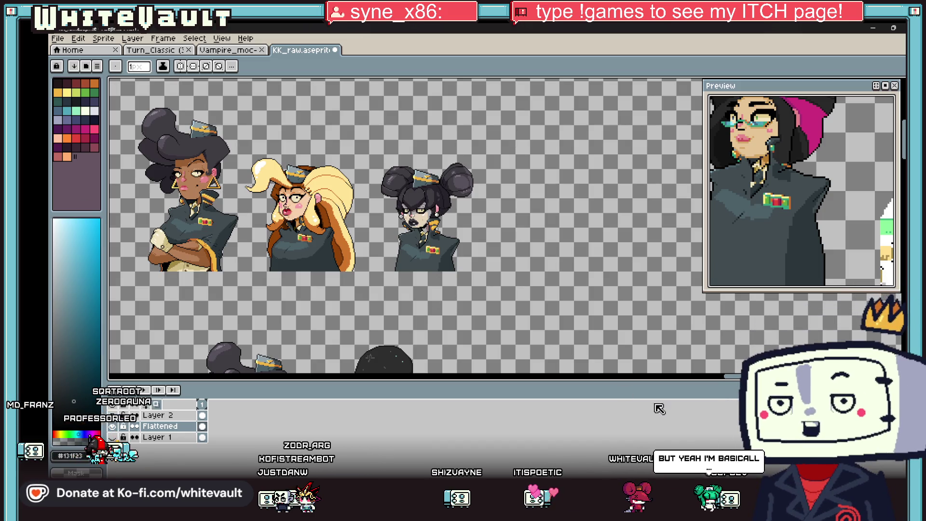
Select the dark-skinned woman's bust and scale it down by about 15%
scroll(729, 381, left, 4)
scroll(729, 381, right, 2)
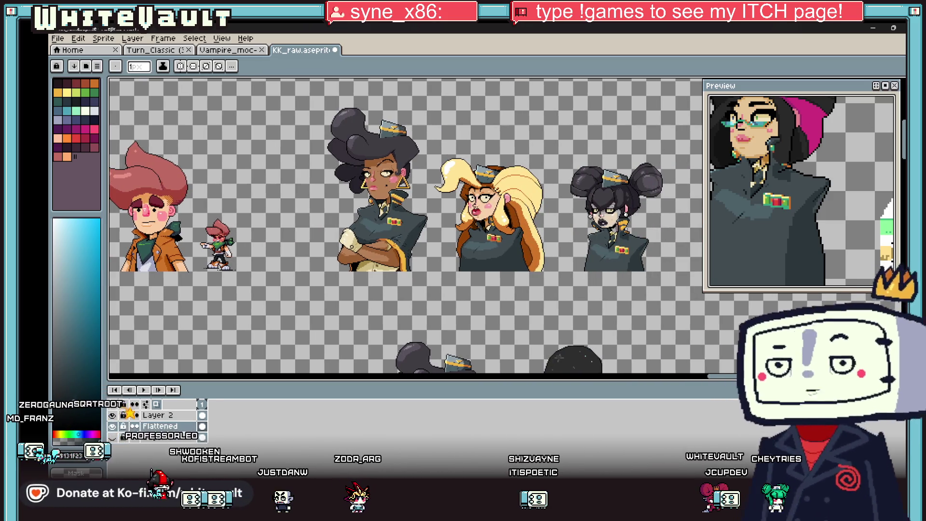
click(901, 87)
mouse_move(289, 99)
mouse_down()
mouse_move(431, 310)
mouse_move(411, 284)
mouse_up()
drag(373, 235, 399, 264)
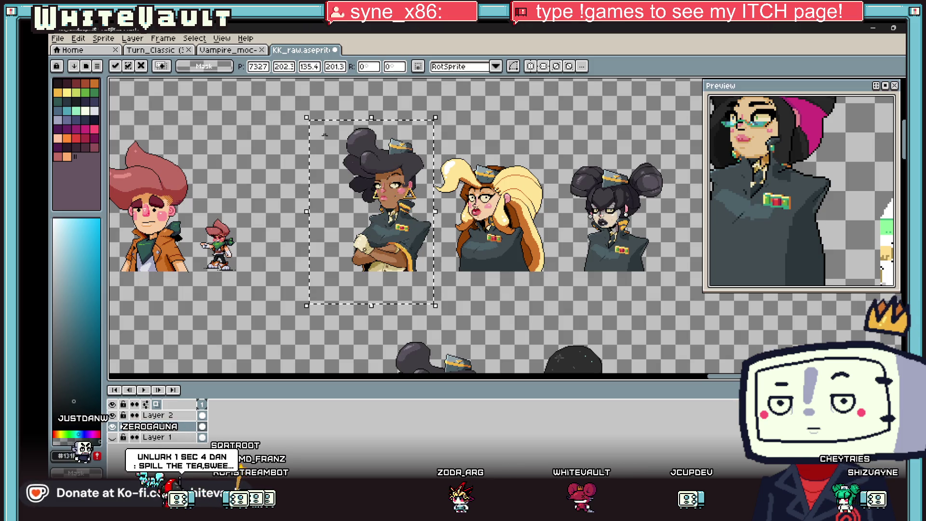
Enlarge the dark-skinned bust slightly, then move it beside the lower-left busts to compare
drag(303, 120, 285, 98)
key(Return)
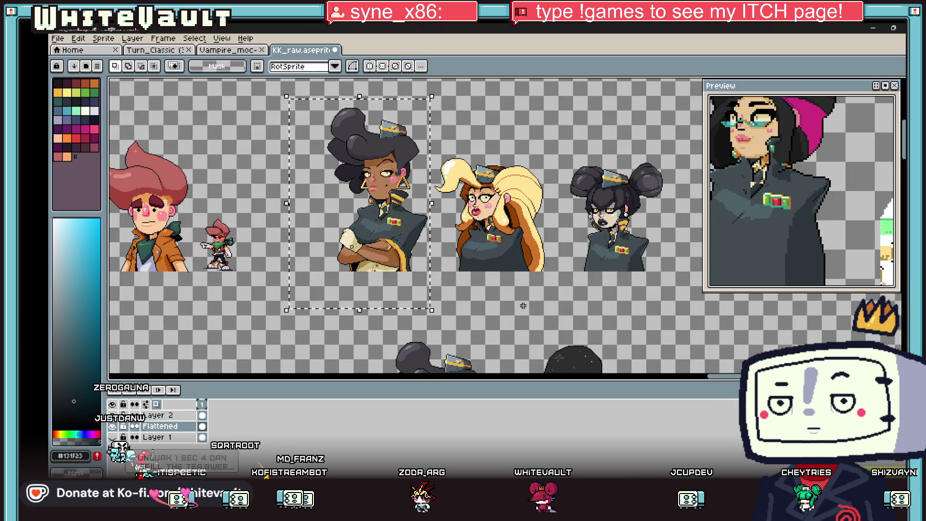
scroll(290, 100, down, 3)
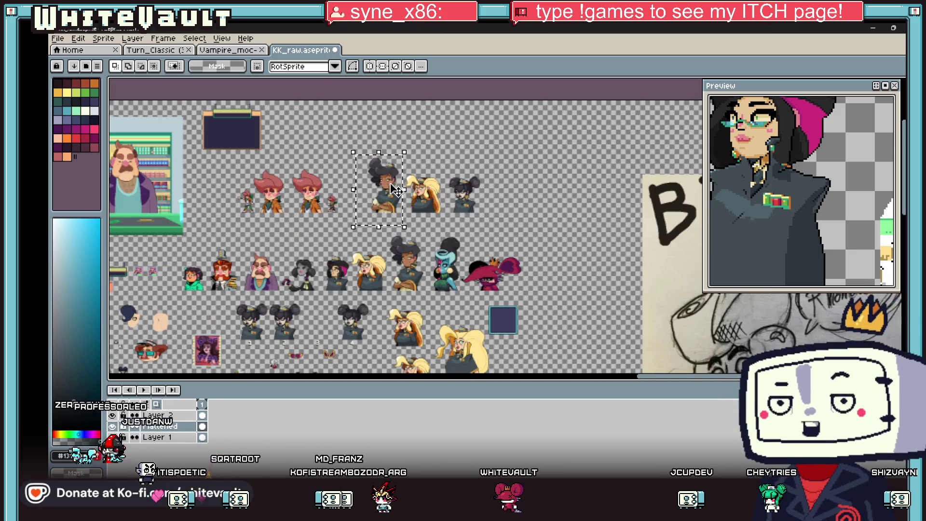
mouse_move(381, 227)
mouse_down()
mouse_move(393, 287)
mouse_move(391, 374)
mouse_up()
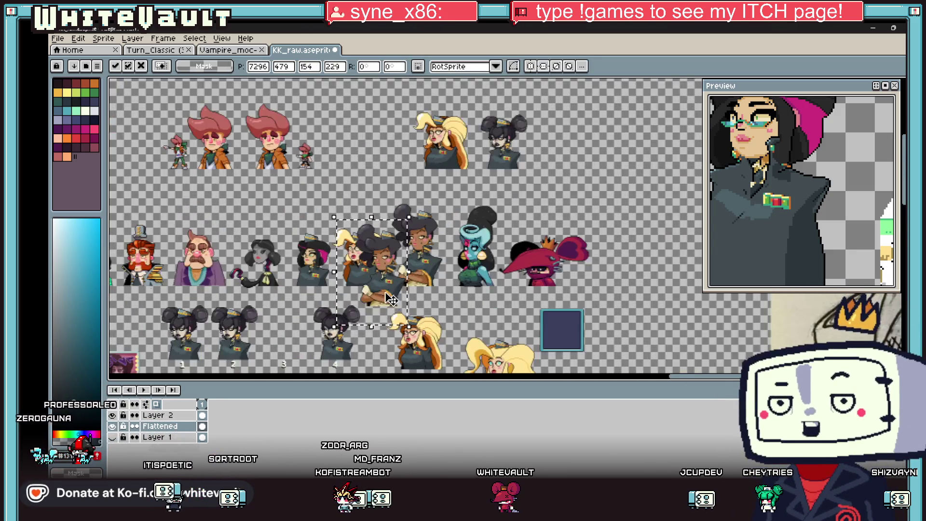
scroll(236, 198, up, 2)
mouse_move(237, 198)
mouse_down()
mouse_move(205, 378)
mouse_move(56, 386)
mouse_move(161, 378)
mouse_move(154, 71)
mouse_move(375, 180)
mouse_move(122, 196)
mouse_move(305, 192)
mouse_move(307, 174)
mouse_up()
scroll(289, 188, up, 4)
scroll(305, 192, down, 2)
scroll(327, 174, down, 2)
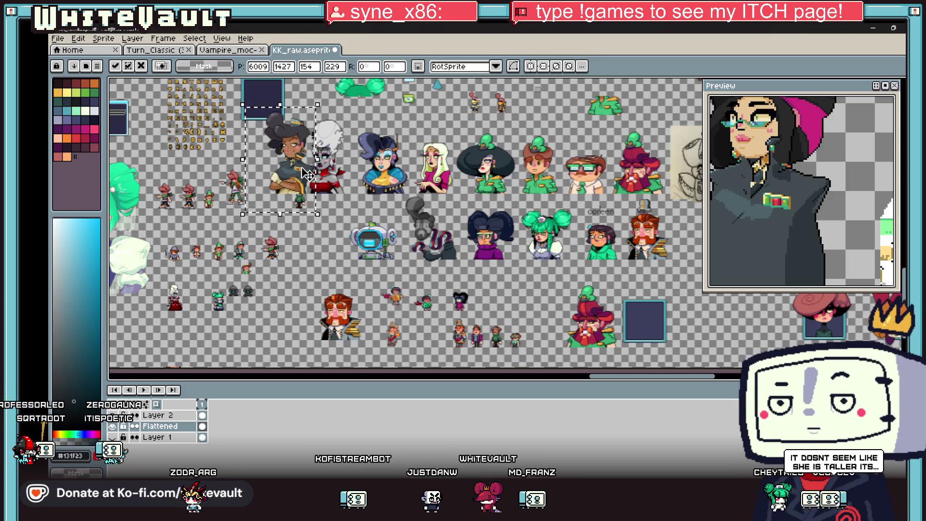
key(Return)
Return to the row and start resizing the selected bust again
scroll(536, 144, down, 3)
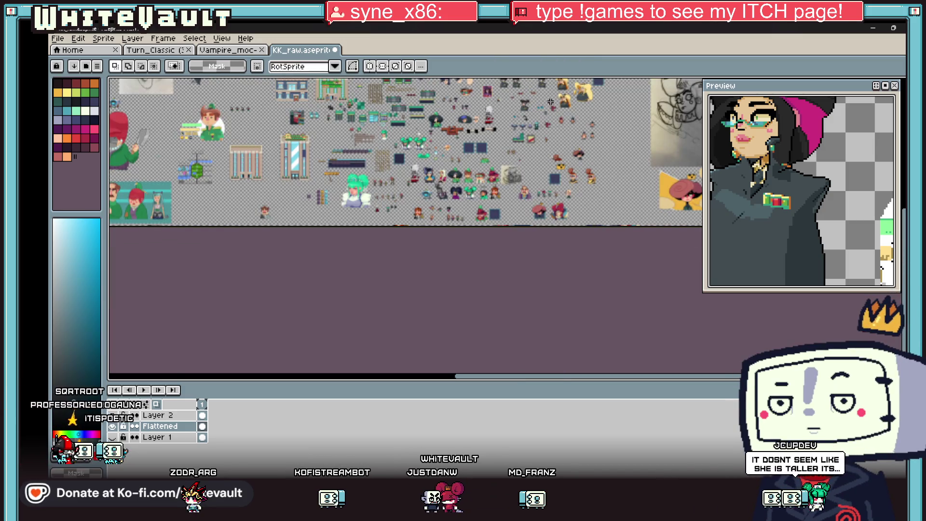
scroll(537, 143, up, 5)
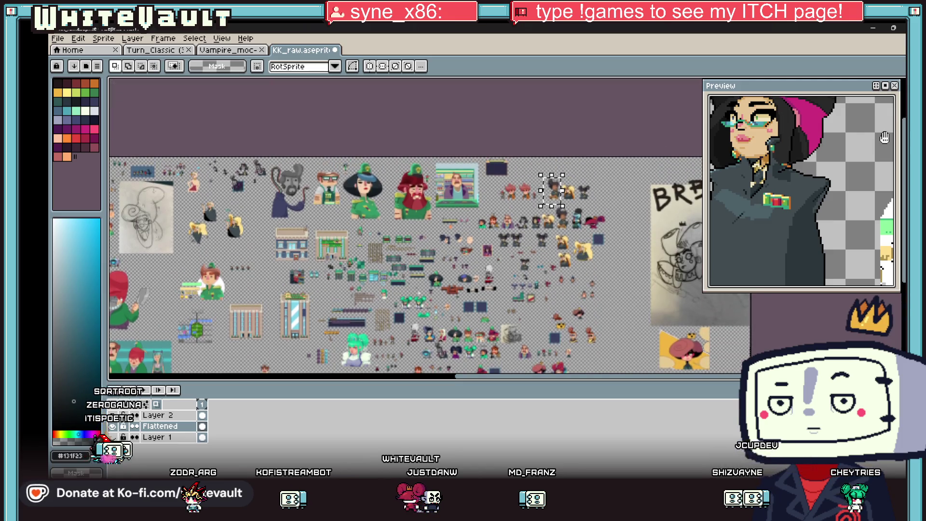
scroll(564, 185, up, 4)
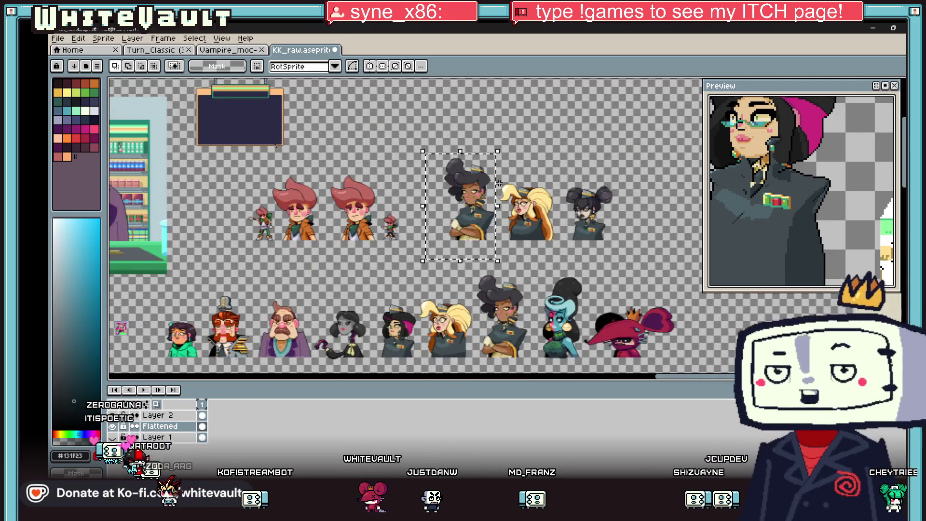
scroll(480, 151, up, 2)
click(344, 116)
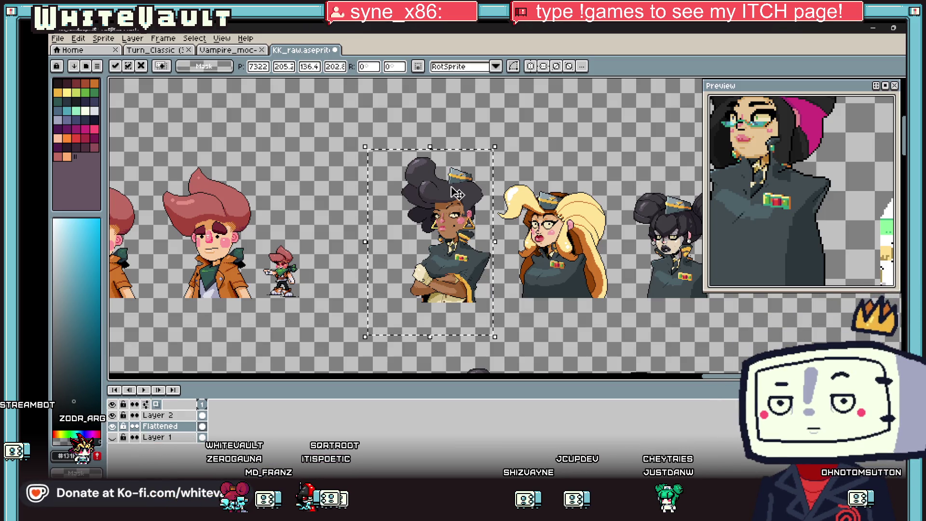
Deselect the bust and zoom the Preview onto the curly dark-haired woman's face
scroll(506, 233, up, 1)
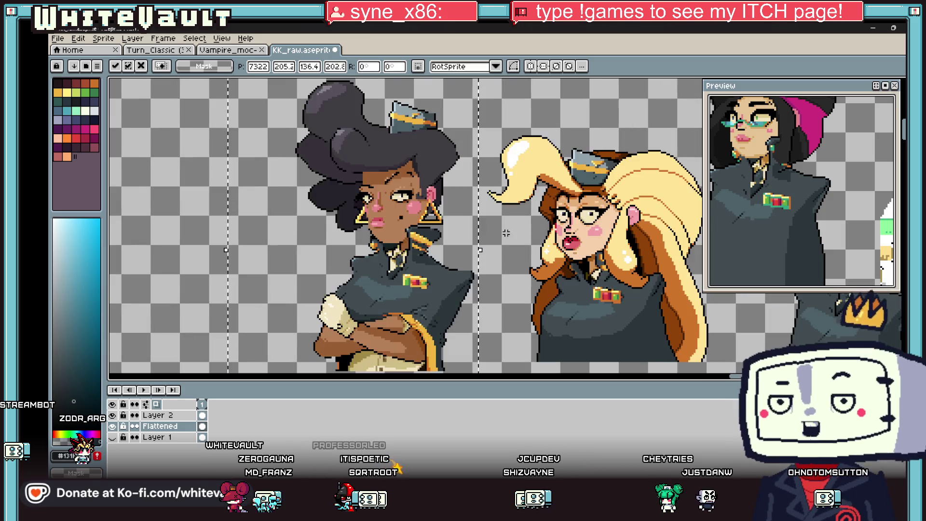
scroll(506, 239, down, 2)
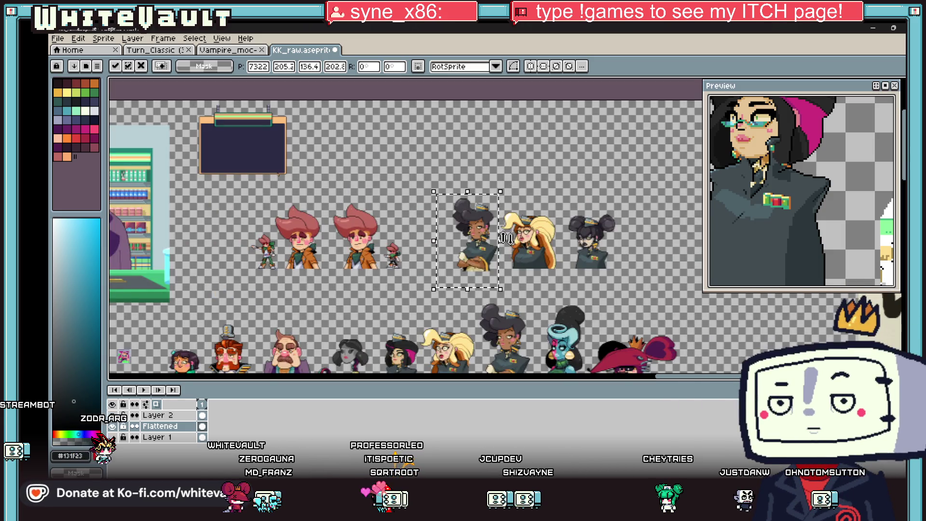
scroll(518, 250, up, 1)
key(ctrl+d)
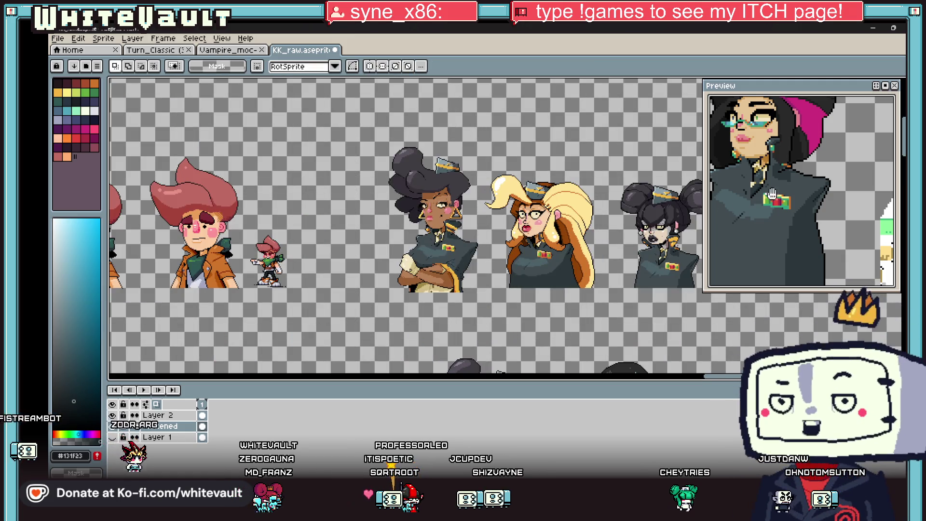
scroll(800, 202, down, 3)
drag(799, 201, 892, 249)
scroll(779, 182, up, 3)
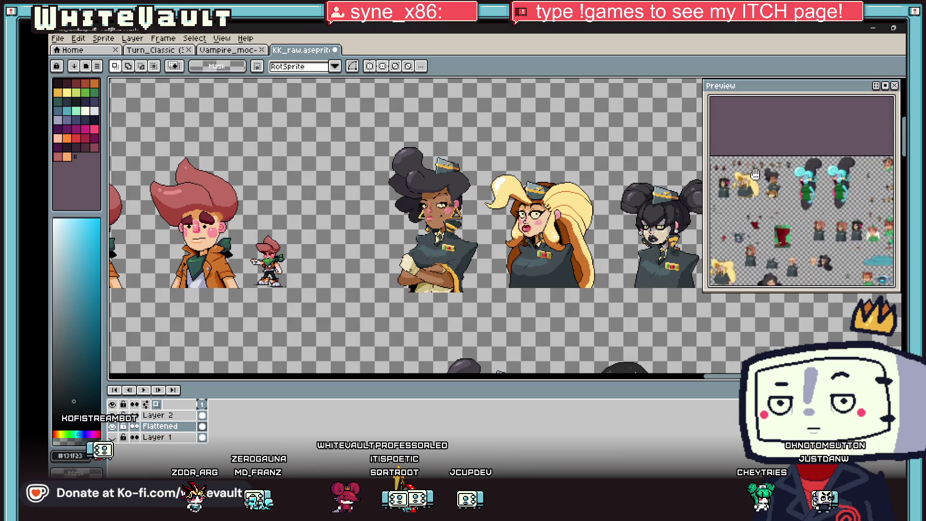
scroll(779, 182, up, 5)
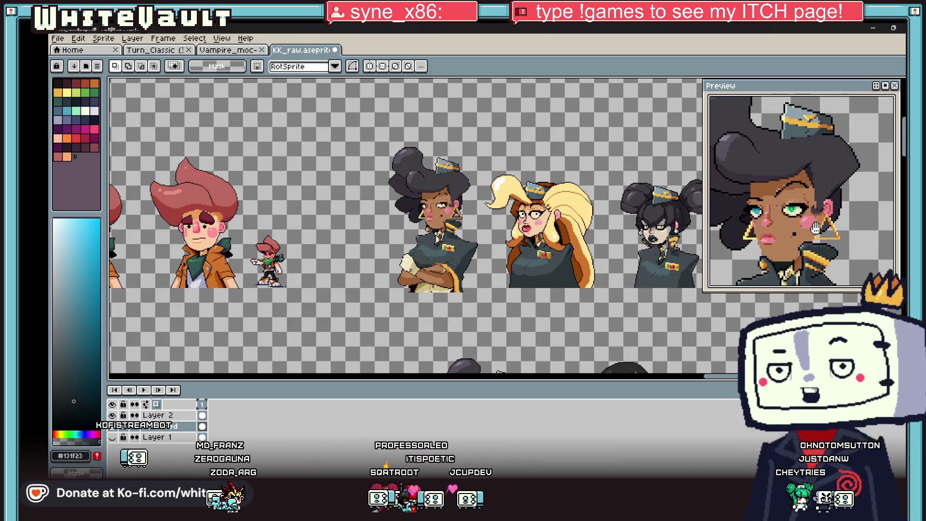
scroll(473, 205, up, 2)
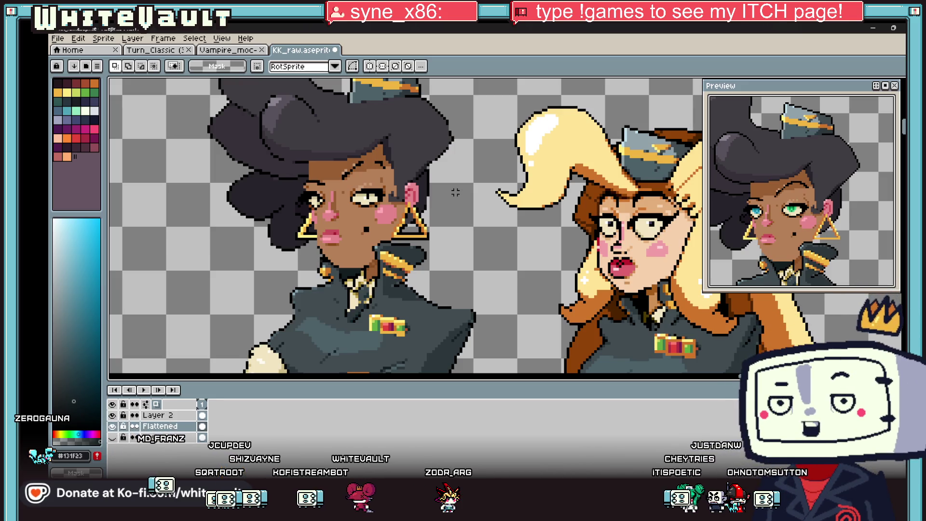
Sample black and the dark hair colour from the hair outline near the hat
key(i)
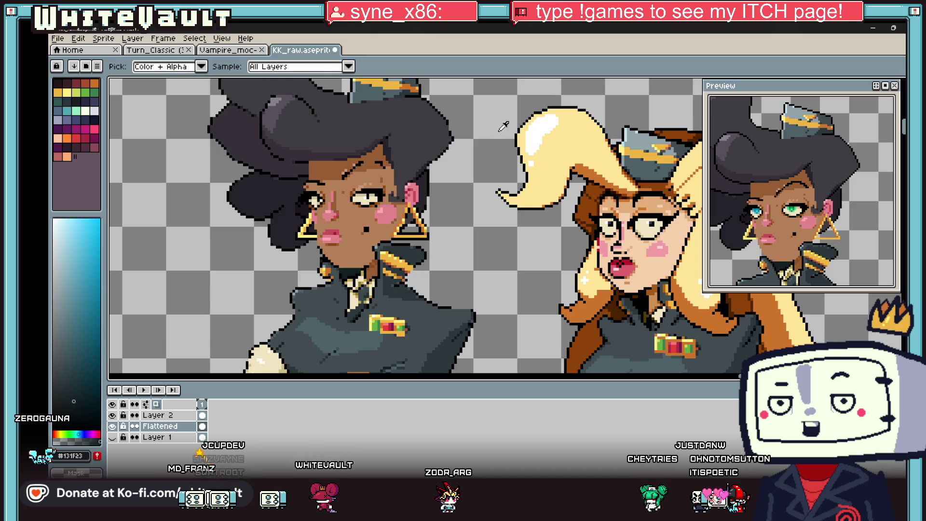
scroll(450, 117, up, 3)
click(456, 226)
key(b)
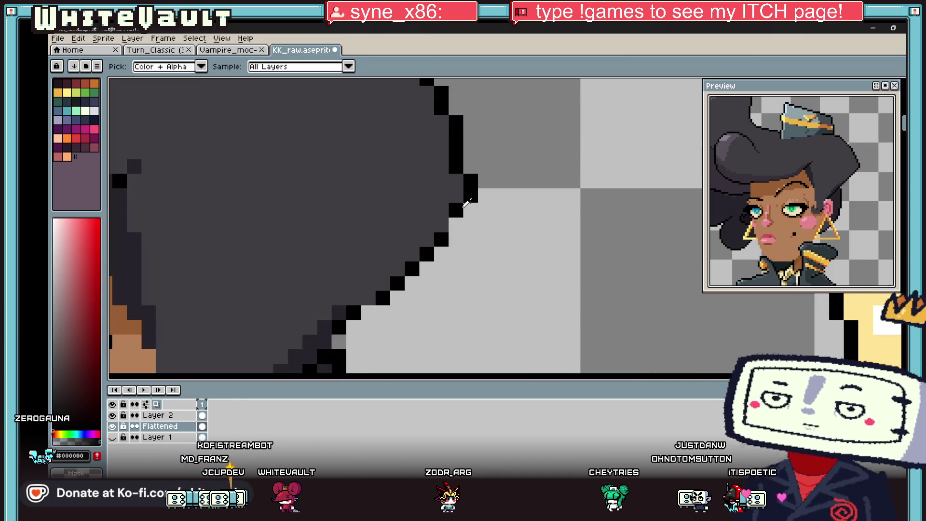
alt+click(445, 175)
scroll(476, 160, down, 5)
scroll(434, 184, up, 6)
key(i)
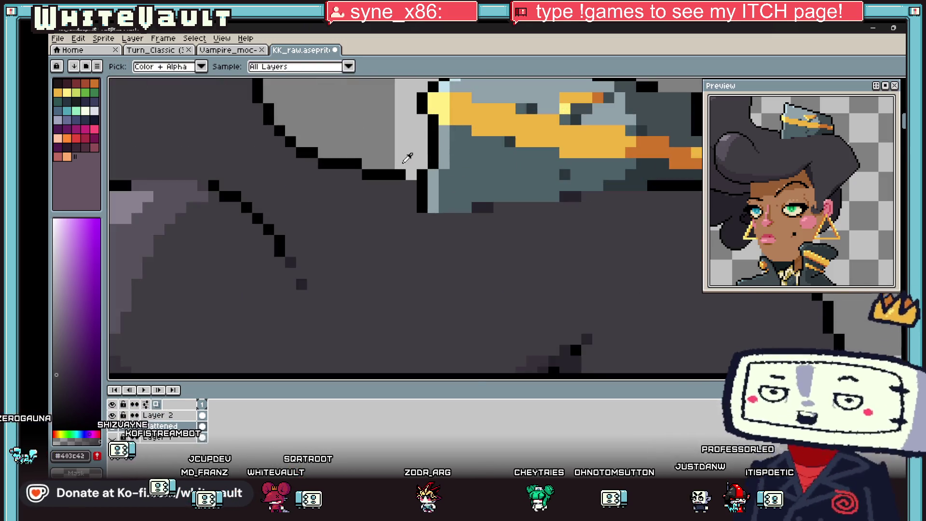
key(b)
scroll(217, 182, down, 5)
scroll(188, 185, up, 5)
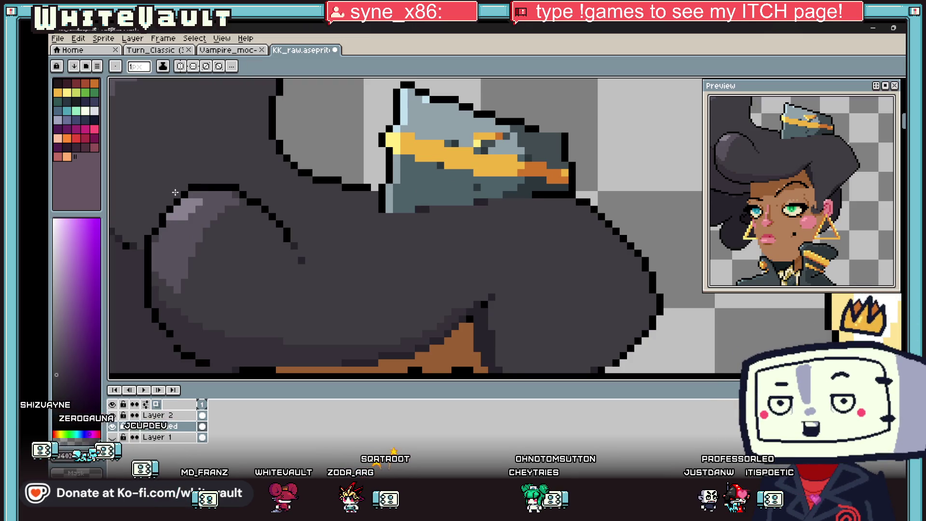
scroll(179, 200, down, 5)
scroll(220, 208, up, 5)
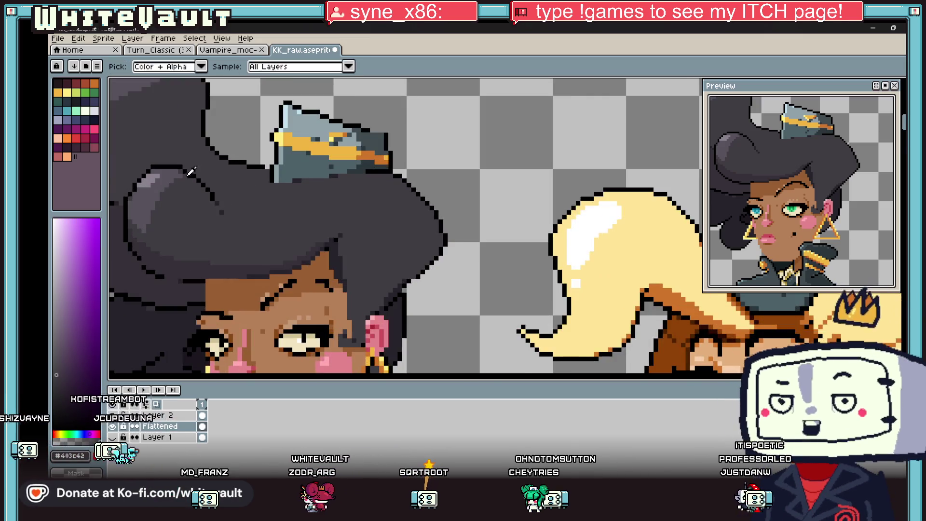
scroll(197, 183, up, 3)
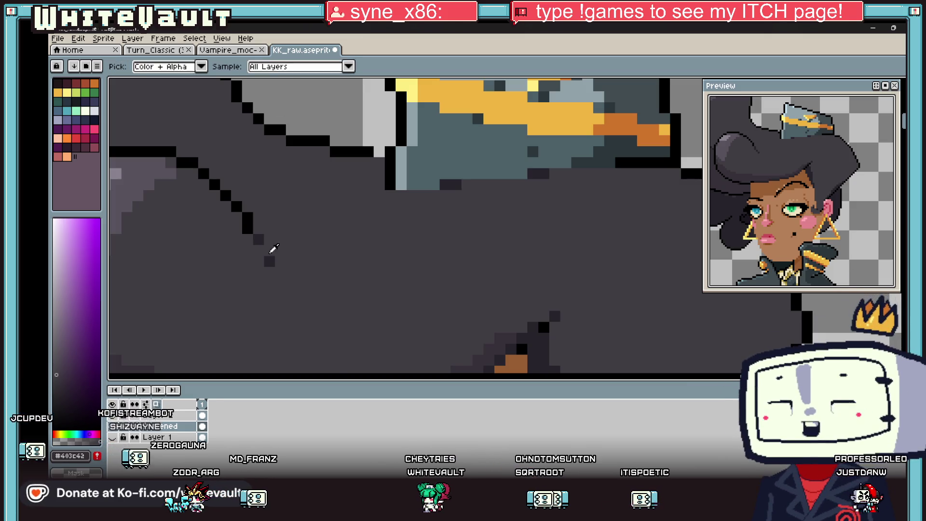
scroll(269, 252, down, 4)
scroll(247, 272, up, 3)
Add a black outline pixel by the hat and repaint two neighbouring pixels dark grey
alt+click(215, 245)
scroll(216, 245, up, 2)
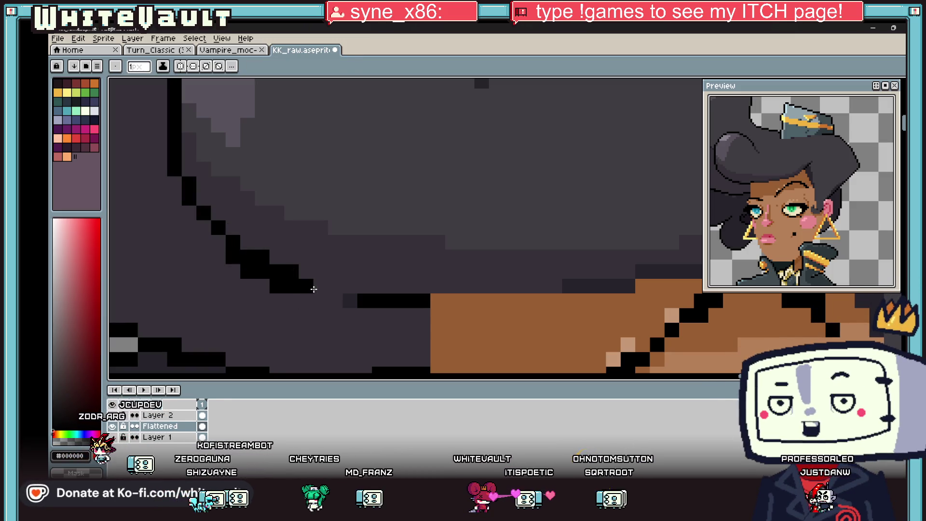
click(315, 289)
alt+click(302, 302)
drag(291, 286, 265, 287)
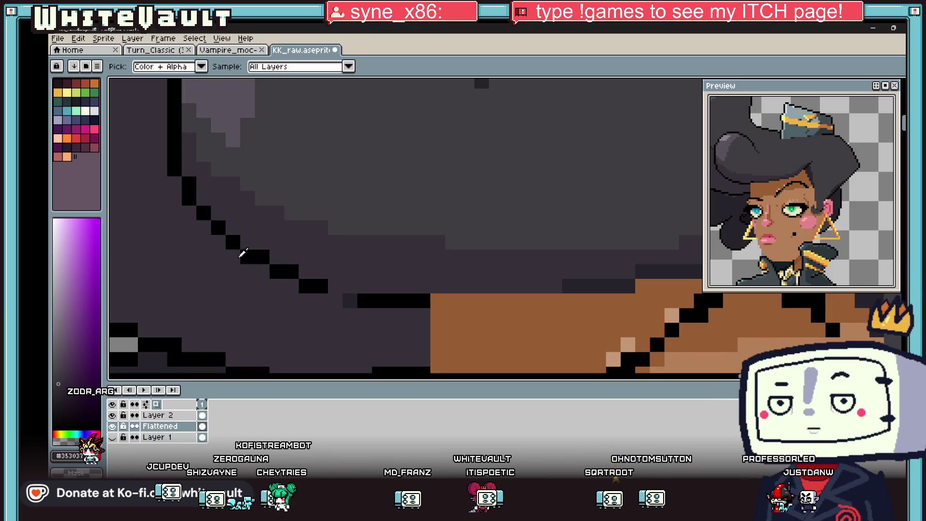
scroll(283, 257, down, 4)
alt+click(250, 228)
scroll(249, 228, up, 4)
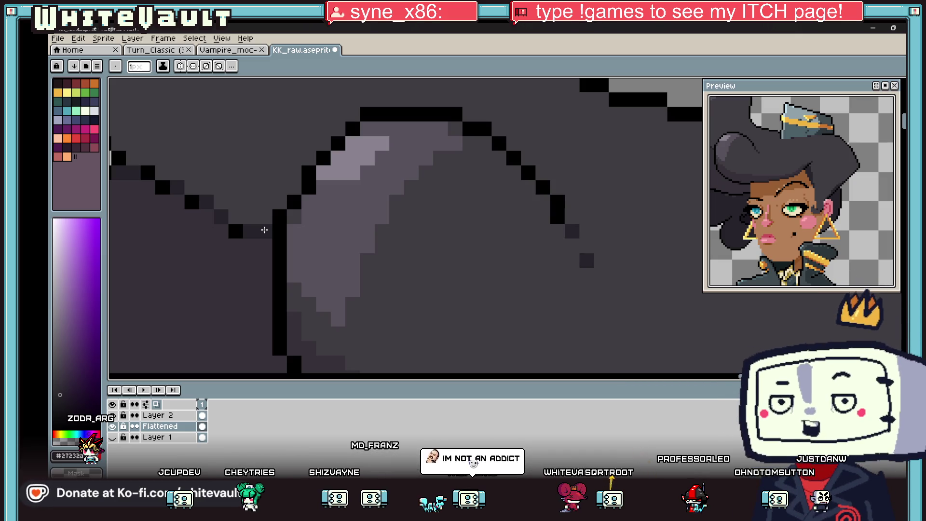
scroll(220, 192, down, 4)
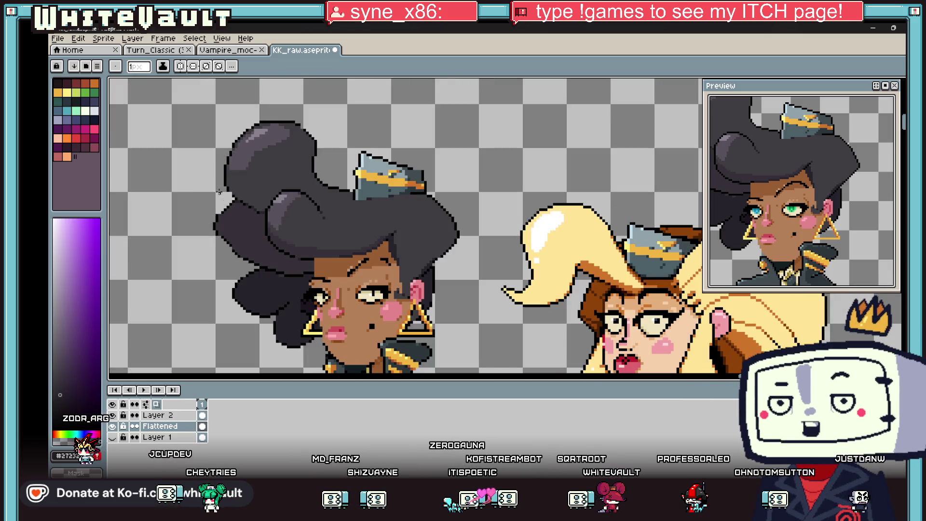
Redraw the bun's stepped left edge in black and clear a stray outside pixel
scroll(219, 191, up, 4)
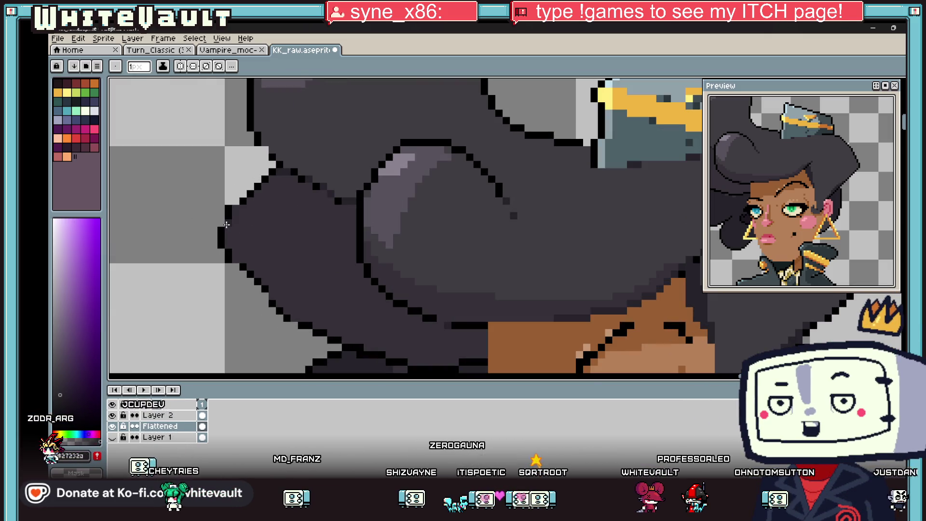
key(i)
scroll(226, 224, up, 1)
click(244, 195)
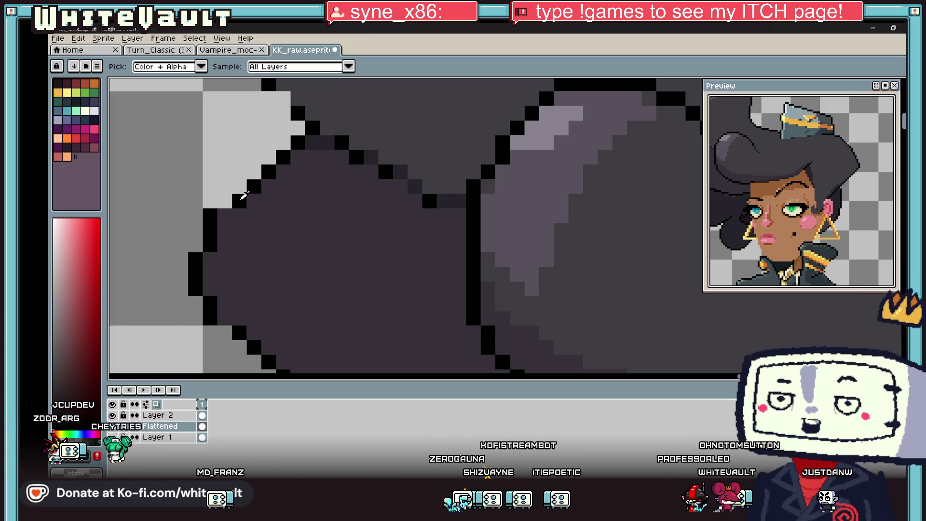
key(b)
drag(225, 215, 225, 230)
alt+click(210, 203)
click(210, 216)
scroll(210, 230, down, 5)
scroll(269, 183, up, 4)
Blacken further edge pixels and turn a stray black pixel into dark hair fill
key(i)
key(b)
click(265, 203)
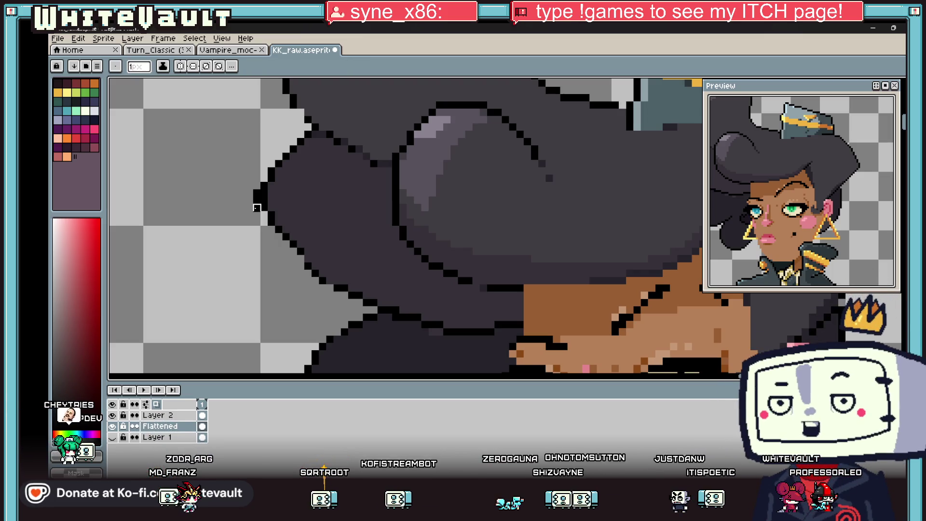
key(i)
scroll(329, 252, down, 3)
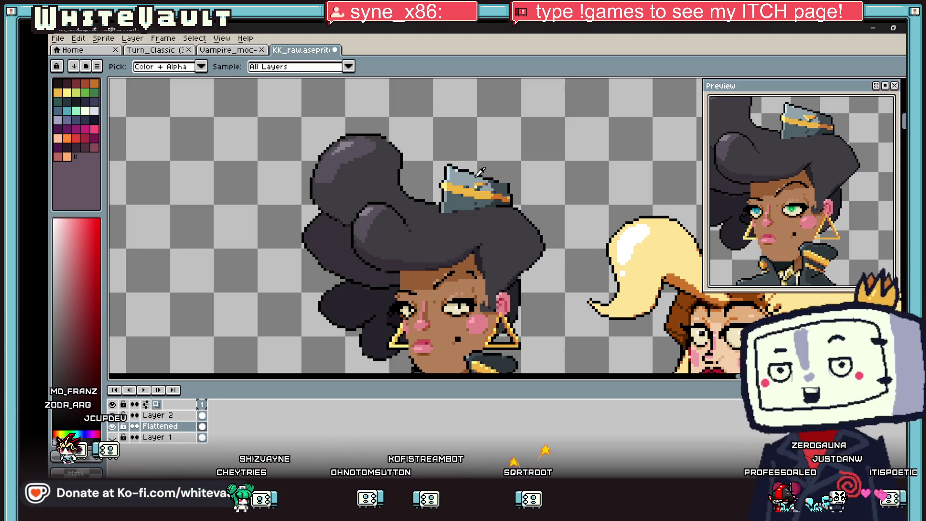
scroll(330, 251, up, 3)
key(b)
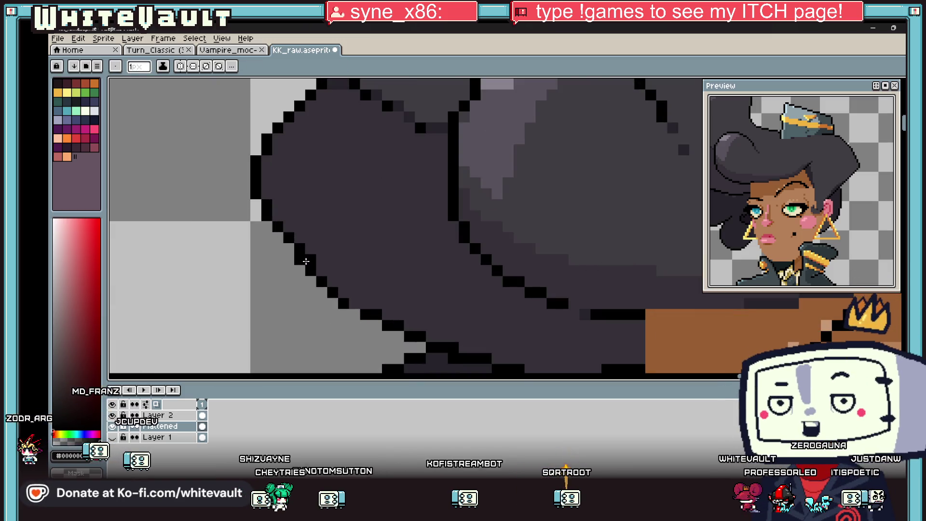
alt+click(303, 221)
click(294, 240)
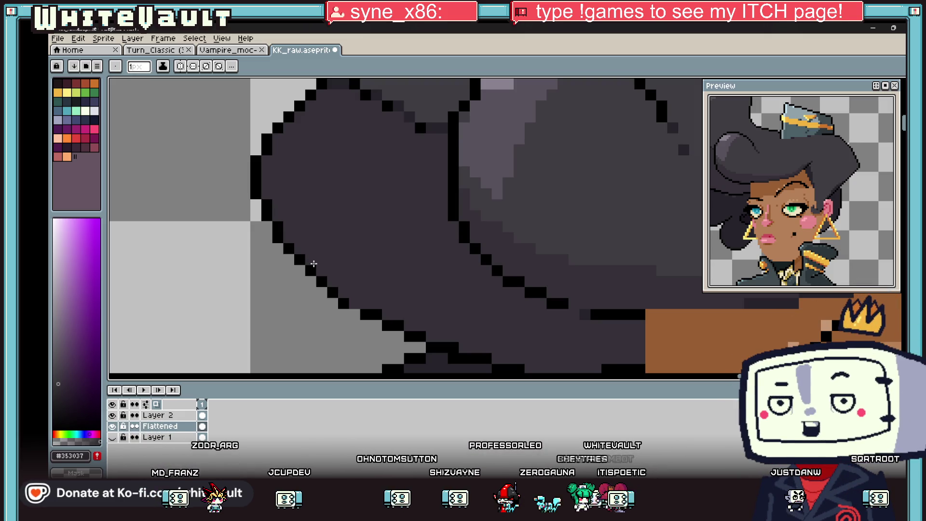
scroll(529, 234, down, 3)
scroll(512, 185, down, 2)
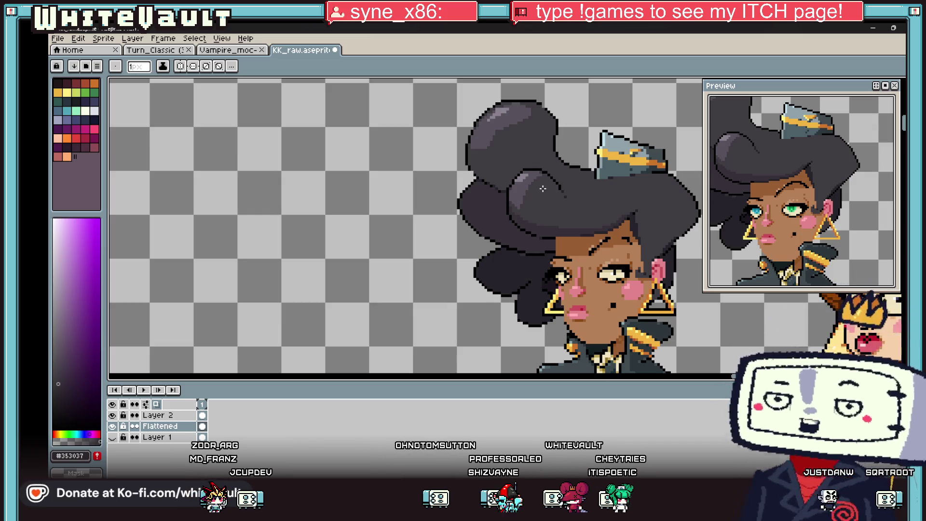
Draw a stepped black outline along the hair bun, softening its end pixel to dark grey
key(i)
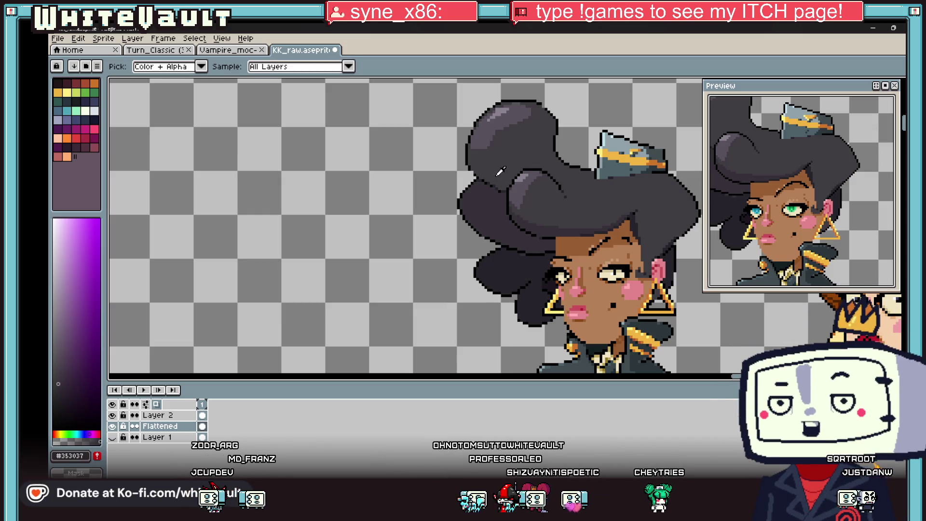
scroll(500, 171, up, 3)
click(489, 175)
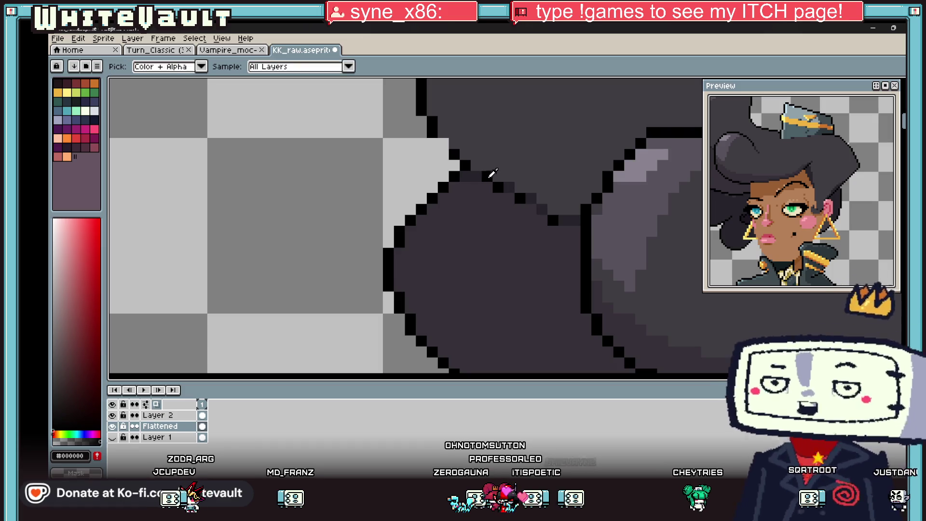
click(489, 174)
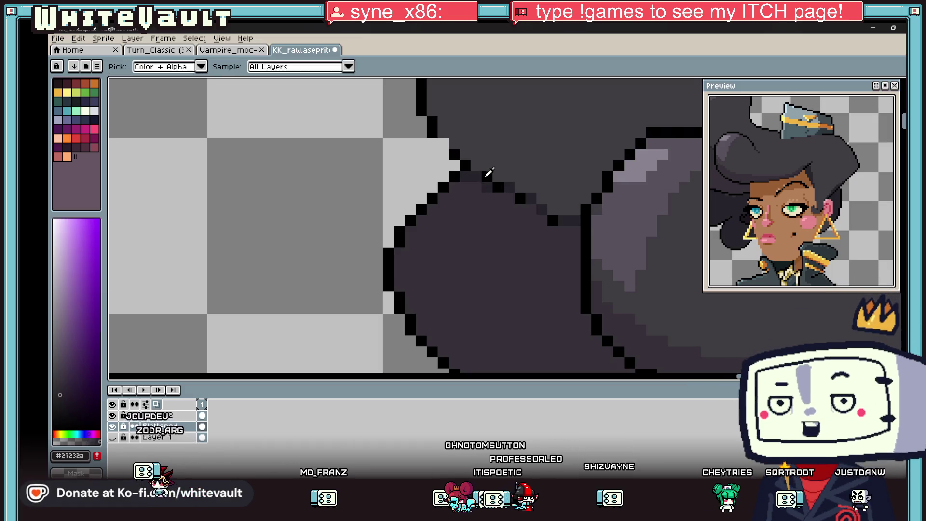
click(487, 178)
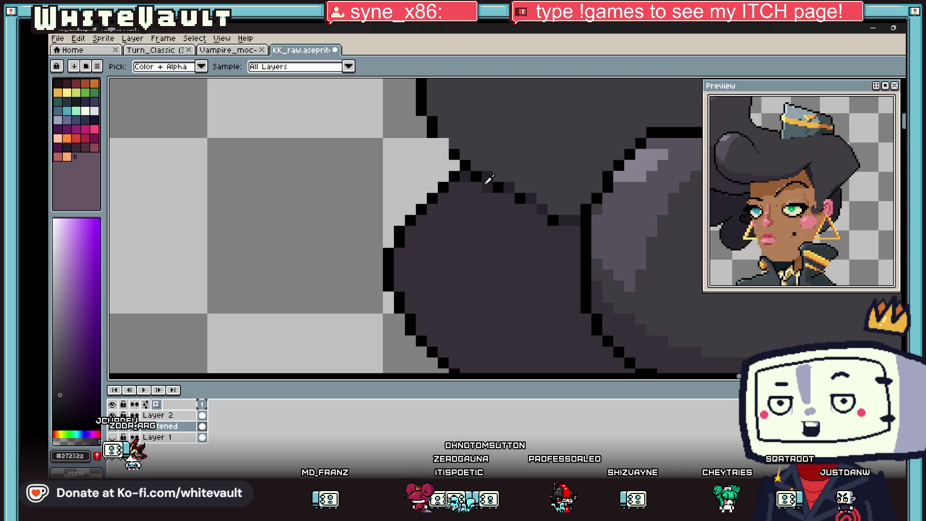
drag(488, 188, 521, 198)
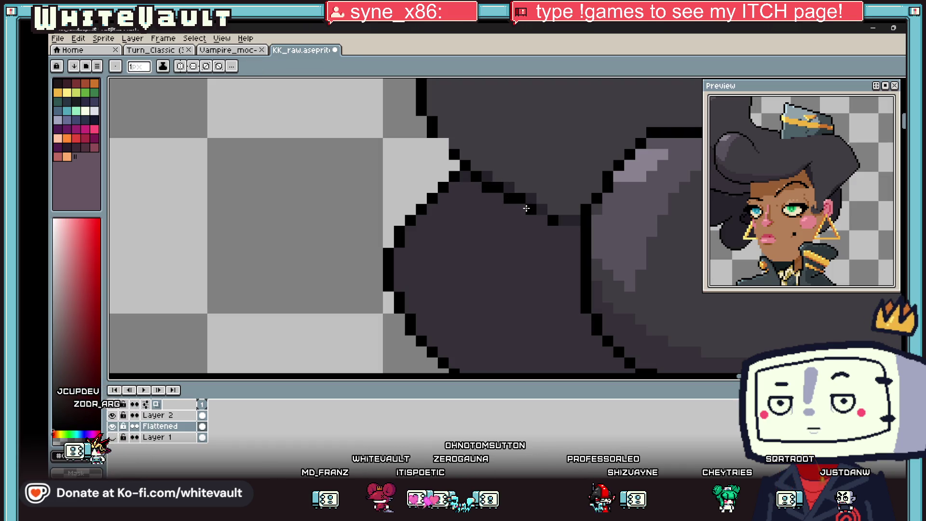
drag(536, 210, 554, 220)
alt+click(564, 220)
alt+click(553, 211)
click(575, 221)
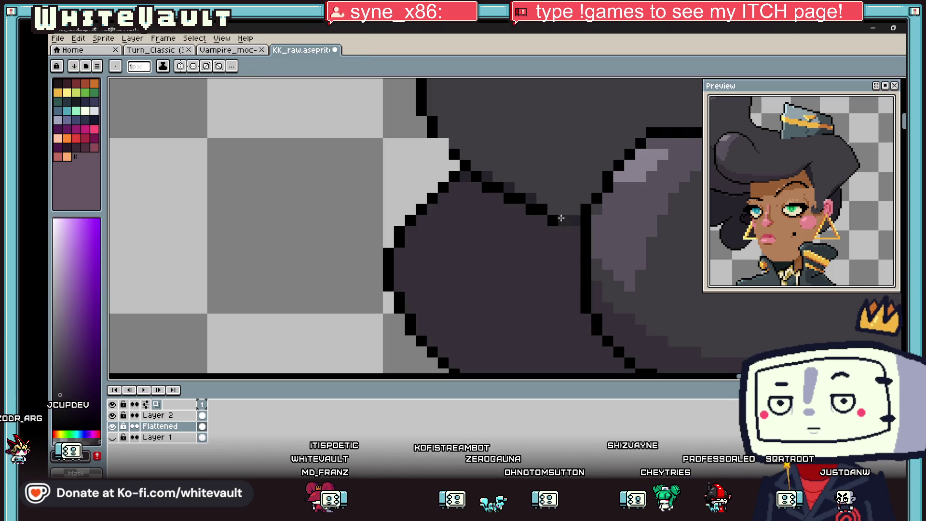
Add five dark-grey #403c42 anti-alias pixels along the hair outline's steps
scroll(503, 207, down, 5)
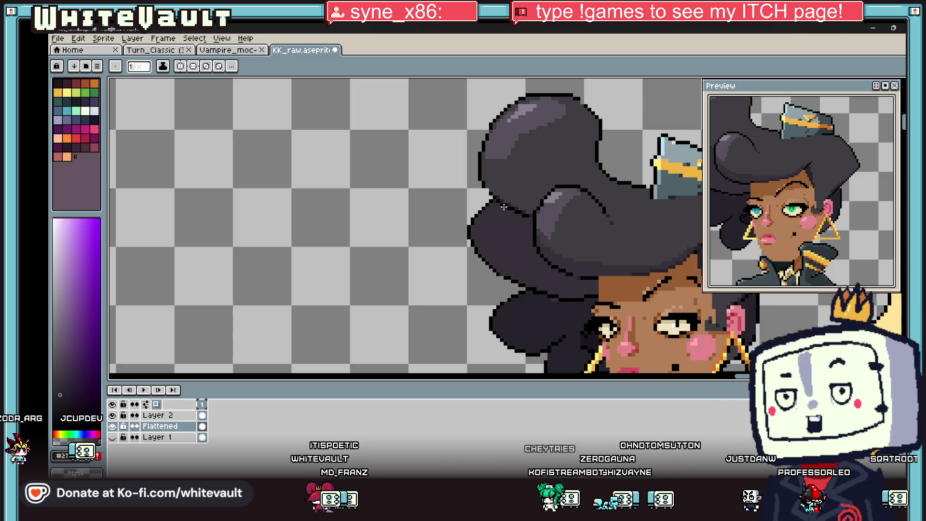
scroll(569, 221, up, 5)
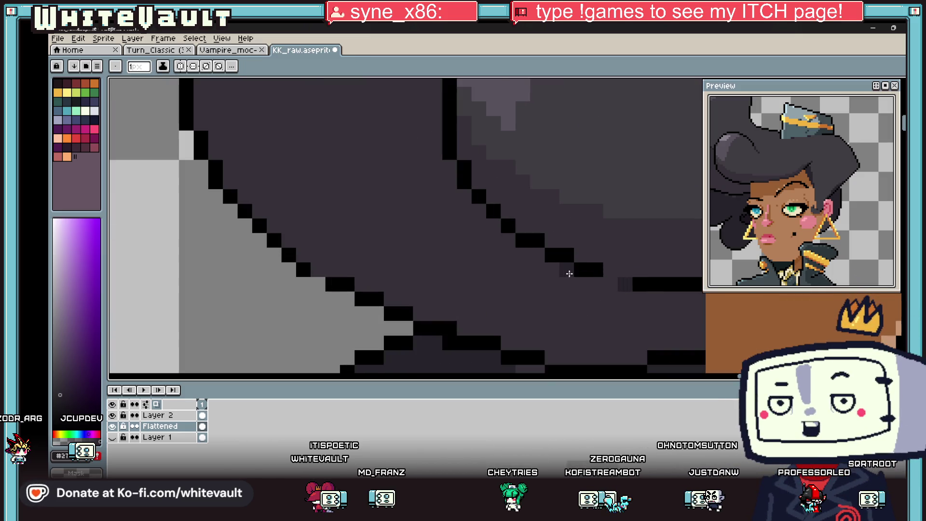
click(537, 255)
click(508, 240)
click(494, 225)
click(479, 211)
click(465, 180)
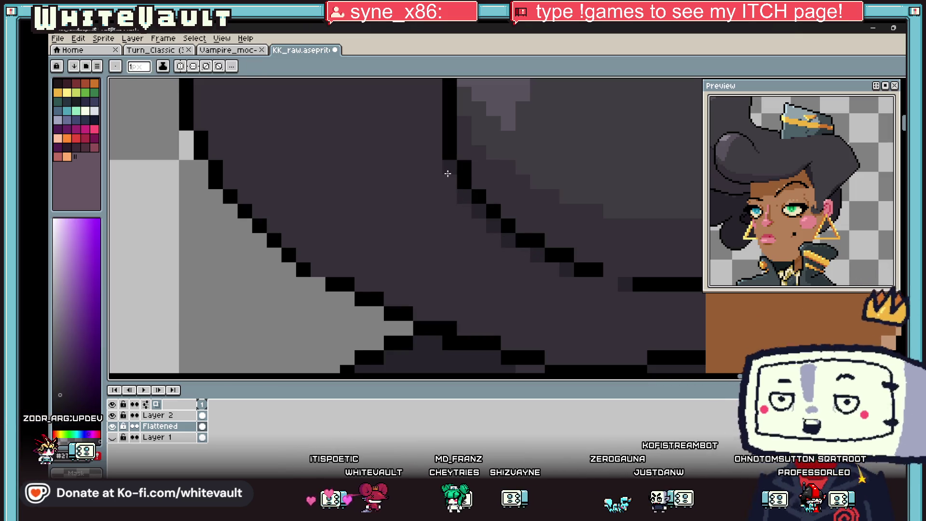
scroll(459, 168, down, 3)
scroll(459, 168, down, 3)
Refine the upper hair edge with black outline pixels and hair-grey in-between pixels
scroll(456, 121, up, 6)
key(i)
click(464, 93)
key(b)
click(467, 108)
alt+click(477, 124)
click(453, 107)
alt+click(450, 144)
mouse_move(437, 151)
mouse_down()
mouse_move(441, 202)
mouse_move(451, 157)
mouse_up()
alt+click(466, 191)
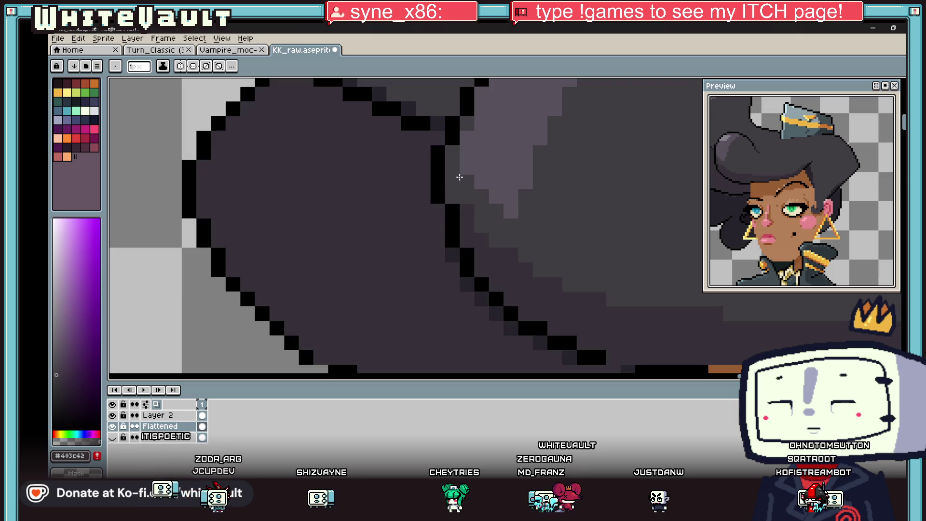
scroll(494, 193, down, 4)
scroll(503, 224, up, 4)
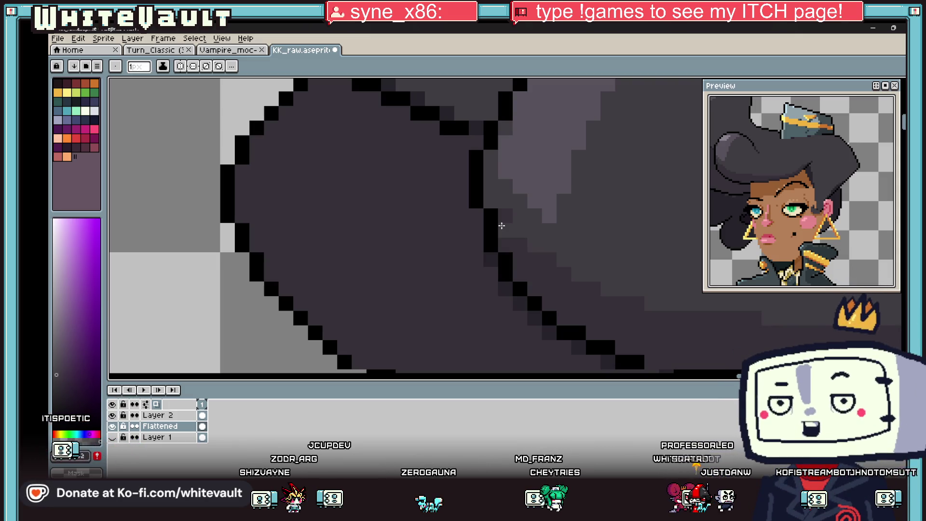
key(i)
scroll(603, 219, down, 5)
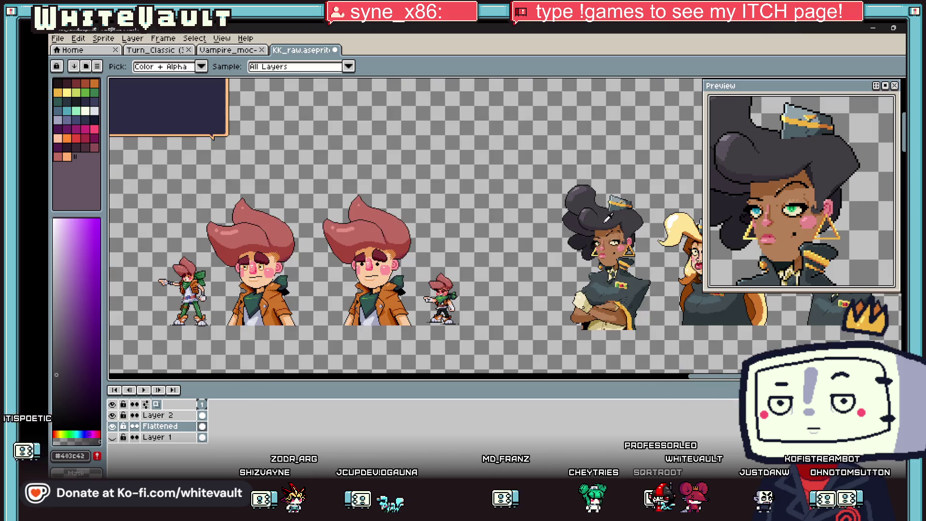
Marquee-select the dark-haired woman's portrait, nudge it up 5 pixels and deselect
scroll(608, 220, up, 5)
key(b)
scroll(567, 270, up, 2)
scroll(579, 275, down, 5)
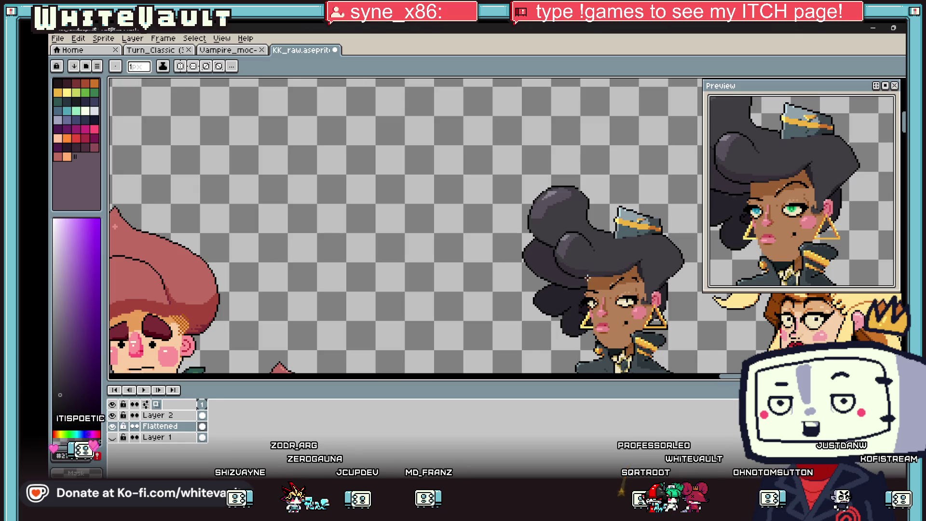
scroll(588, 277, up, 3)
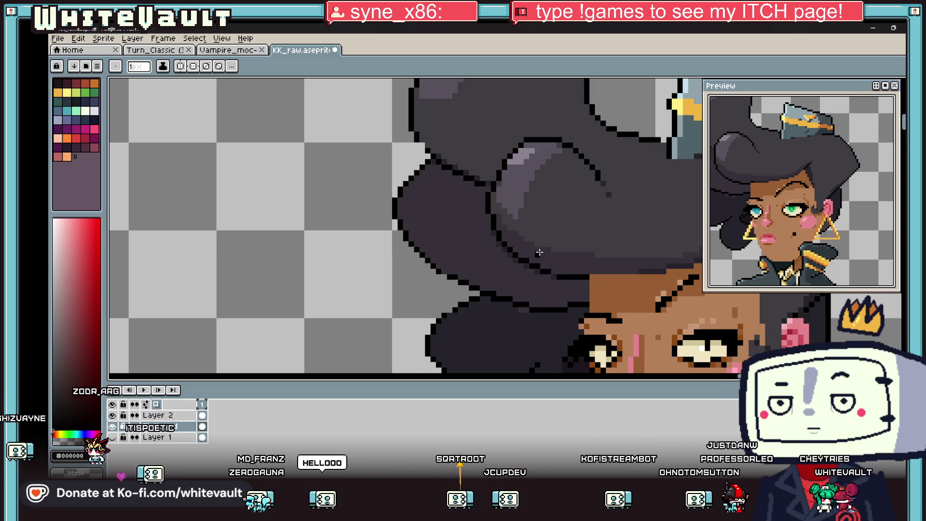
scroll(537, 252, down, 5)
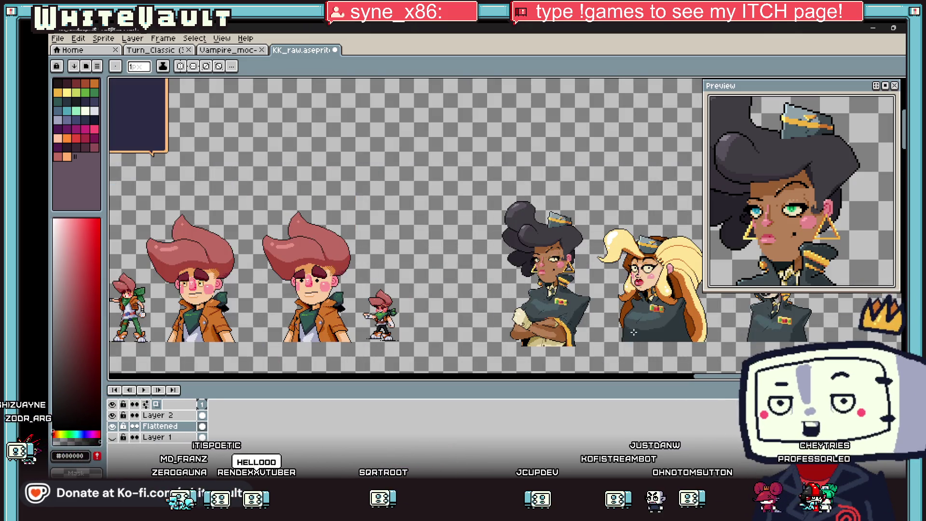
key(m)
drag(464, 163, 594, 374)
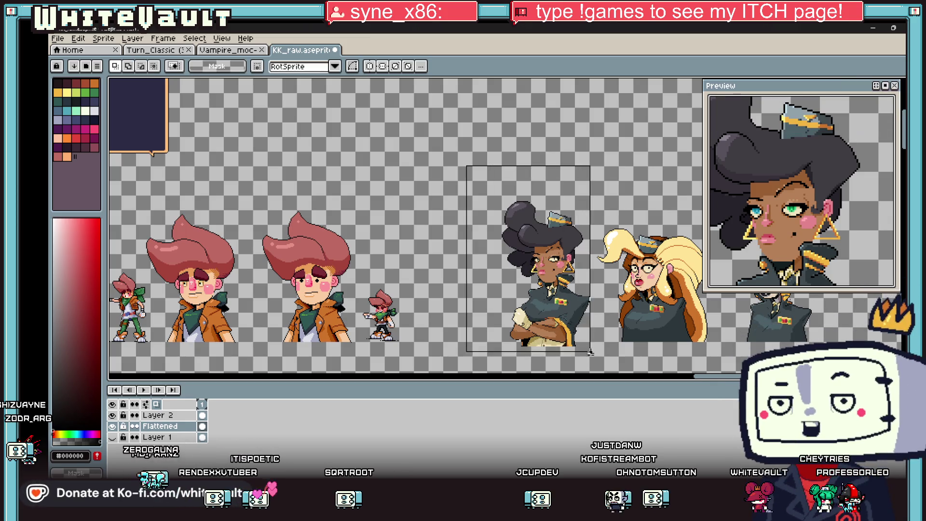
key(Up)
key(Up)
key(Up)
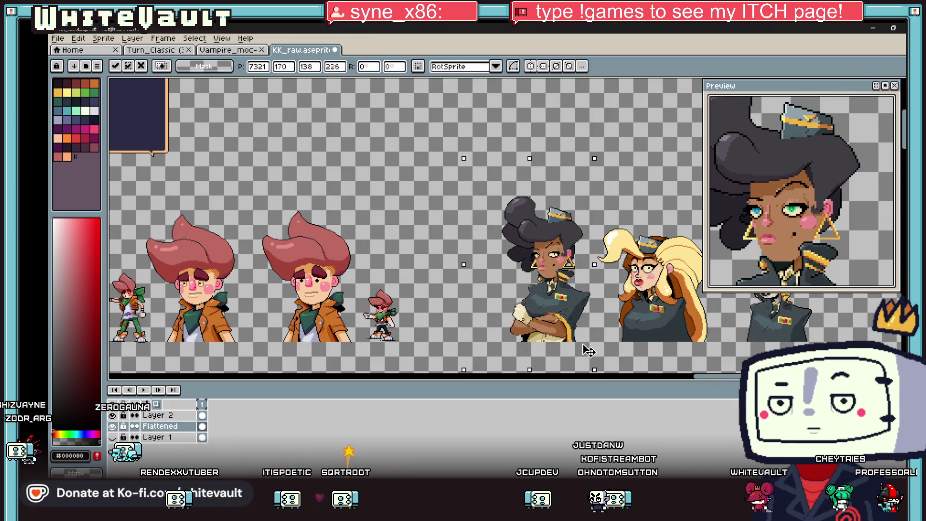
click(610, 330)
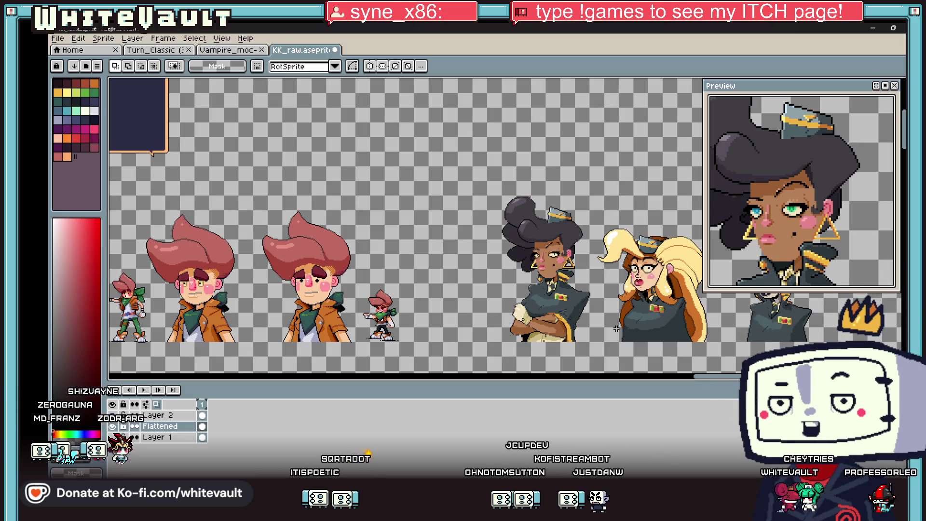
Reselect the portrait to check its position, then sample the dark hair grey
scroll(581, 323, down, 2)
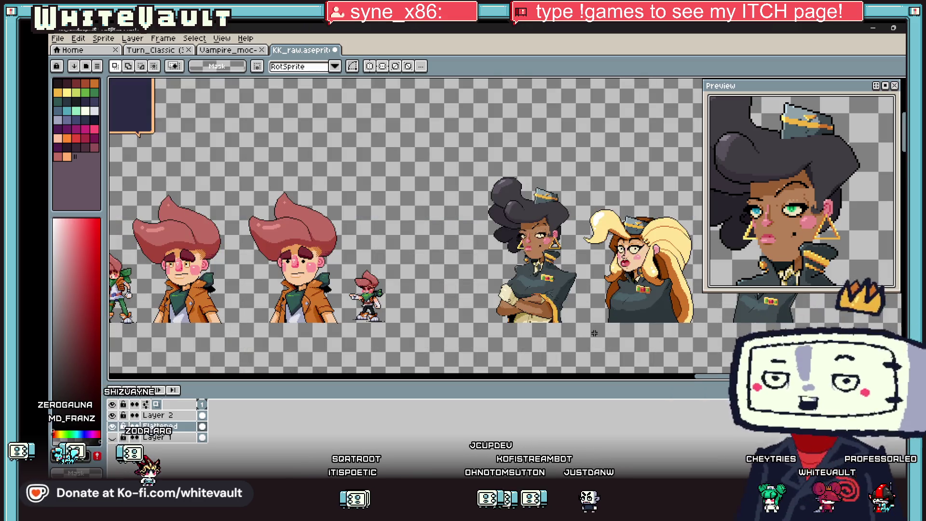
scroll(595, 331, down, 1)
scroll(594, 332, up, 1)
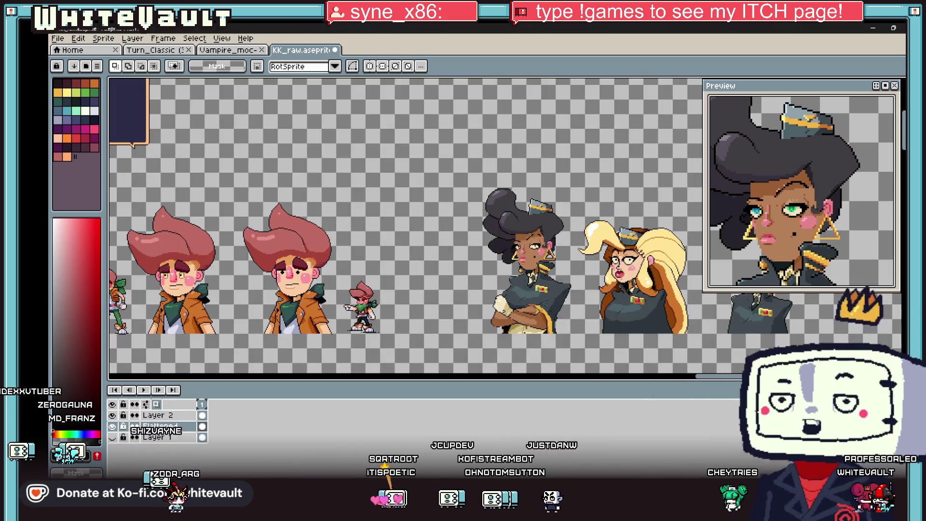
drag(458, 165, 572, 347)
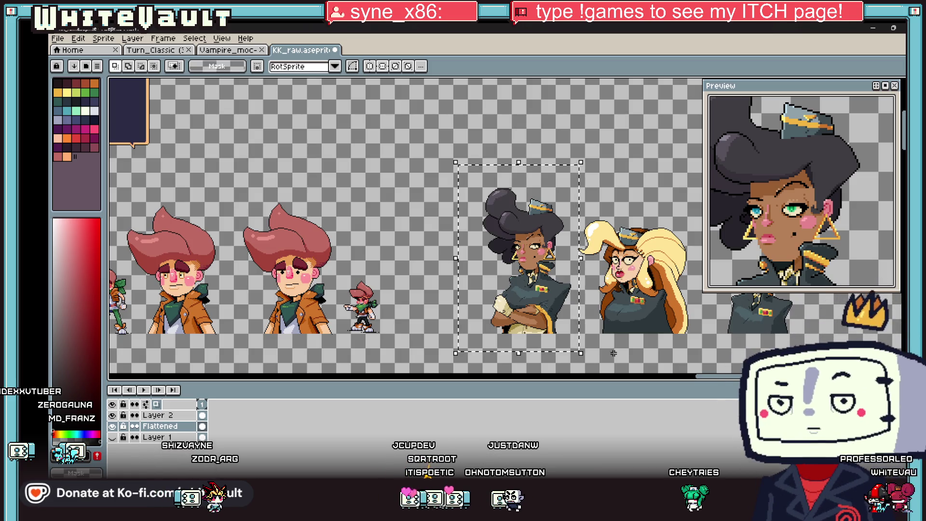
scroll(610, 320, down, 2)
scroll(610, 321, down, 2)
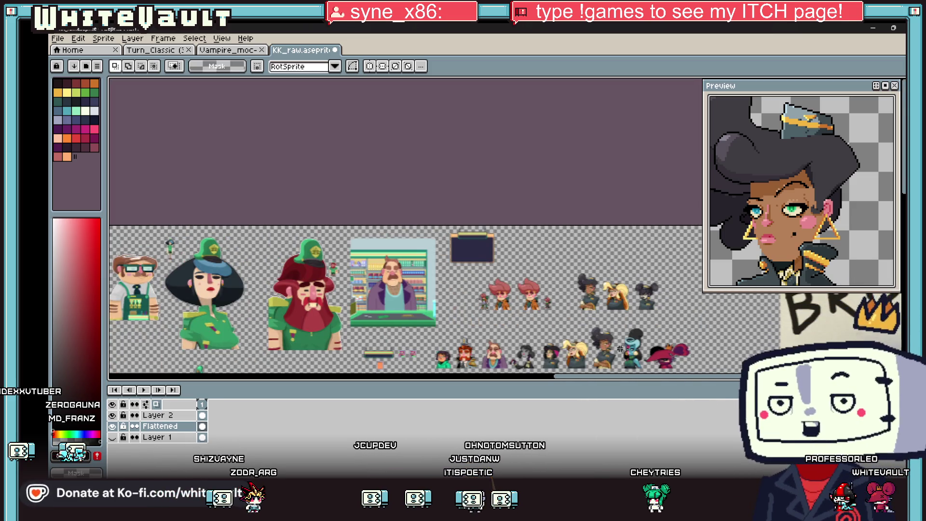
scroll(619, 348, up, 1)
scroll(619, 348, up, 2)
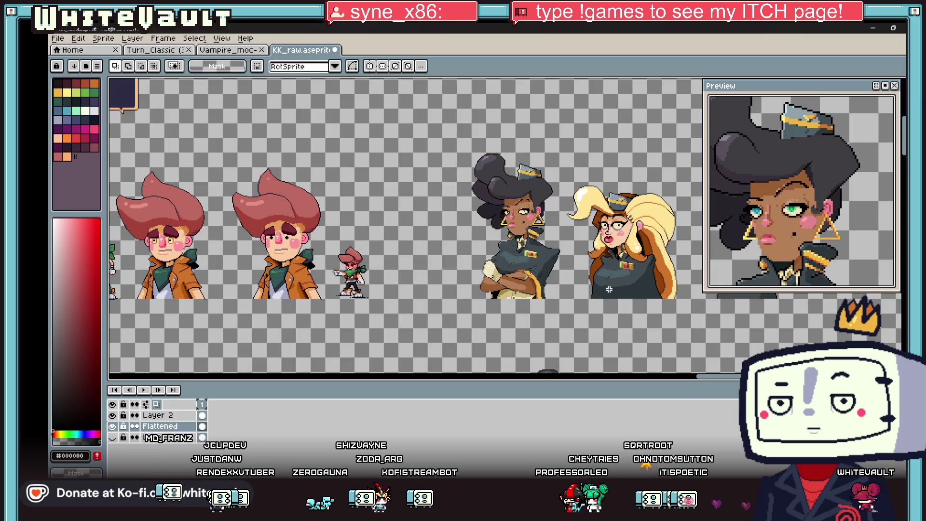
key(i)
scroll(523, 161, up, 4)
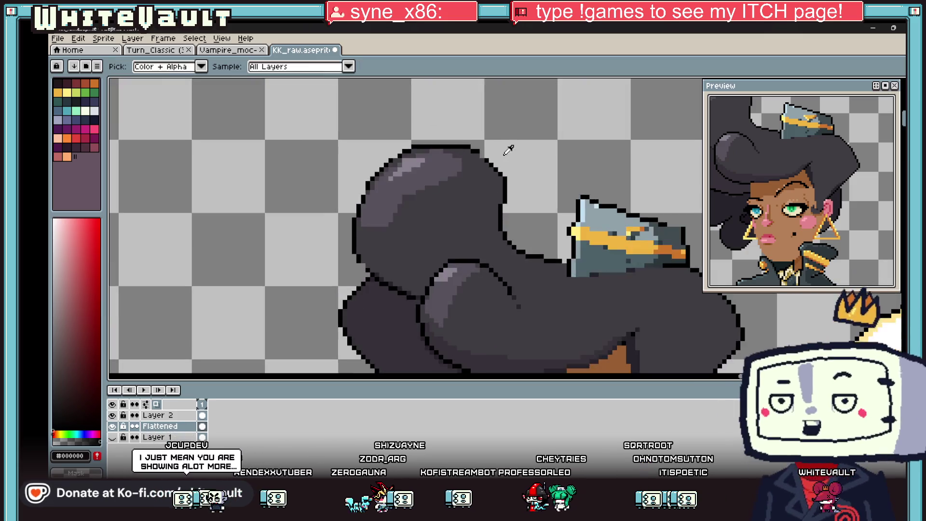
click(477, 169)
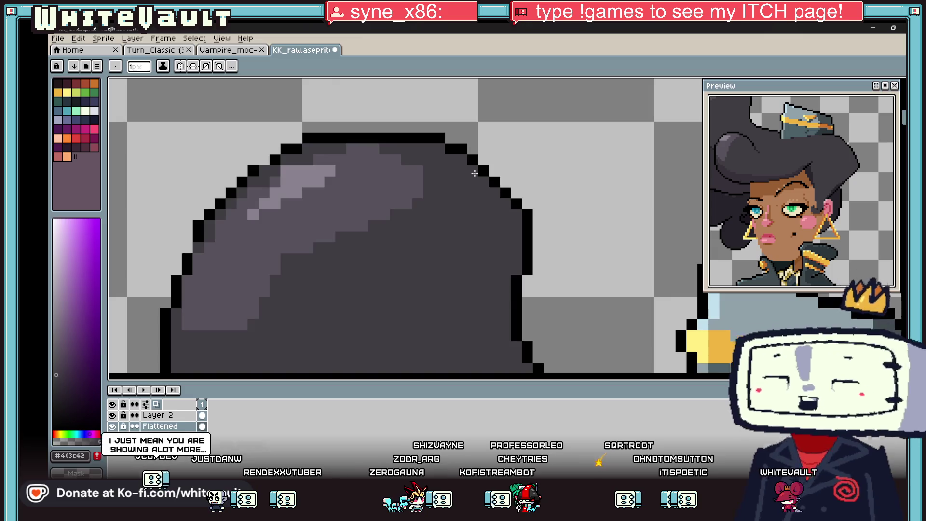
Sample a lighter hair grey and the black outline colour from the hair
scroll(478, 169, down, 4)
scroll(467, 159, up, 3)
click(467, 159)
key(b)
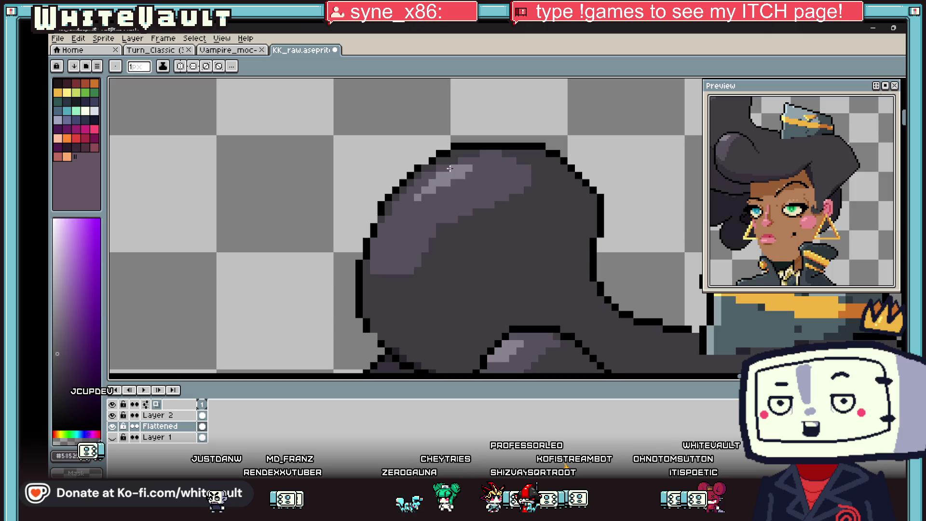
alt+click(435, 161)
key(i)
scroll(436, 162, down, 4)
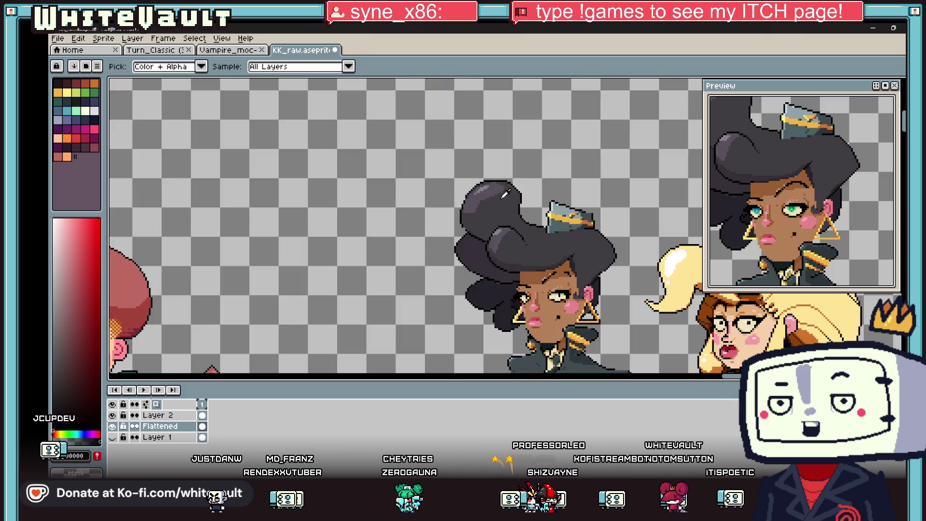
scroll(497, 177, up, 3)
scroll(535, 303, down, 2)
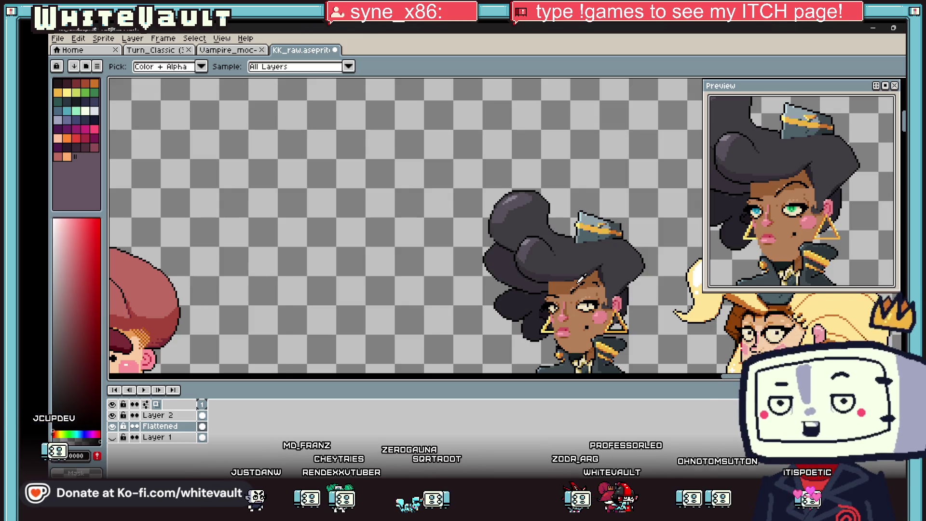
scroll(652, 241, down, 2)
scroll(597, 287, up, 4)
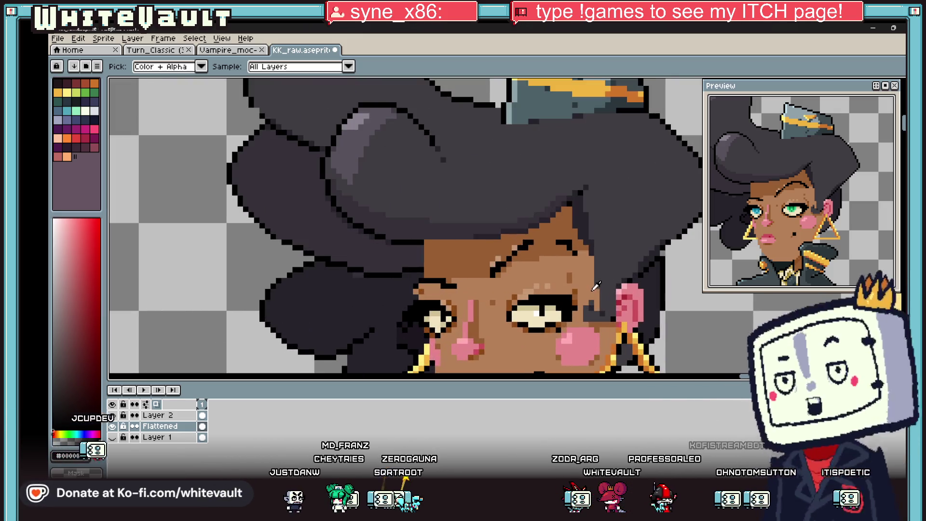
key(b)
scroll(533, 236, up, 2)
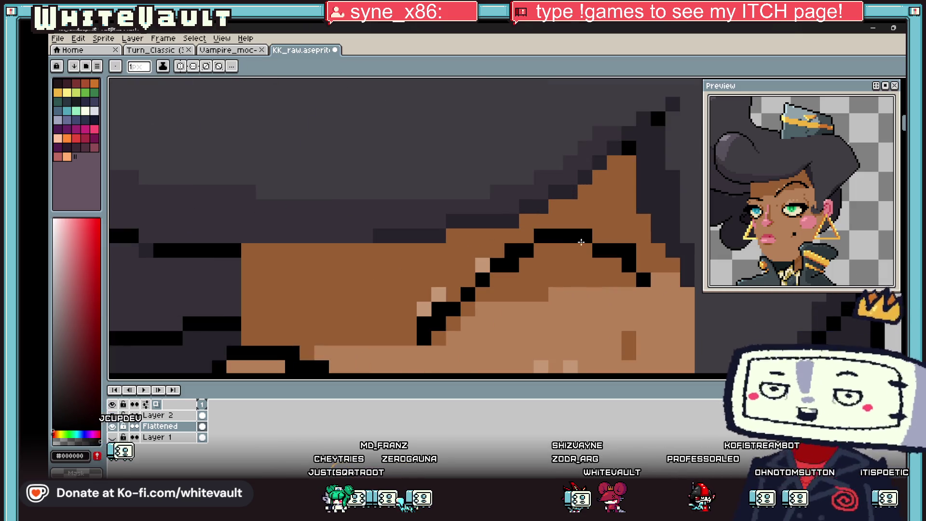
Reshape the eyebrow with black pixels and adjust the surrounding light and mid-brown skin pixels
alt+click(483, 265)
drag(468, 280, 454, 294)
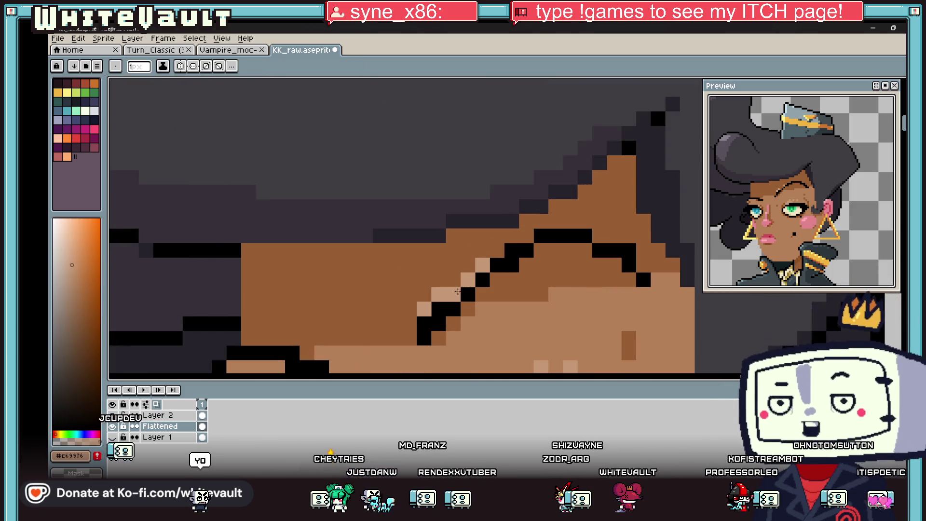
alt+click(444, 275)
click(439, 294)
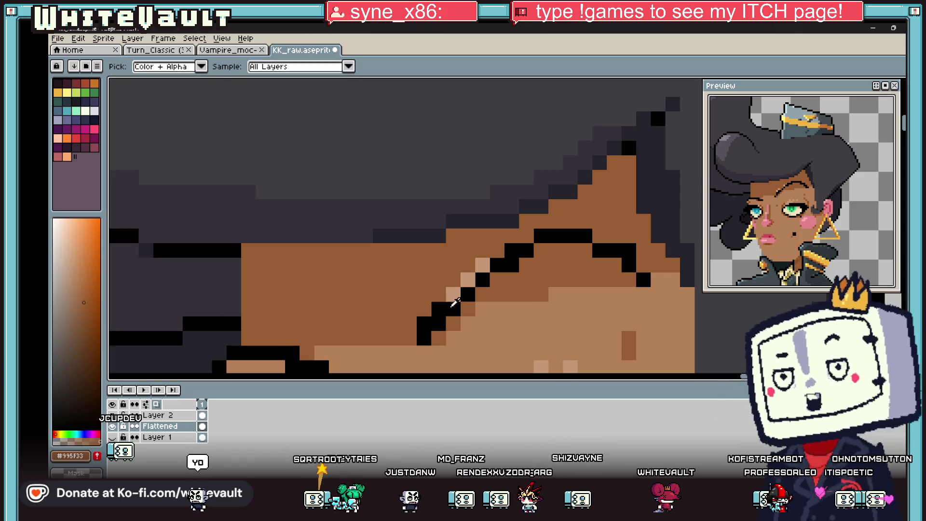
alt+click(439, 304)
click(452, 296)
drag(468, 280, 482, 264)
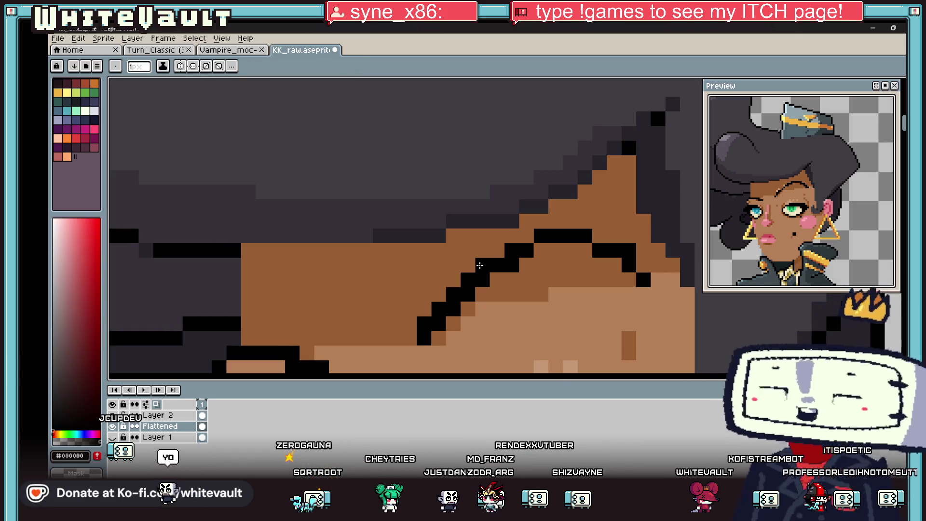
alt+click(540, 316)
click(439, 294)
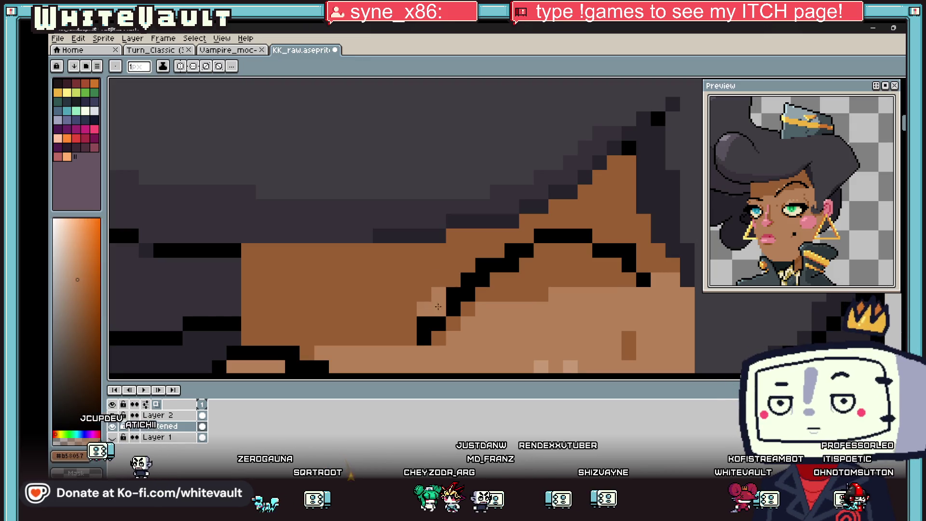
Eyedrop the brown skin tone #995F33 from the officer's cheek
scroll(435, 292, down, 3)
scroll(495, 234, up, 3)
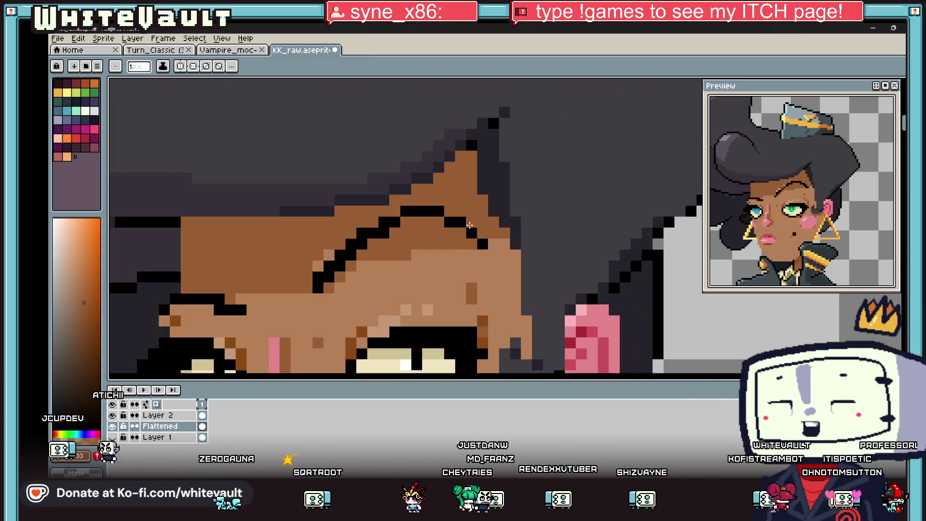
alt+click(468, 225)
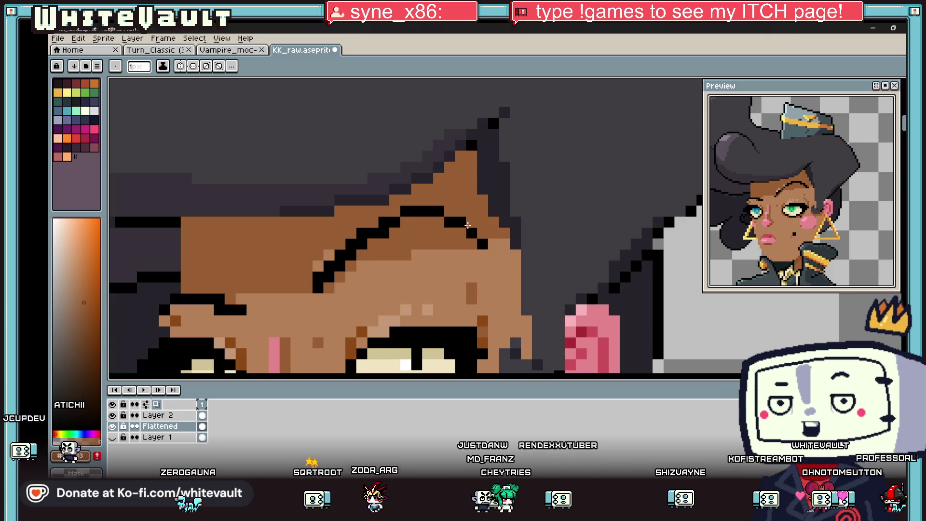
scroll(468, 225, down, 4)
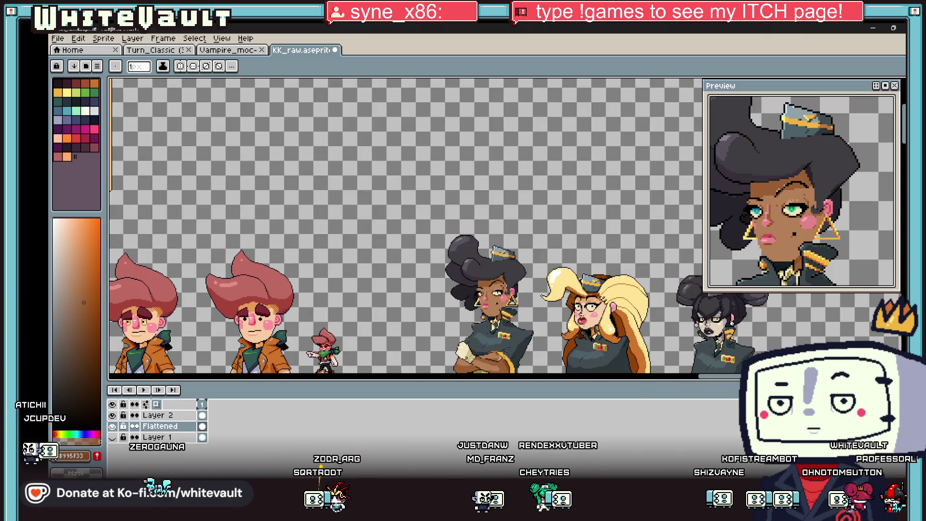
scroll(495, 278, up, 1)
scroll(495, 278, up, 5)
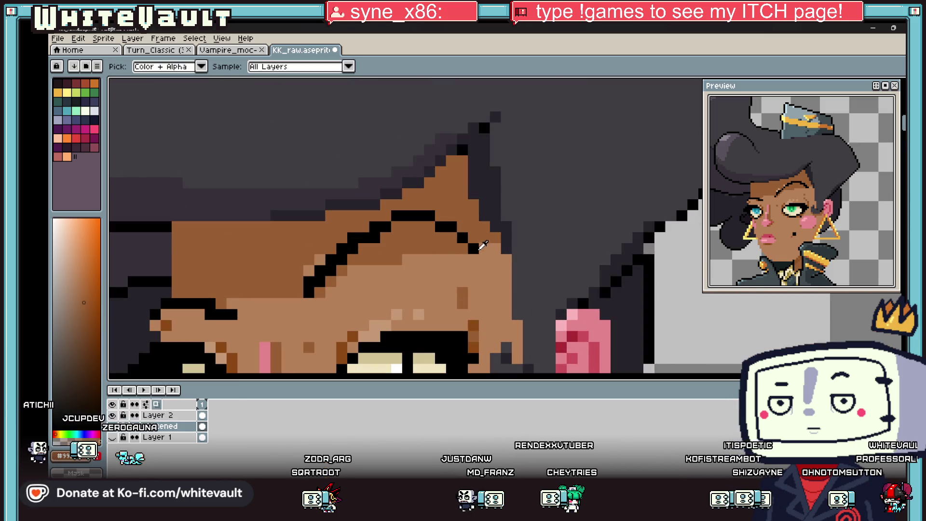
alt+click(484, 261)
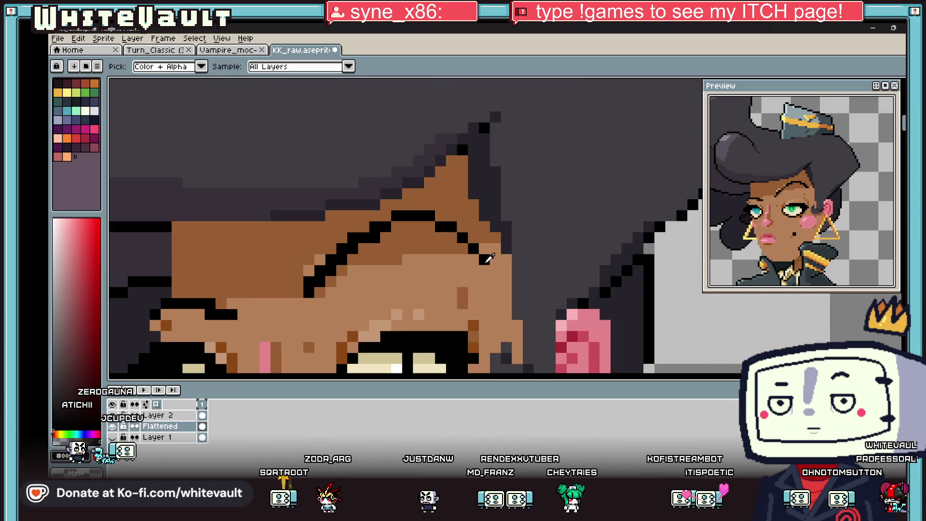
alt+click(384, 244)
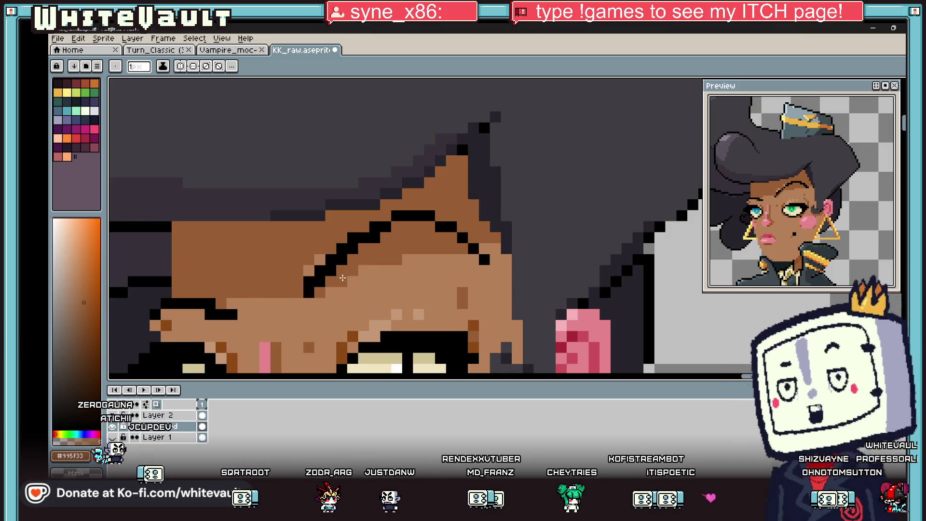
scroll(234, 313, down, 4)
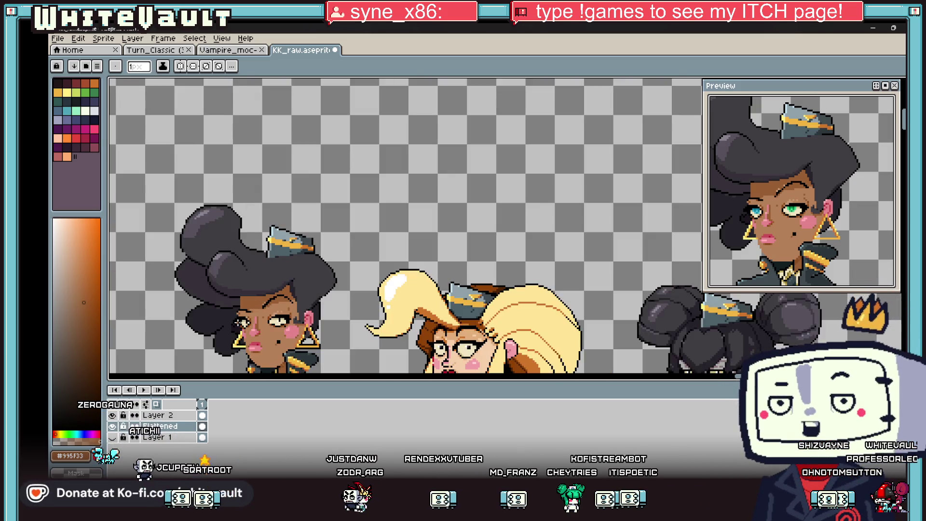
scroll(237, 307, up, 2)
scroll(237, 307, up, 2)
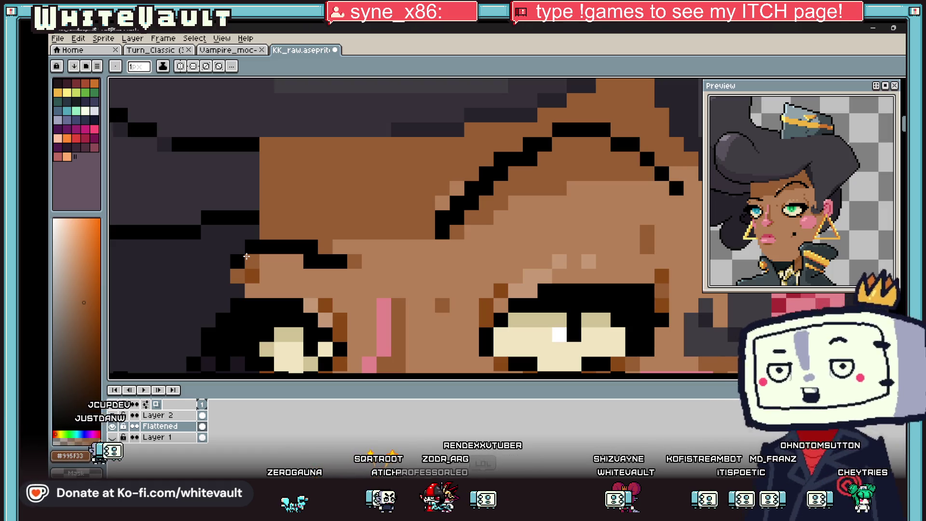
Eyedrop the dark hair shade #27232a from the officer's hair beside her face
scroll(415, 199, down, 3)
scroll(435, 145, down, 2)
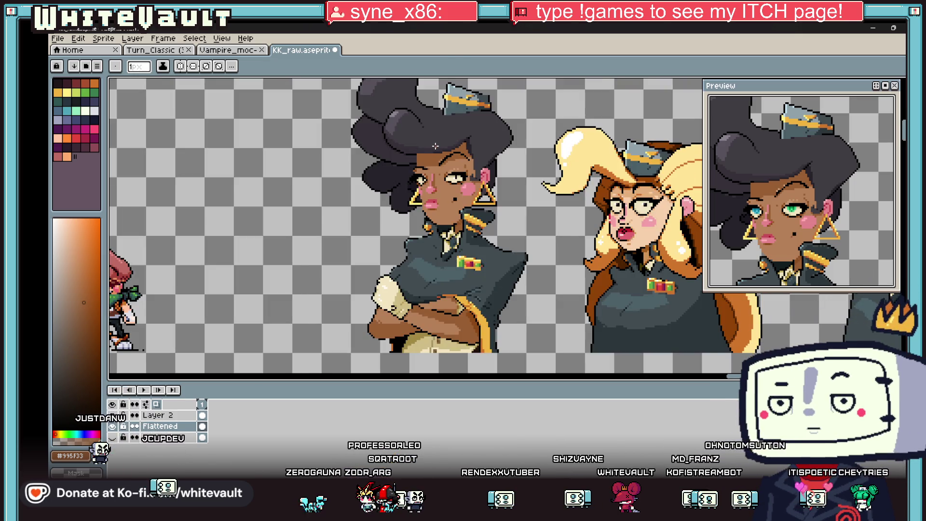
scroll(435, 146, up, 5)
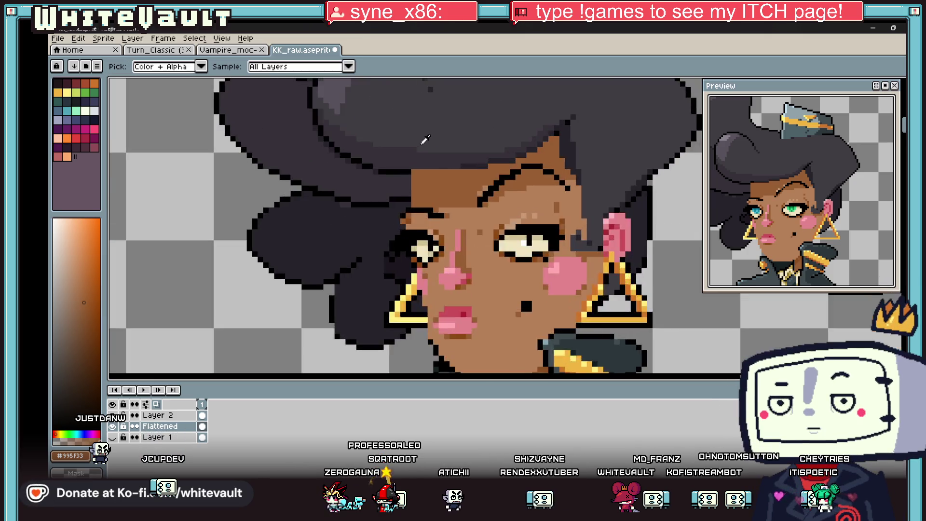
alt+click(377, 180)
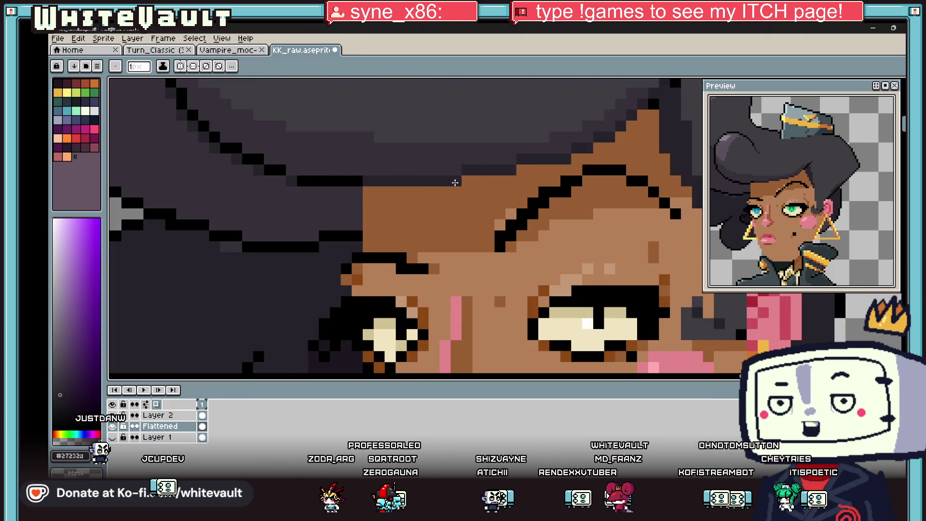
key(i)
scroll(520, 200, down, 6)
scroll(520, 200, up, 4)
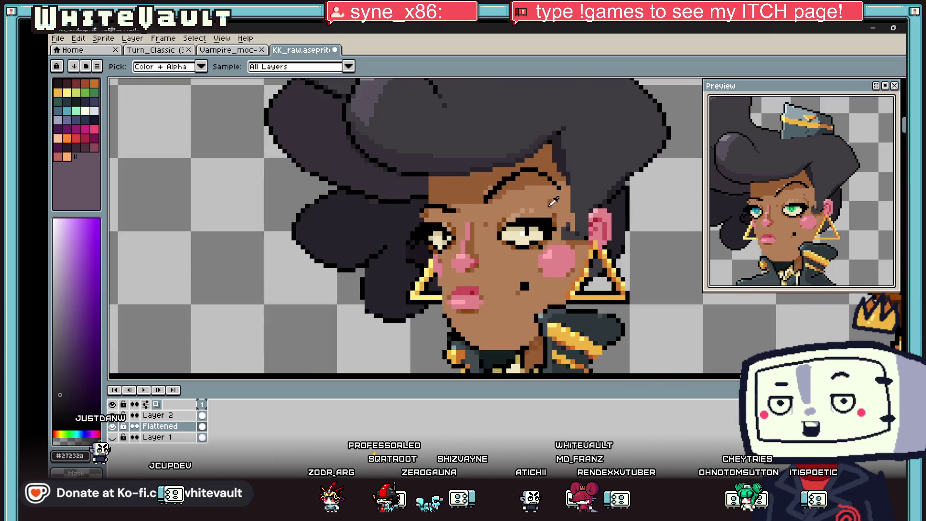
scroll(554, 197, up, 1)
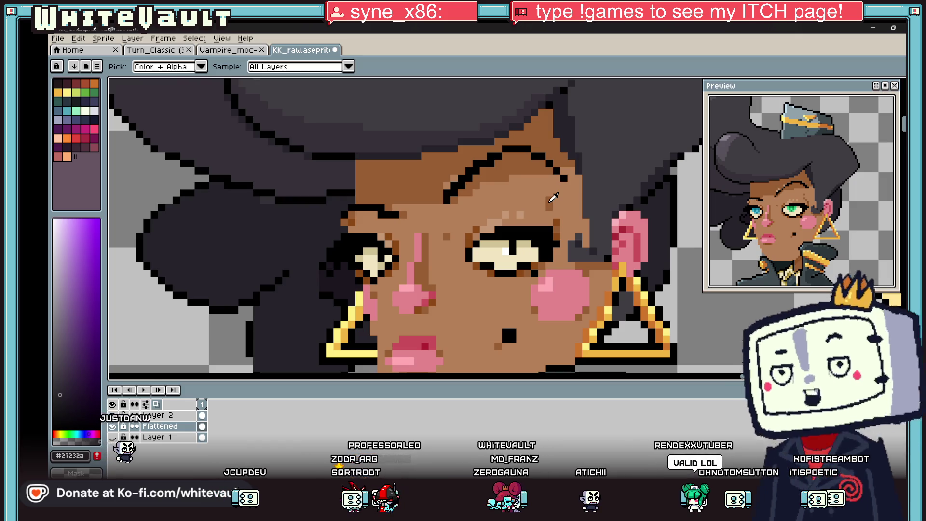
scroll(530, 195, down, 5)
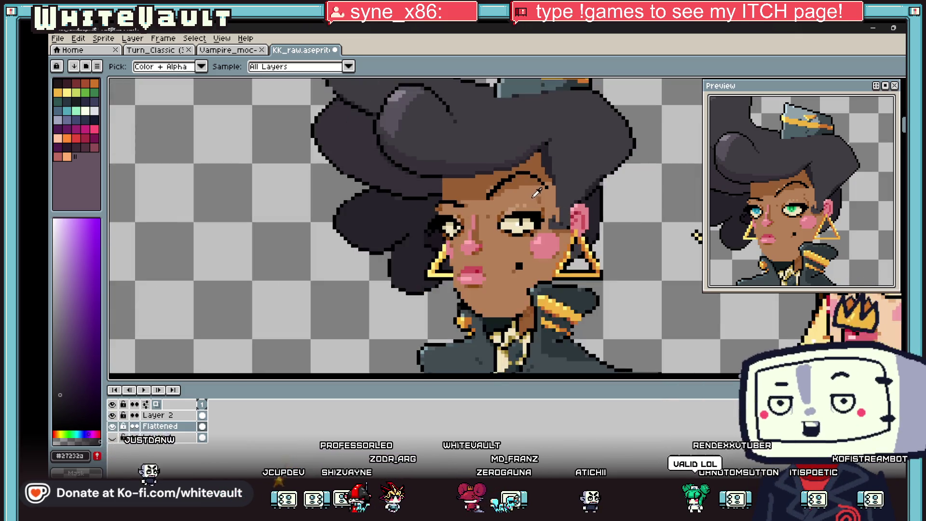
scroll(619, 337, up, 2)
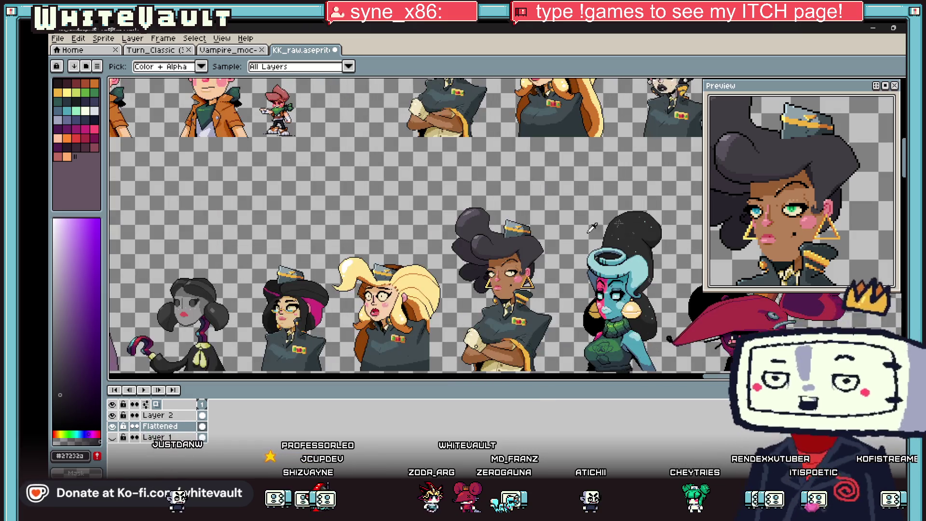
scroll(644, 292, down, 3)
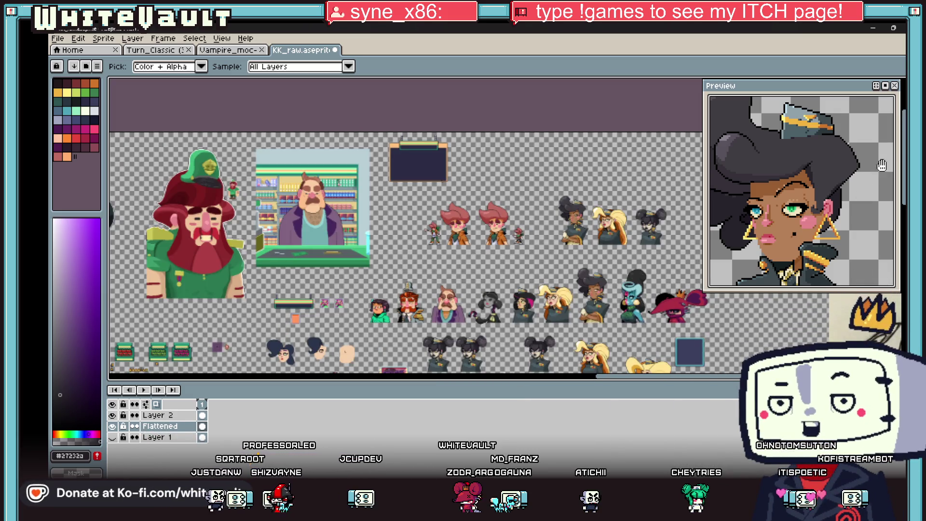
scroll(405, 225, down, 2)
scroll(405, 225, up, 2)
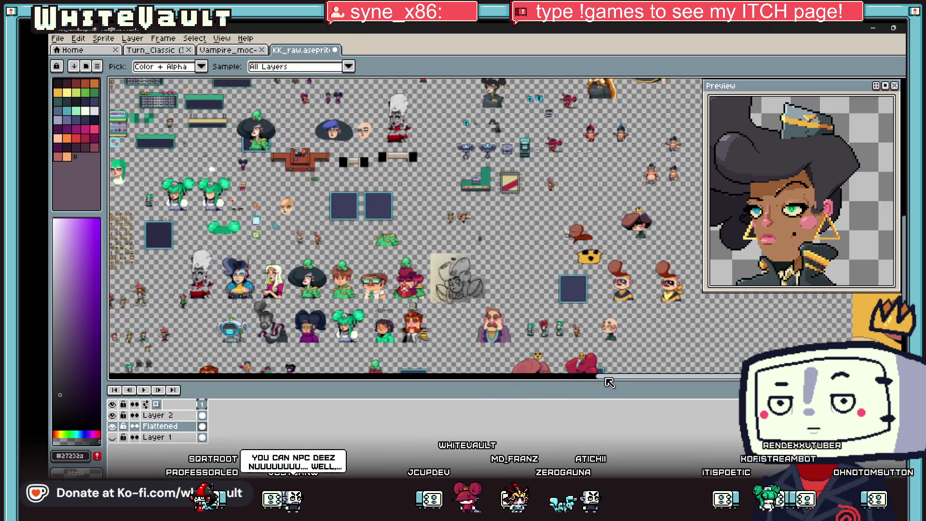
scroll(465, 282, up, 1)
scroll(471, 290, down, 2)
scroll(578, 358, up, 1)
scroll(578, 358, up, 1)
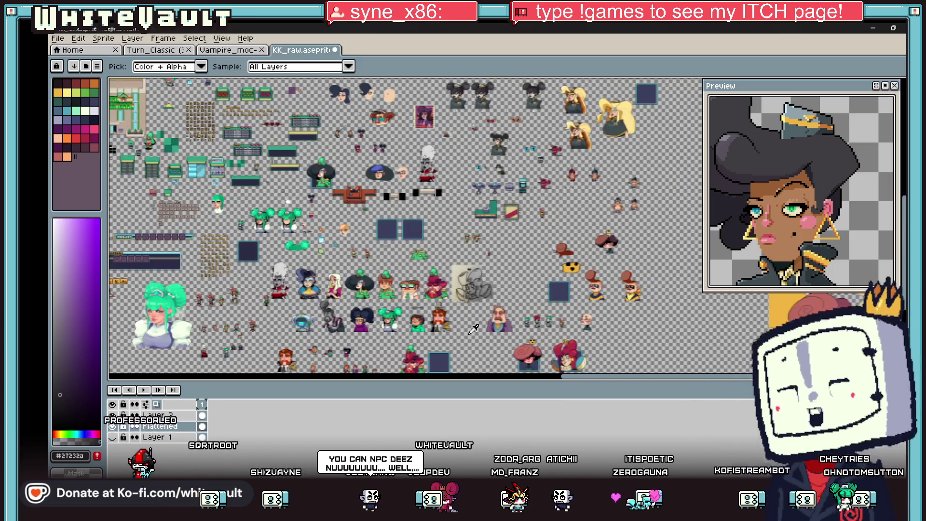
scroll(502, 347, up, 3)
scroll(445, 274, down, 3)
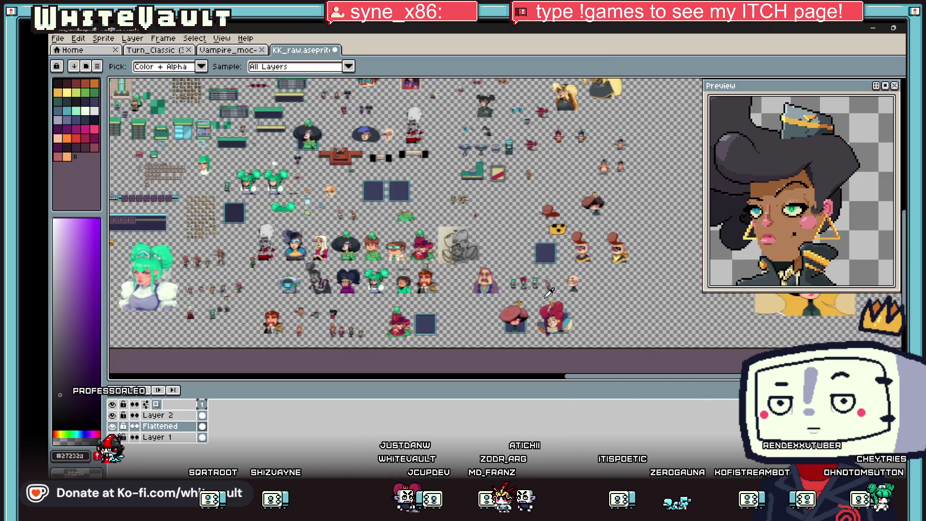
scroll(552, 90, up, 1)
scroll(552, 89, up, 1)
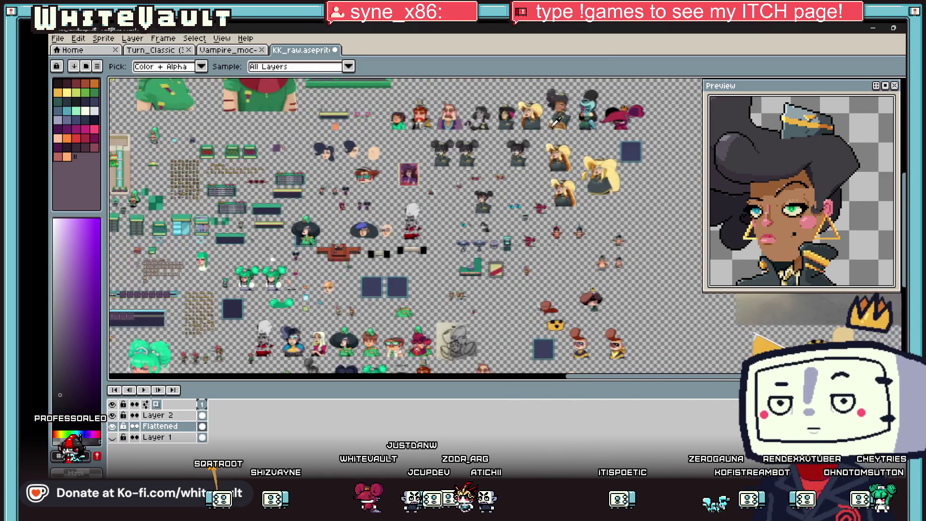
drag(903, 222, 902, 171)
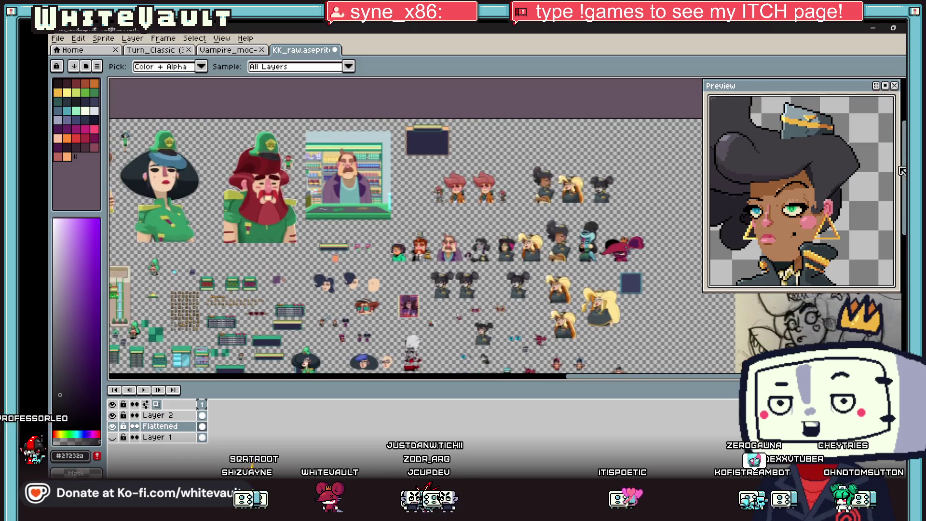
scroll(556, 182, up, 4)
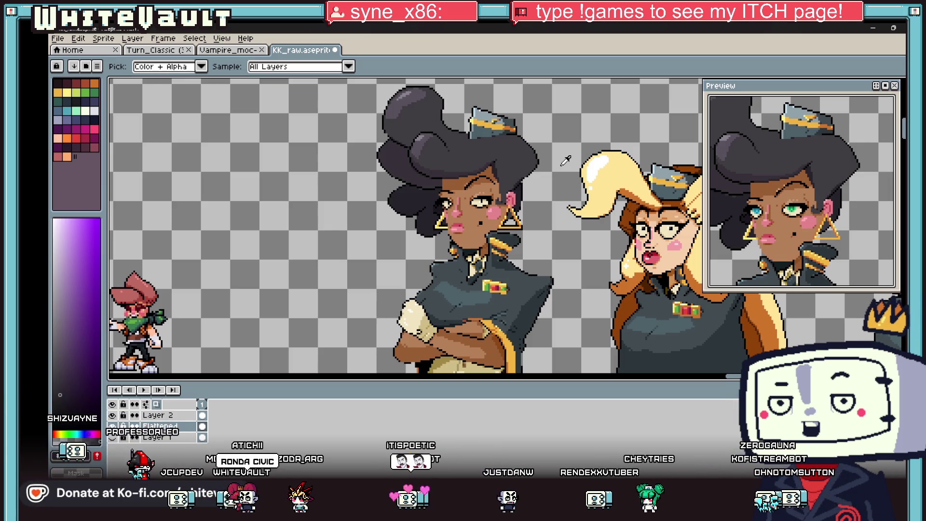
scroll(559, 158, up, 8)
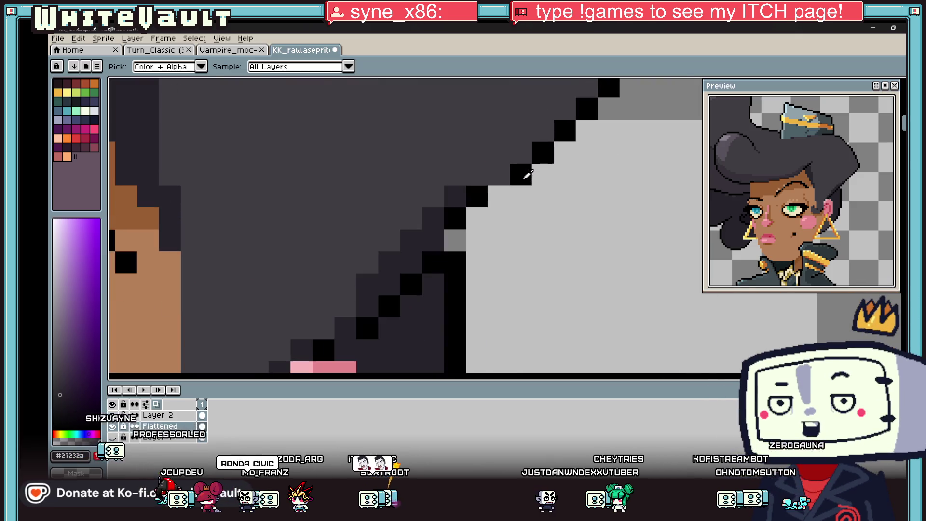
alt+click(520, 177)
mouse_move(498, 196)
mouse_down()
mouse_move(480, 214)
mouse_move(472, 195)
mouse_up()
alt+click(434, 212)
scroll(522, 152, down, 4)
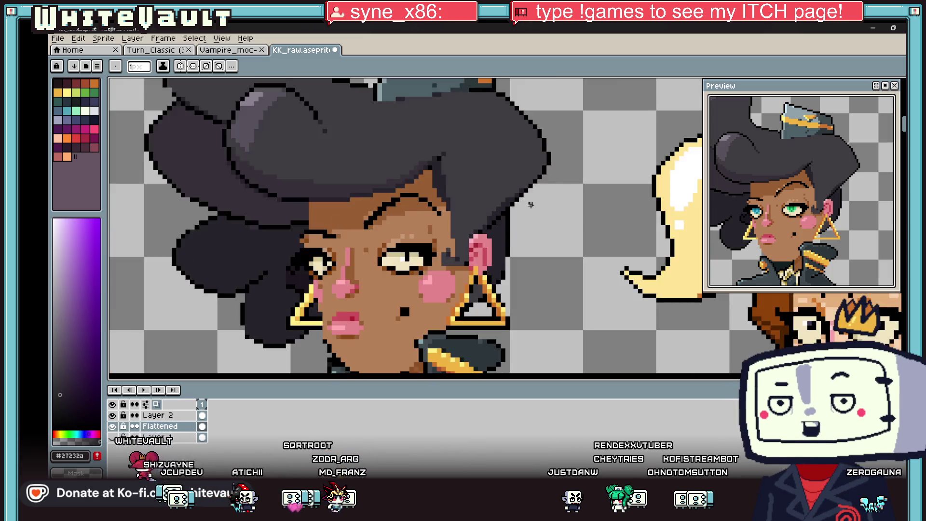
scroll(514, 193, up, 4)
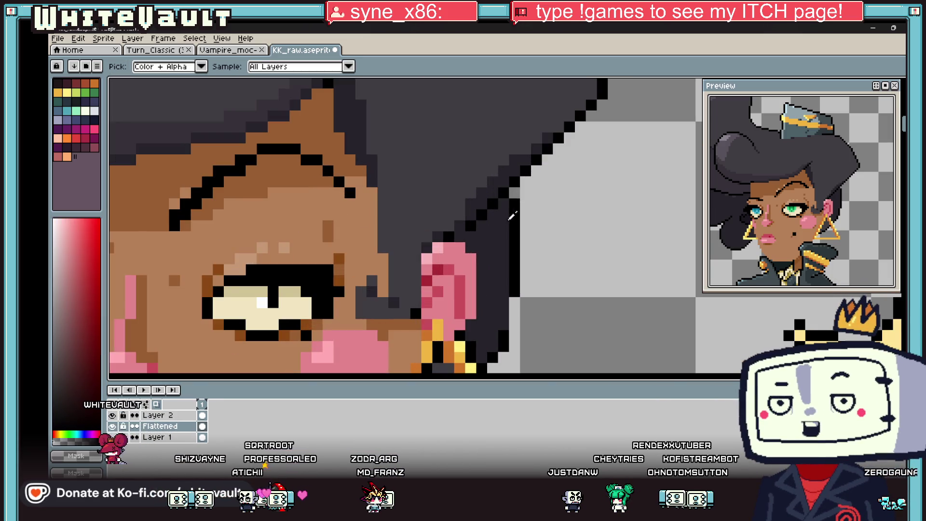
alt+click(515, 213)
drag(526, 226, 515, 330)
alt+click(497, 309)
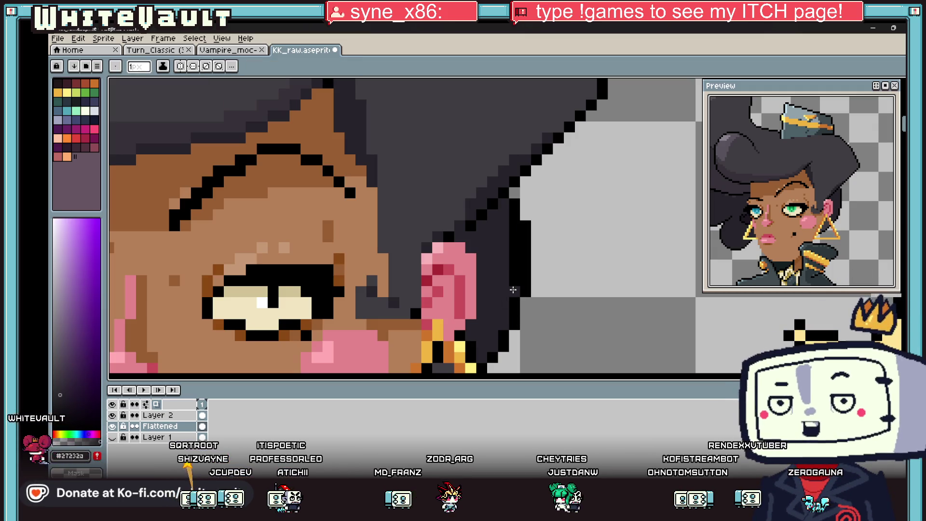
scroll(513, 224, down, 4)
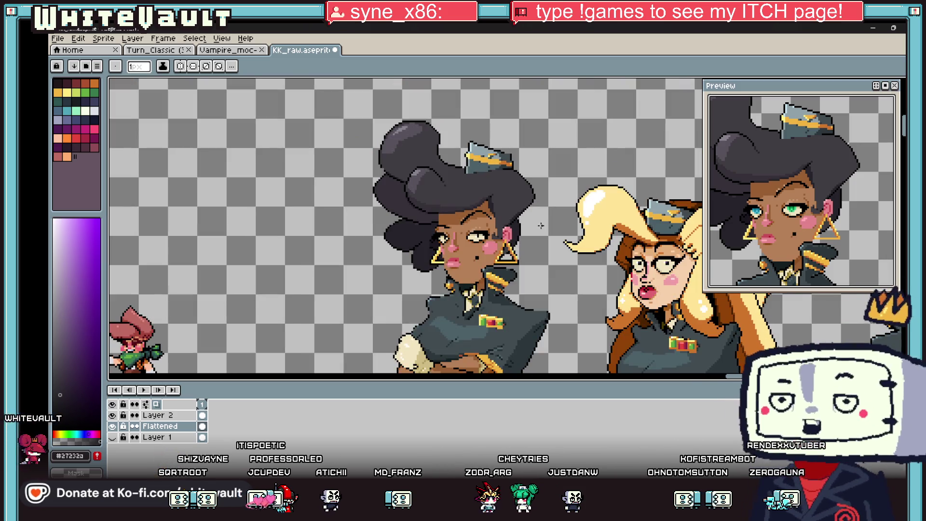
key(alt)
scroll(516, 237, down, 2)
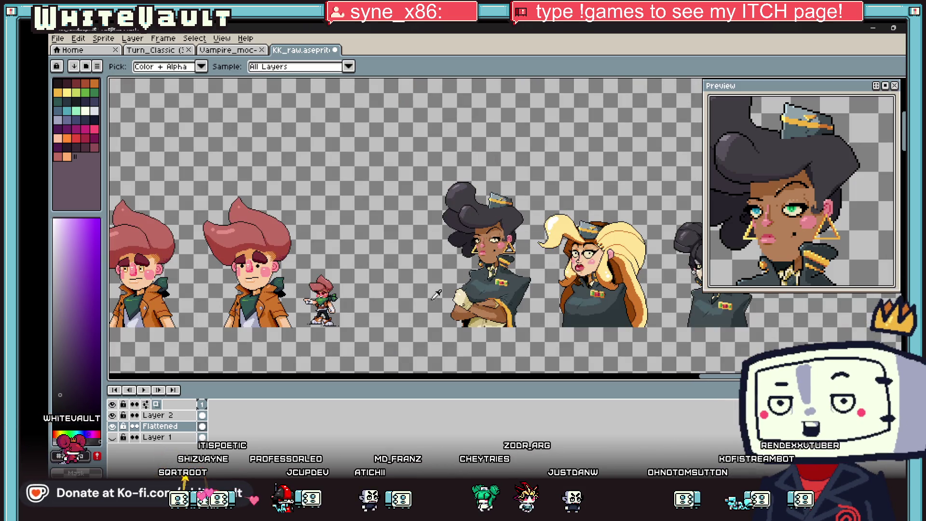
scroll(492, 106, up, 5)
scroll(492, 106, up, 2)
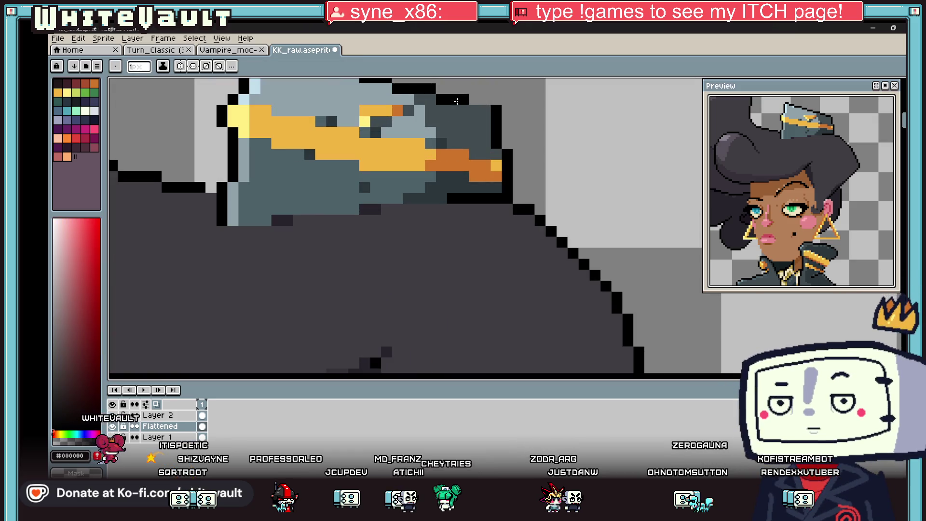
scroll(456, 114, down, 4)
scroll(456, 114, up, 2)
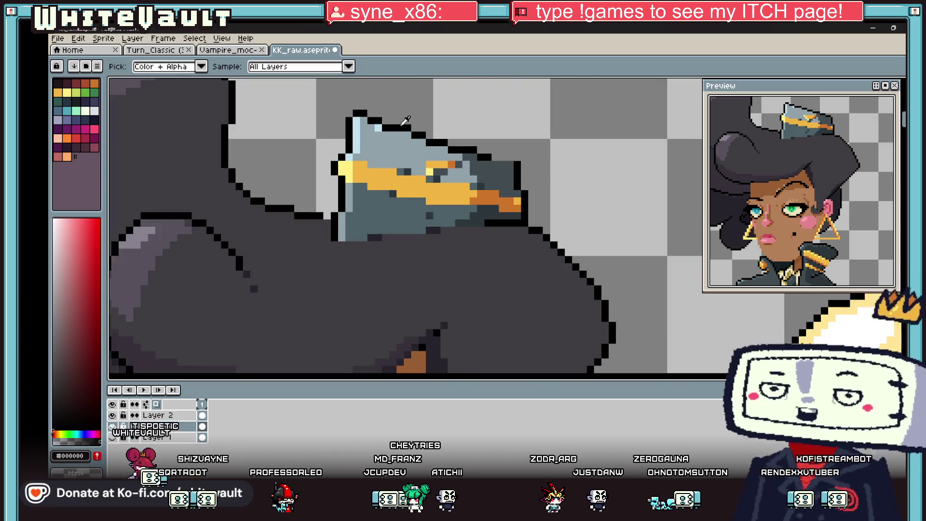
key(alt)
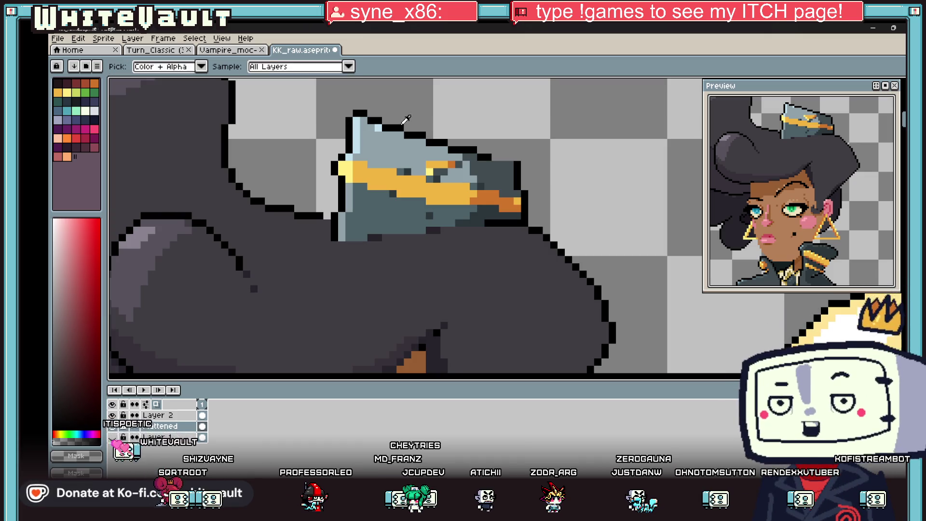
alt+click(488, 157)
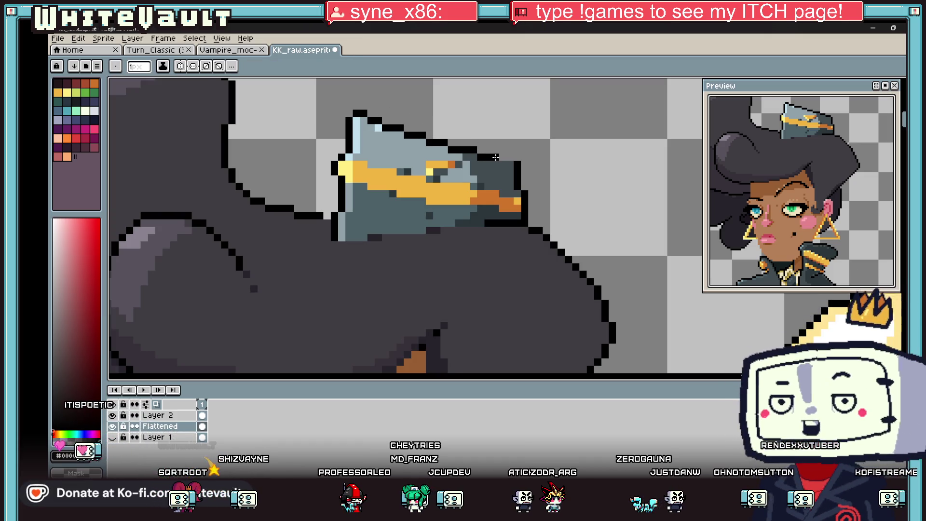
scroll(510, 164, down, 3)
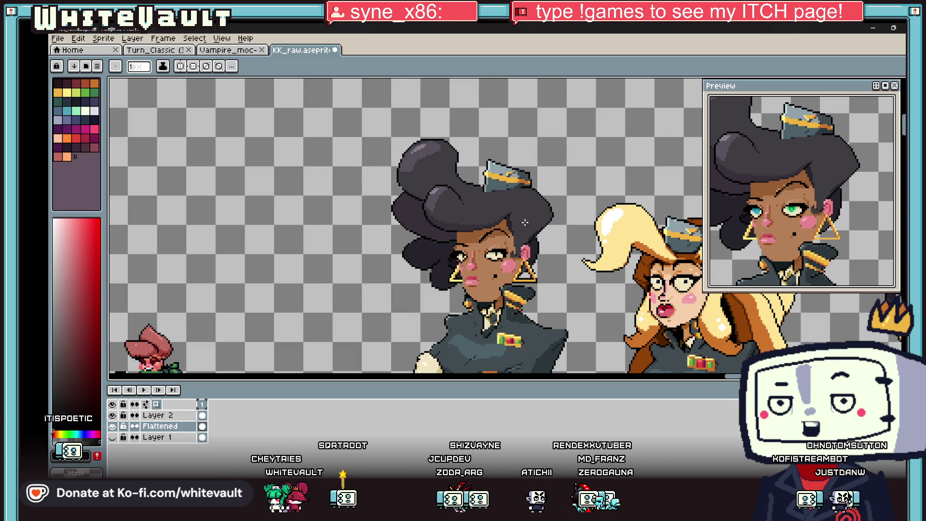
scroll(528, 222, down, 2)
scroll(530, 253, up, 3)
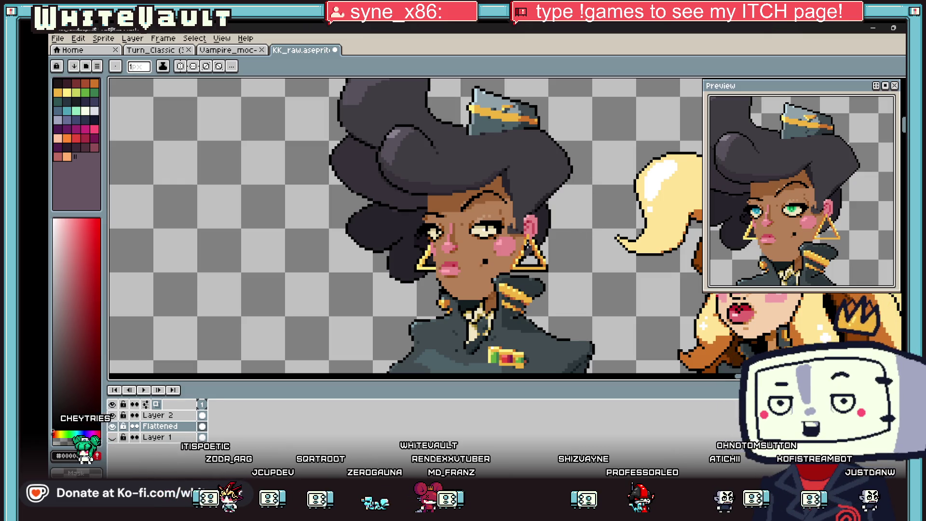
Repaint the eye-corner black pixel dark grey and blacken the brown pixel below the eye line
scroll(529, 248, up, 2)
key(i)
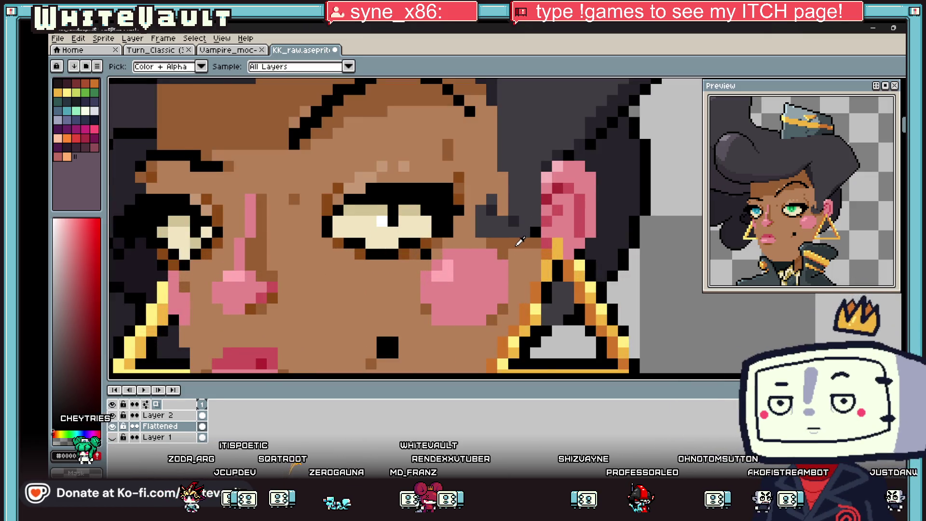
scroll(520, 241, up, 3)
key(b)
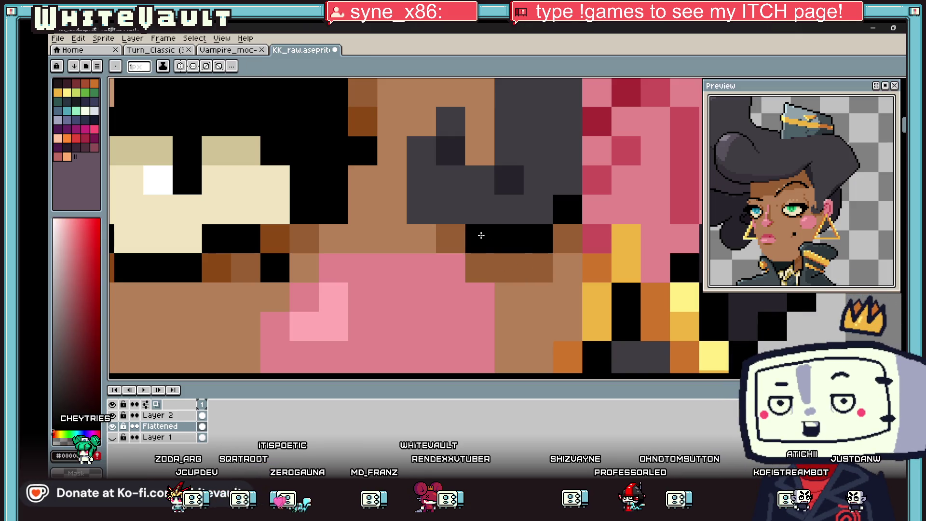
right_click(435, 202)
click(451, 237)
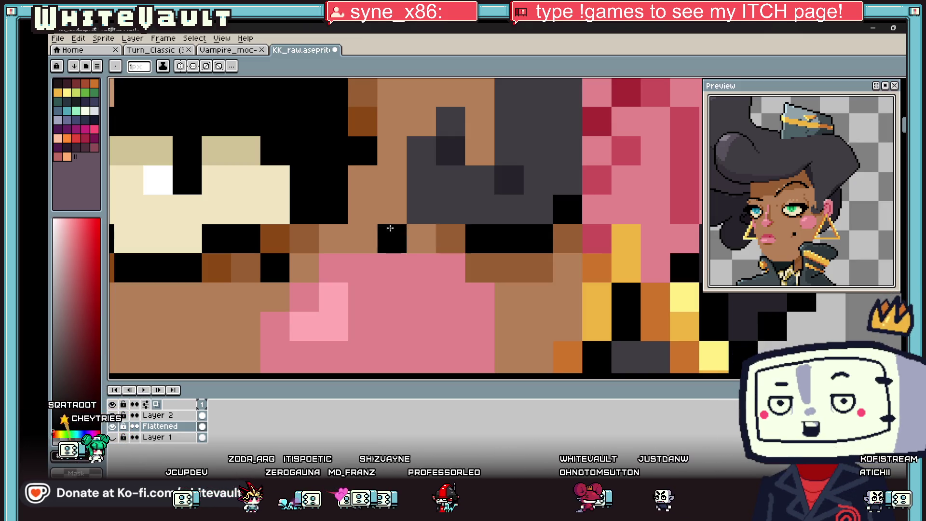
scroll(512, 192, down, 4)
scroll(512, 192, down, 2)
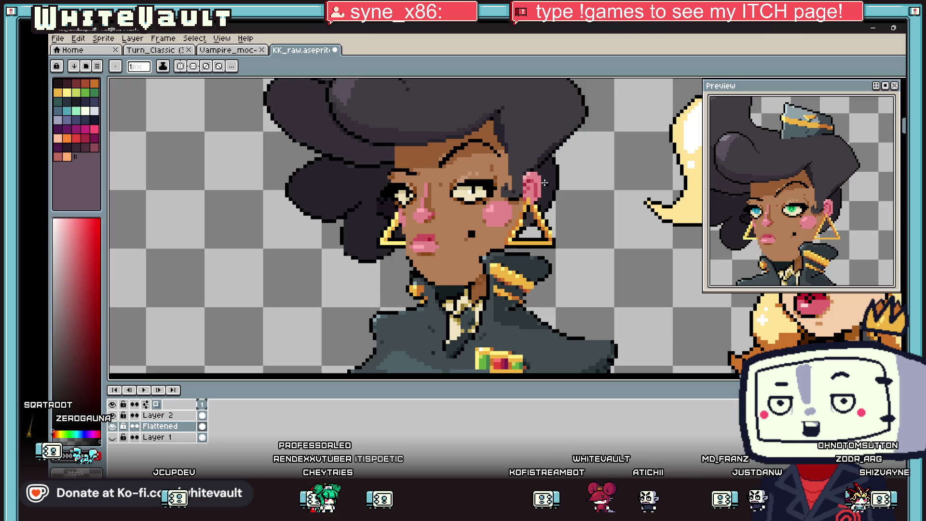
Sample the dark hair colour near the woman's cheek and earring
key(i)
scroll(544, 182, down, 3)
scroll(472, 214, up, 5)
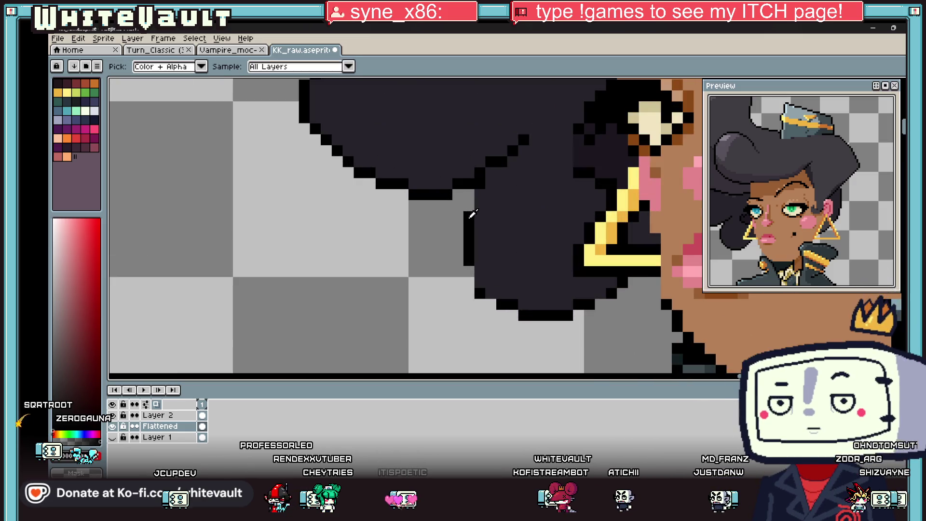
key(b)
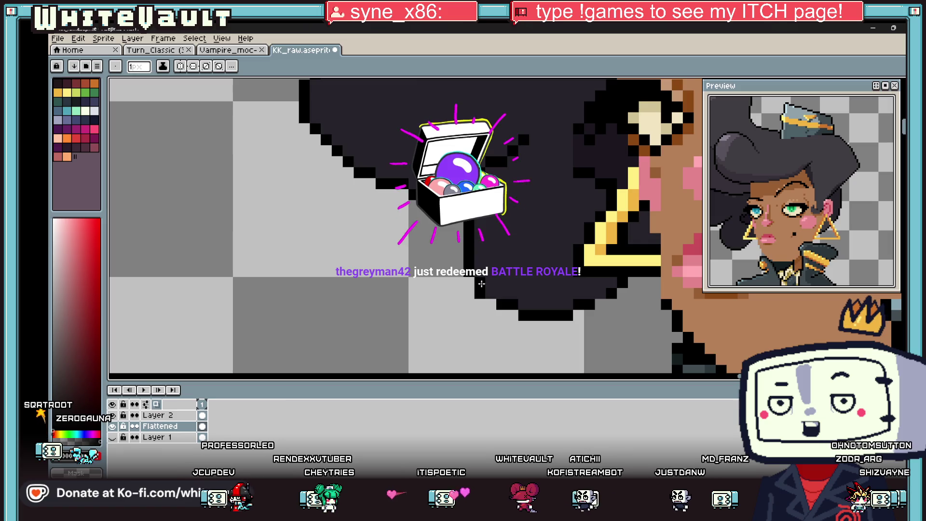
key(i)
scroll(481, 284, down, 2)
scroll(482, 217, down, 1)
scroll(482, 217, up, 4)
key(b)
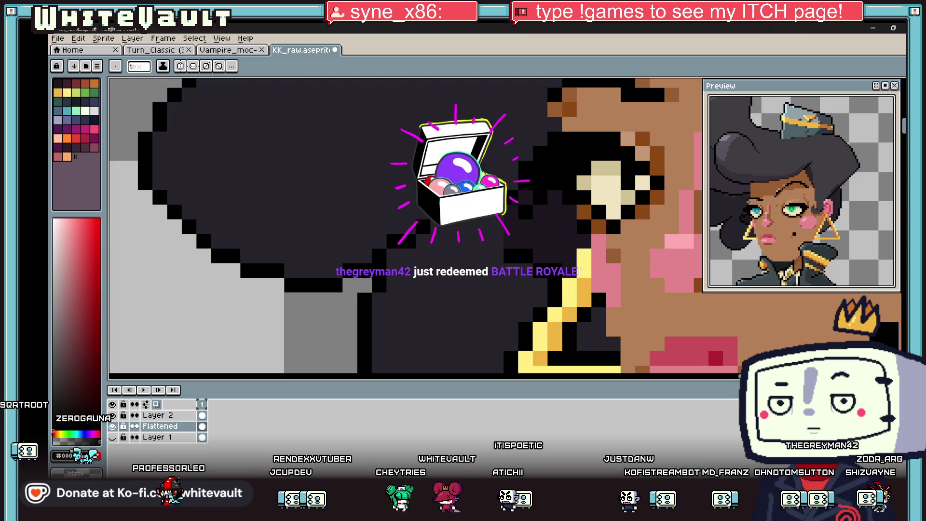
key(i)
click(539, 234)
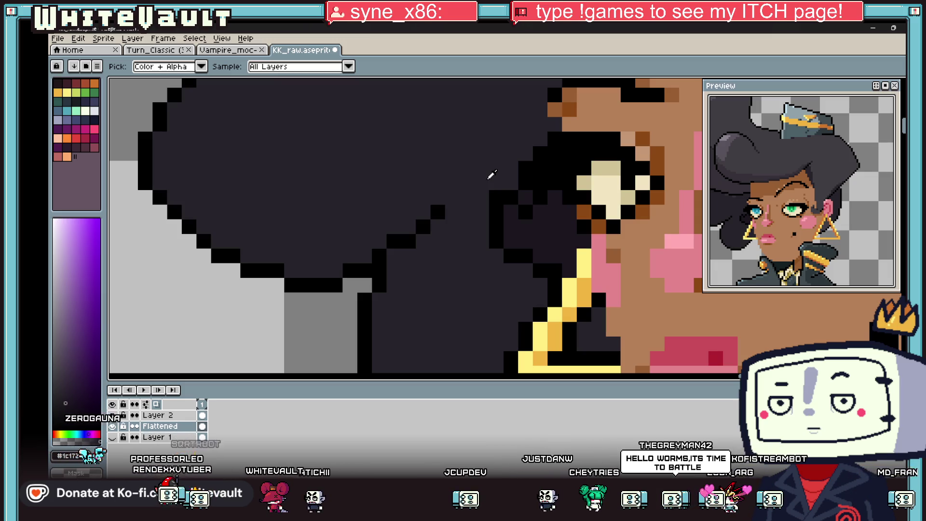
Eyedrop black from the hair outline and place a black outline pixel beside the cheek
click(393, 238)
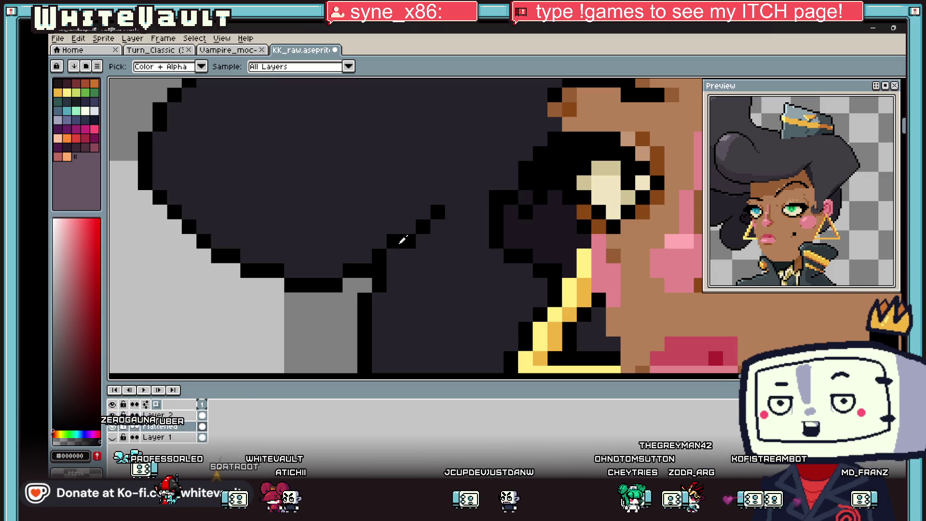
key(b)
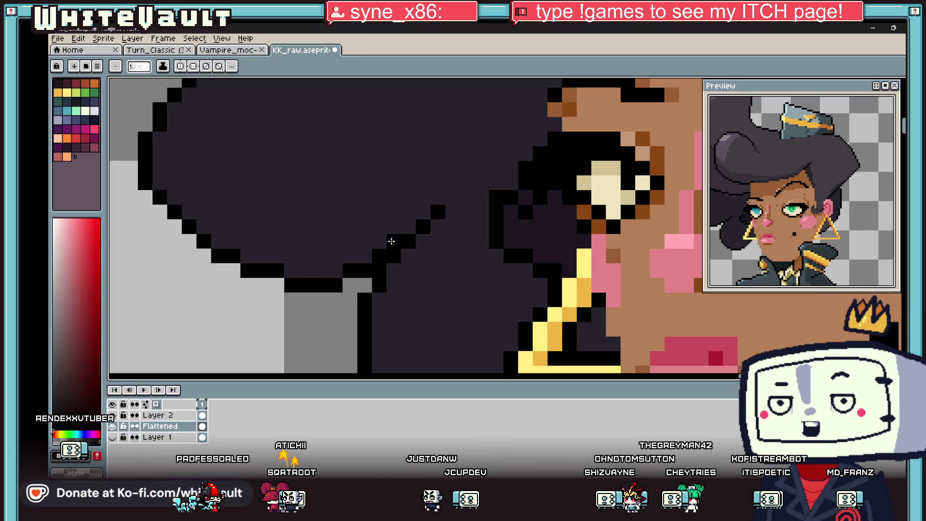
alt+click(386, 240)
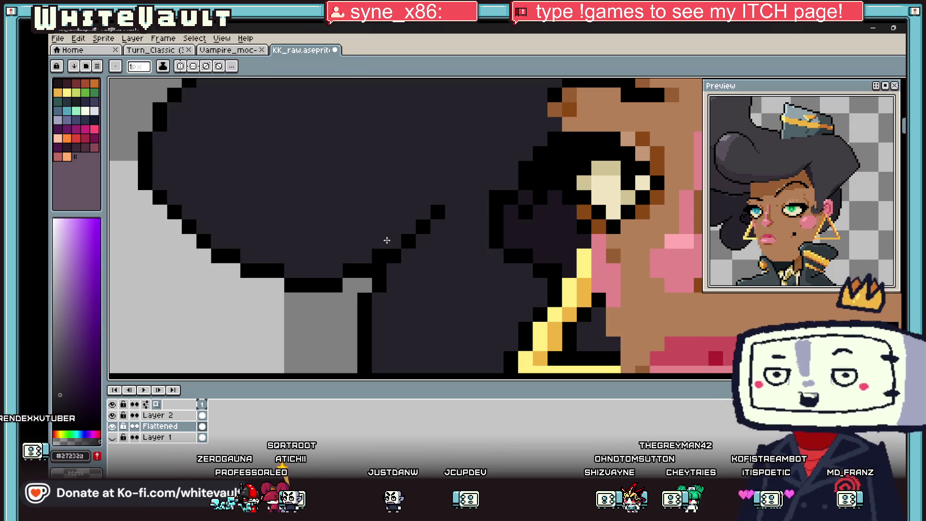
scroll(468, 263, down, 5)
scroll(457, 257, up, 5)
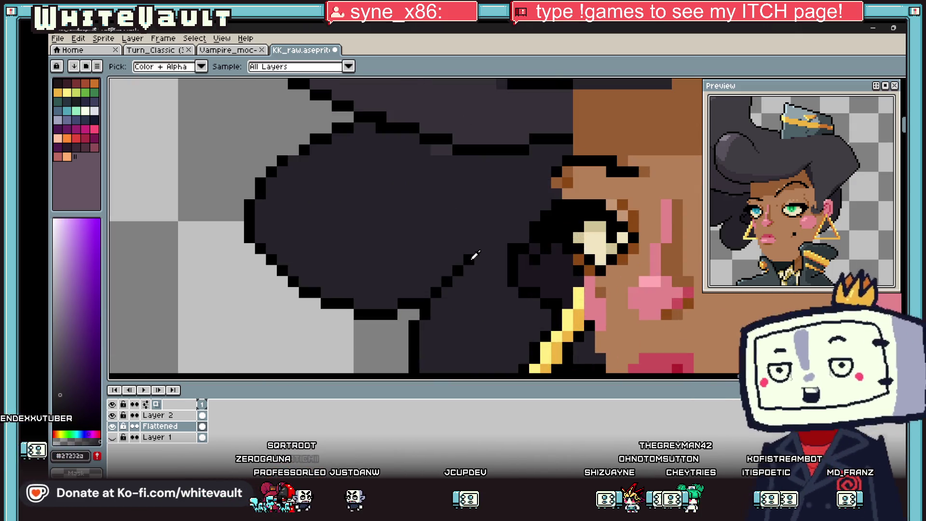
alt+click(482, 243)
click(491, 236)
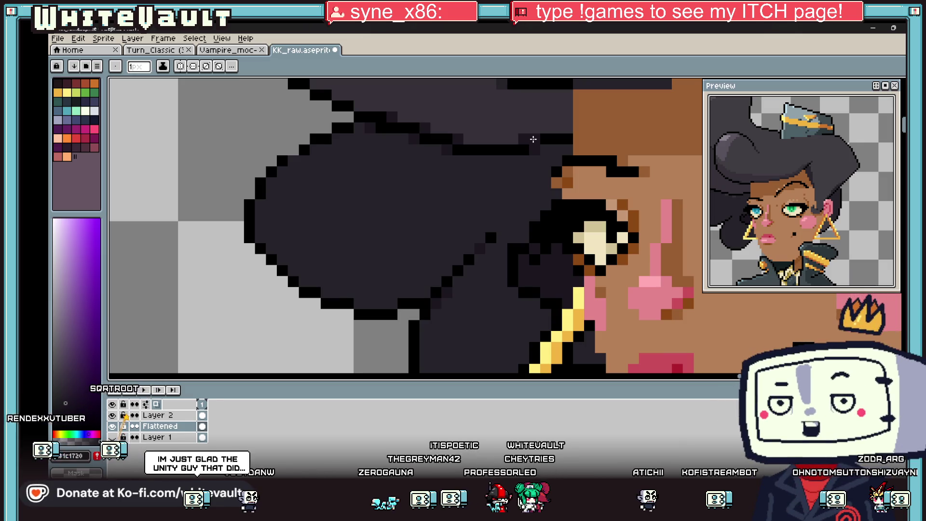
scroll(549, 240, down, 4)
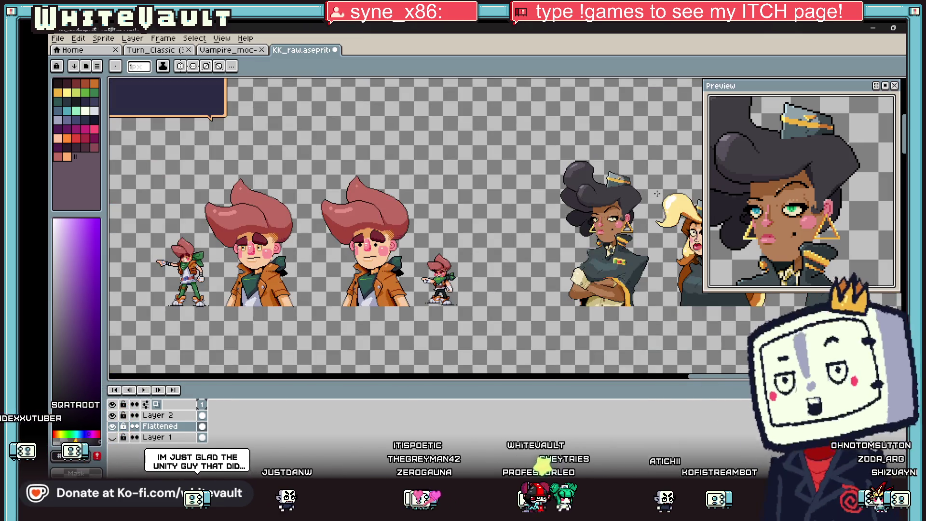
scroll(647, 204, up, 2)
scroll(647, 204, up, 1)
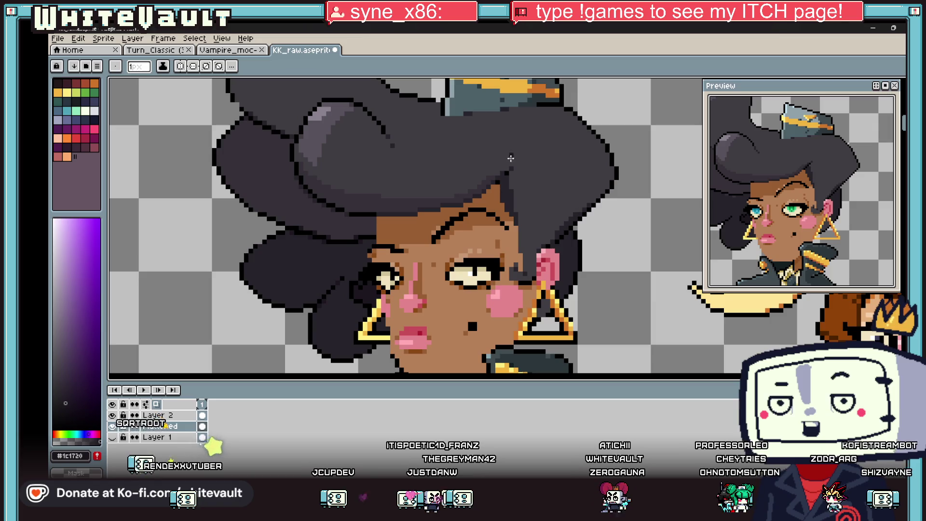
key(i)
click(438, 94)
scroll(440, 99, up, 3)
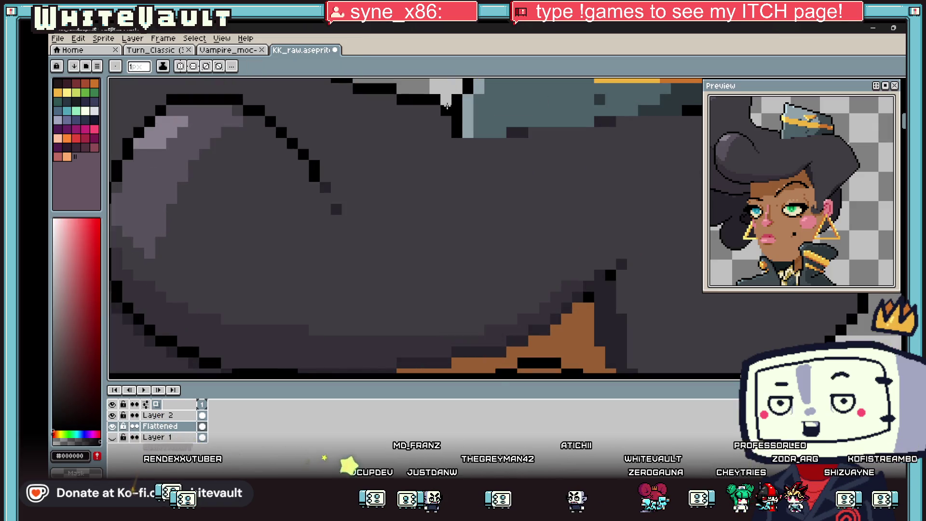
scroll(424, 114, down, 6)
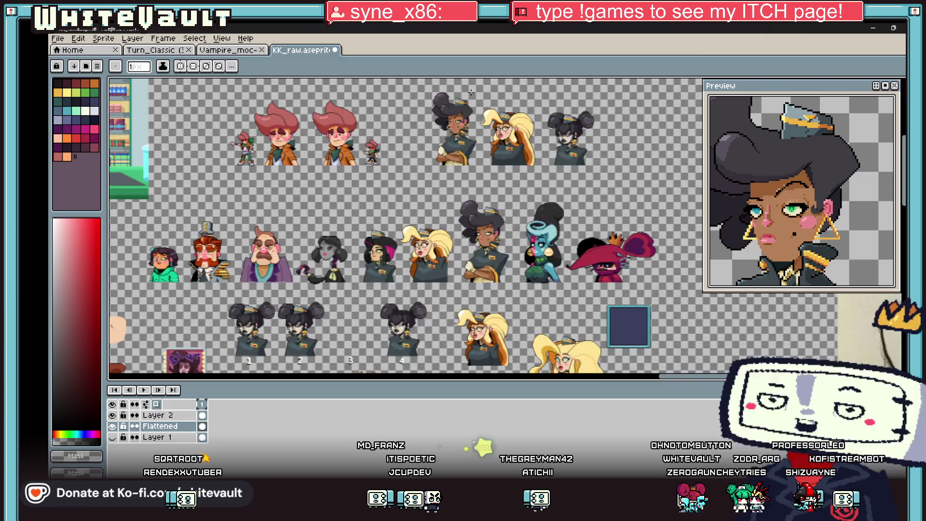
scroll(399, 129, up, 3)
scroll(362, 131, up, 2)
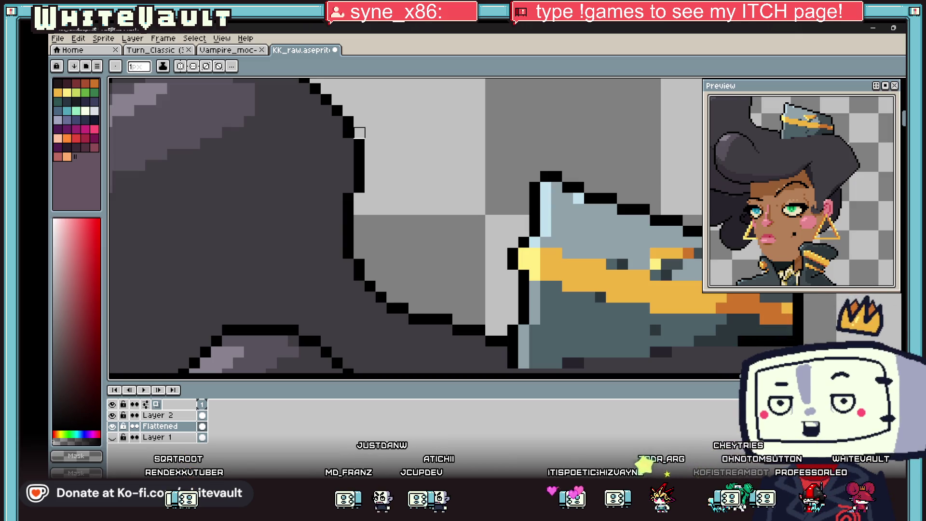
key(3)
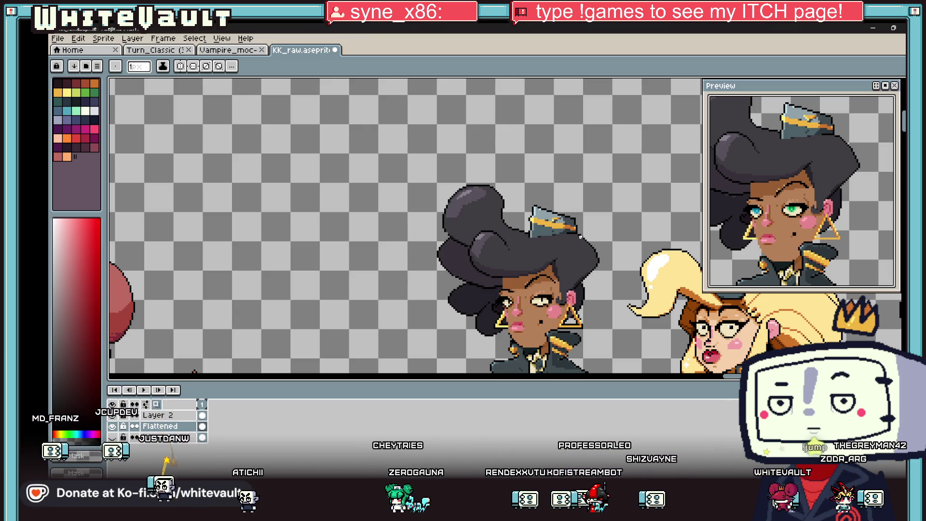
key(i)
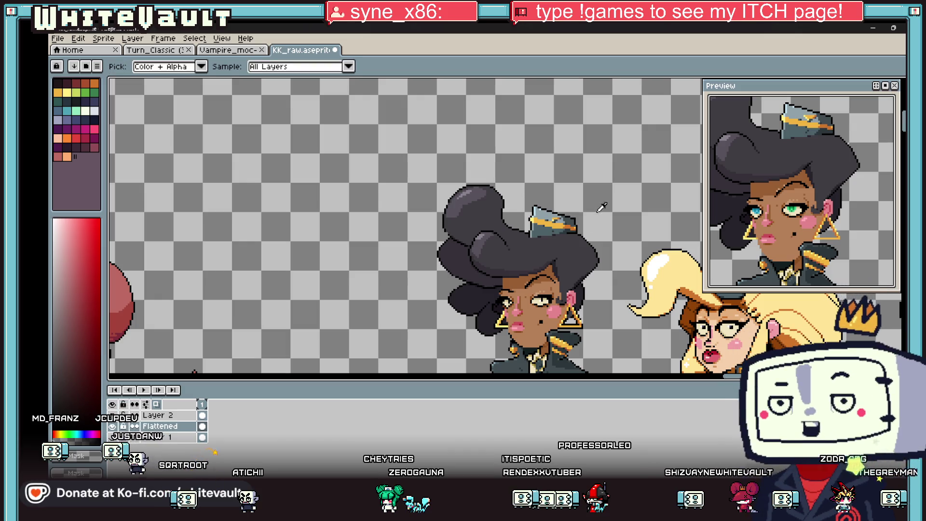
Eyedrop the dark hair shade near the hat and darken the pixel under its brim
scroll(584, 233, up, 3)
scroll(520, 226, up, 2)
click(519, 226)
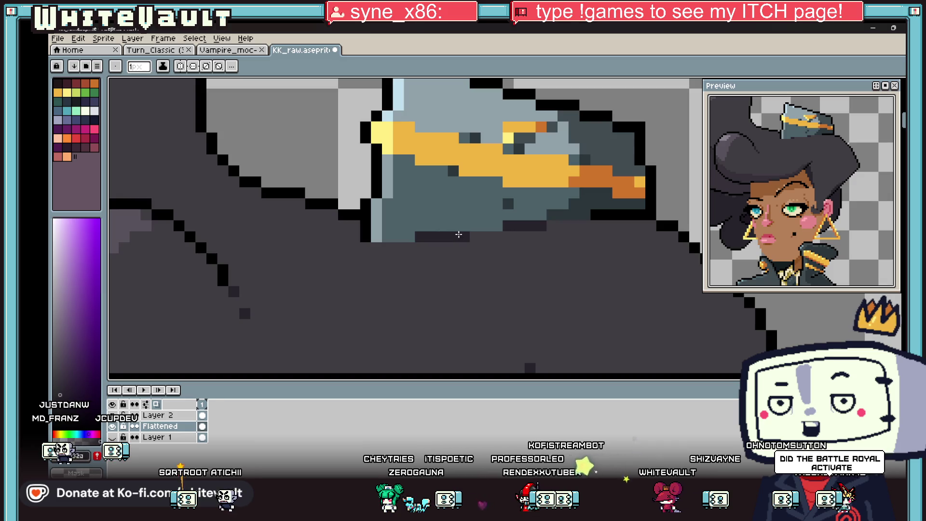
key(i)
scroll(458, 235, down, 3)
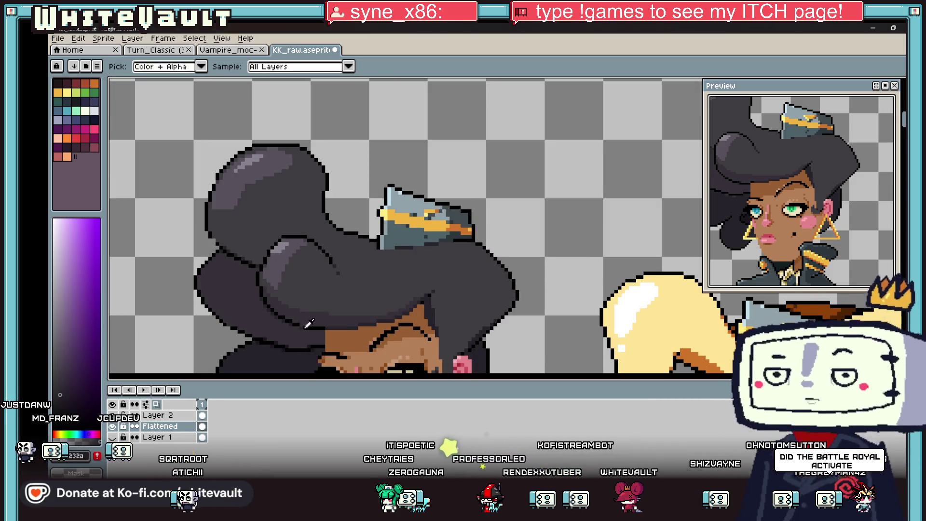
key(b)
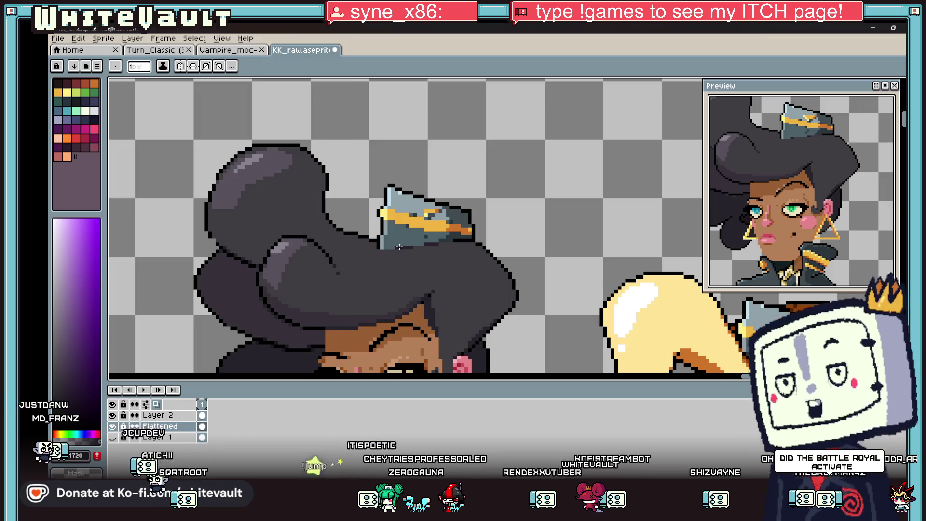
scroll(400, 246, up, 2)
click(473, 236)
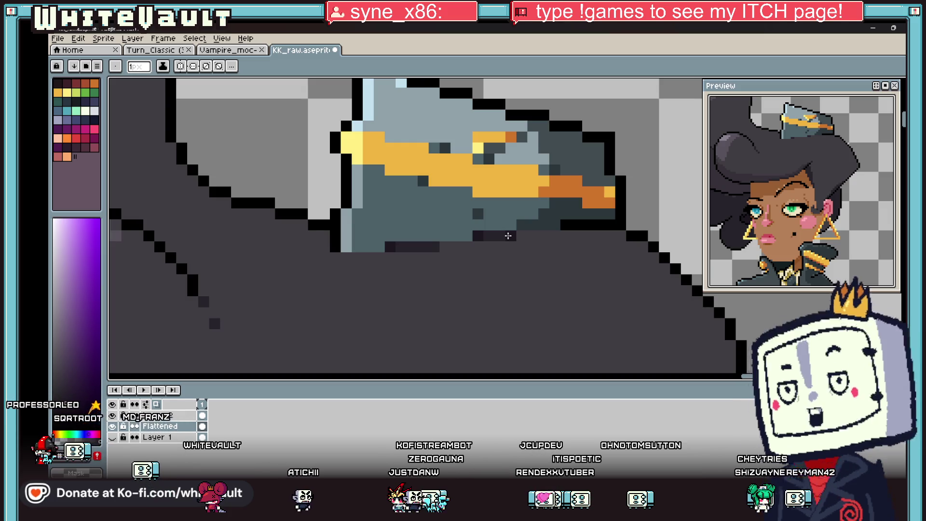
scroll(574, 235, down, 2)
scroll(575, 235, down, 2)
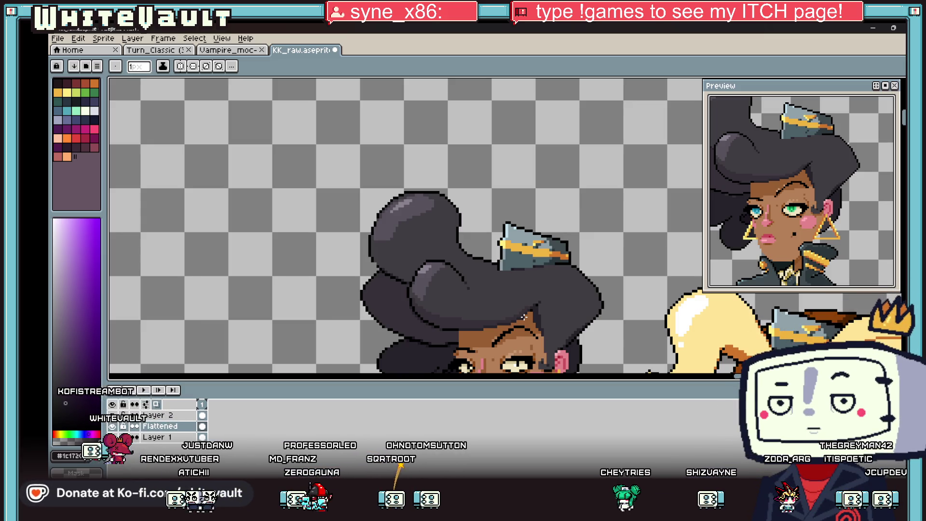
scroll(386, 280, up, 3)
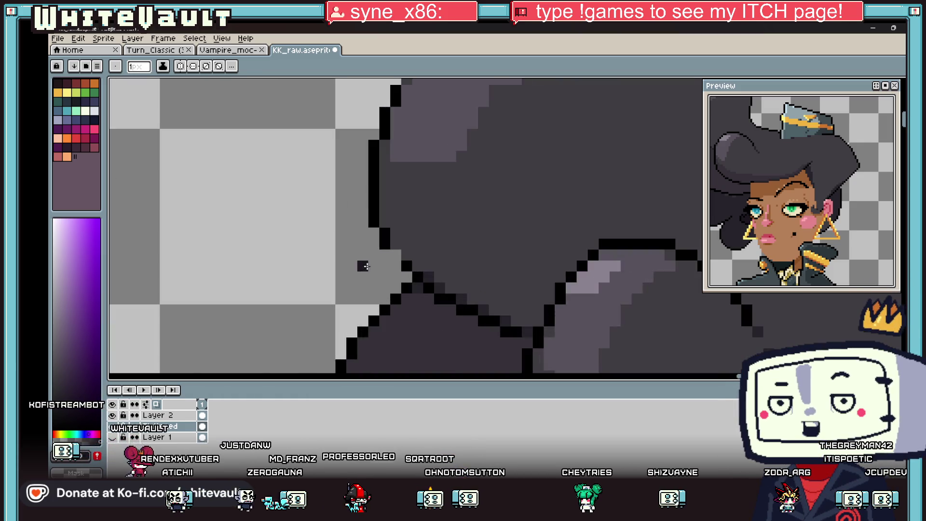
Eyedrop a hair-edge colour and repaint three stray pixels along the hair's bottom edge
scroll(396, 263, up, 3)
key(alt)
click(405, 252)
alt+click(470, 295)
click(449, 273)
click(427, 230)
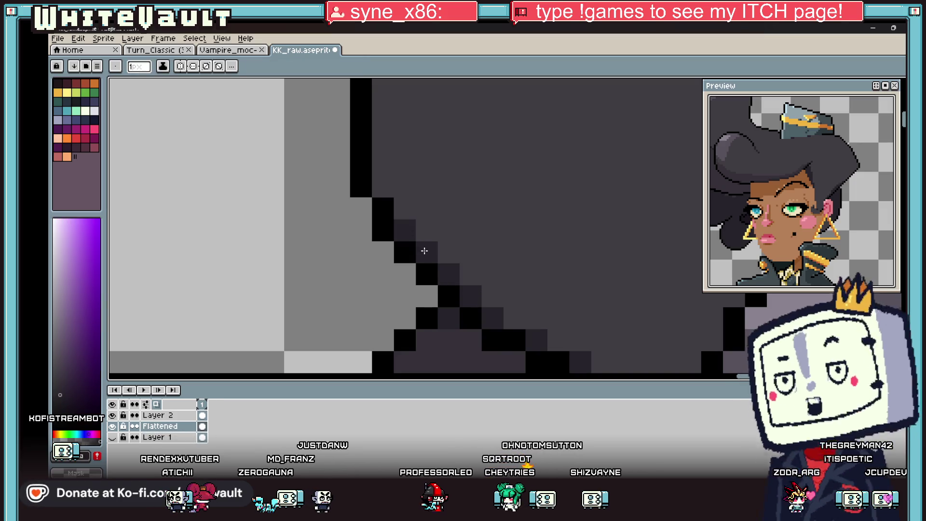
Resample the dark hair colour from the hair and its outline with the eyedropper
scroll(425, 253, down, 5)
scroll(561, 351, up, 3)
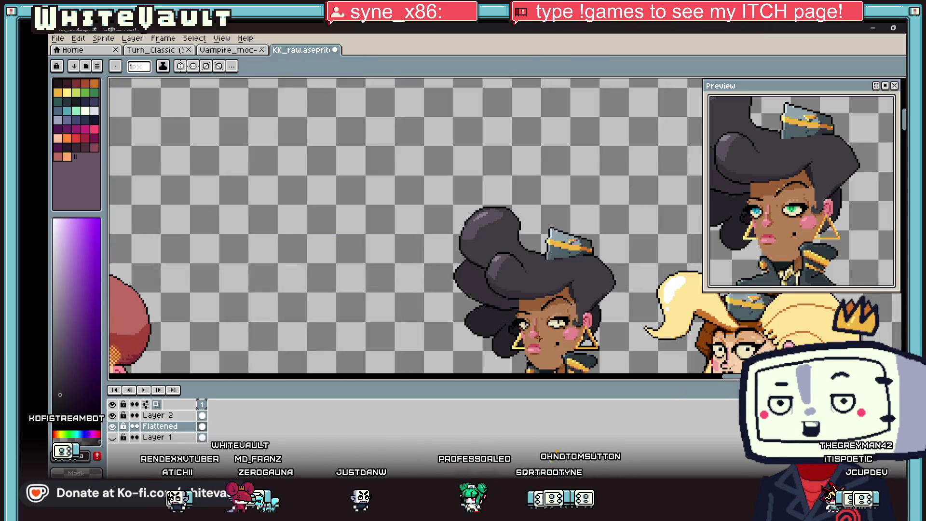
scroll(500, 329, up, 2)
scroll(497, 327, up, 2)
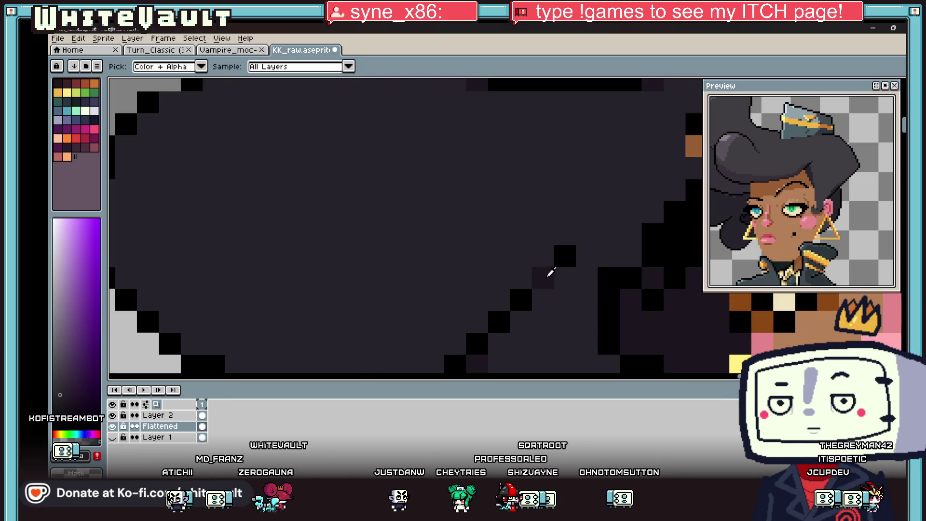
key(i)
click(498, 299)
key(b)
scroll(498, 298, down, 2)
scroll(472, 309, down, 1)
scroll(450, 314, up, 1)
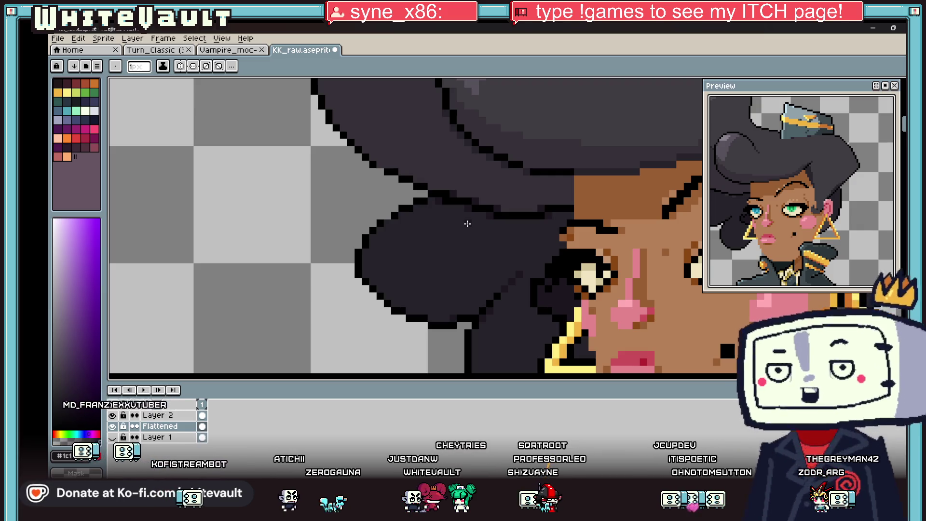
key(i)
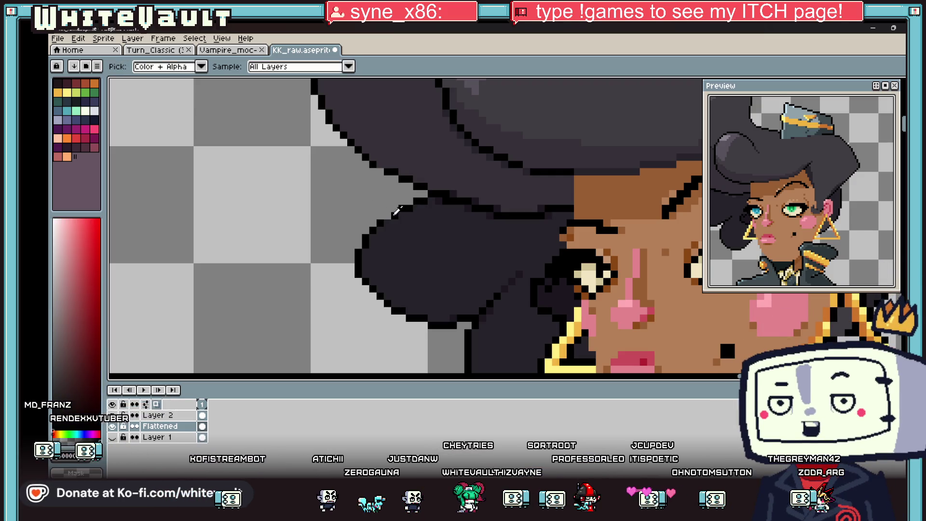
scroll(397, 210, down, 3)
scroll(427, 274, up, 4)
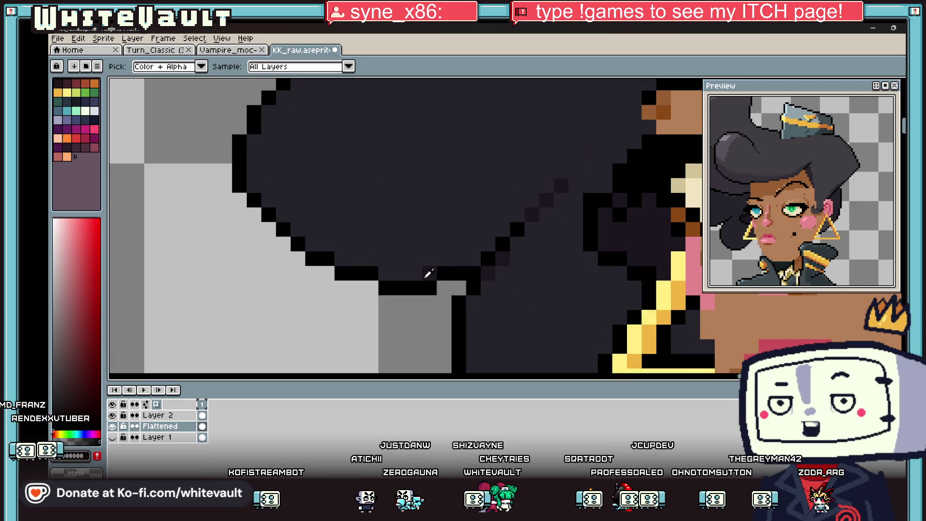
click(428, 274)
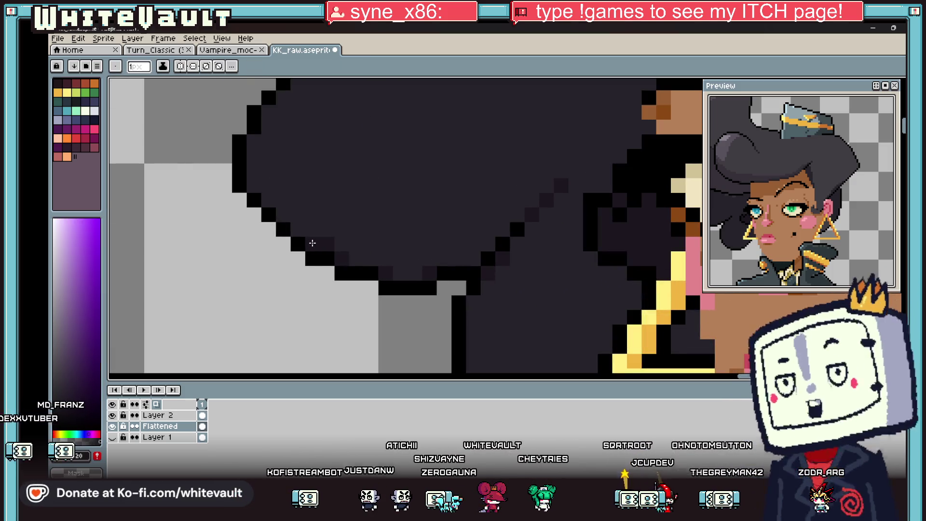
alt+click(320, 230)
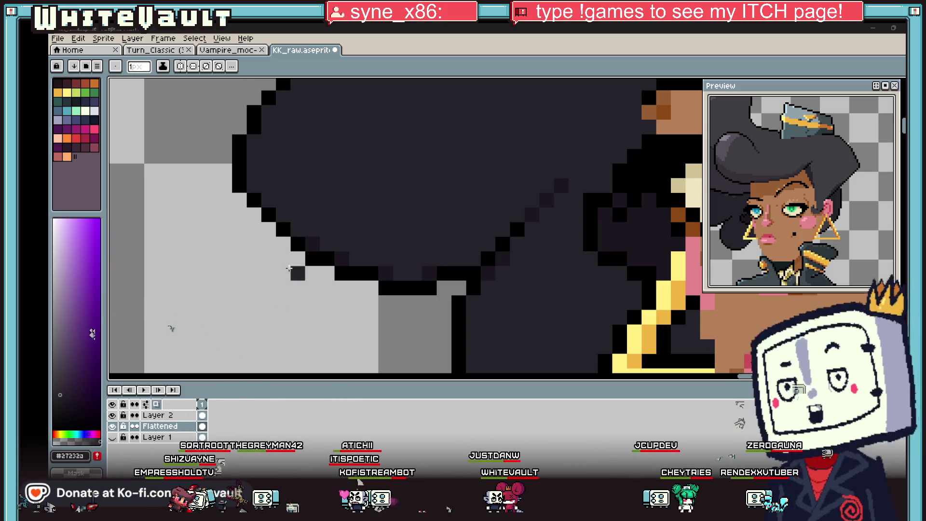
Repaint the remaining black and grey pixels at the hair's bottom edge in the dark hair colour
scroll(172, 327, down, 5)
scroll(451, 263, up, 2)
scroll(451, 262, up, 3)
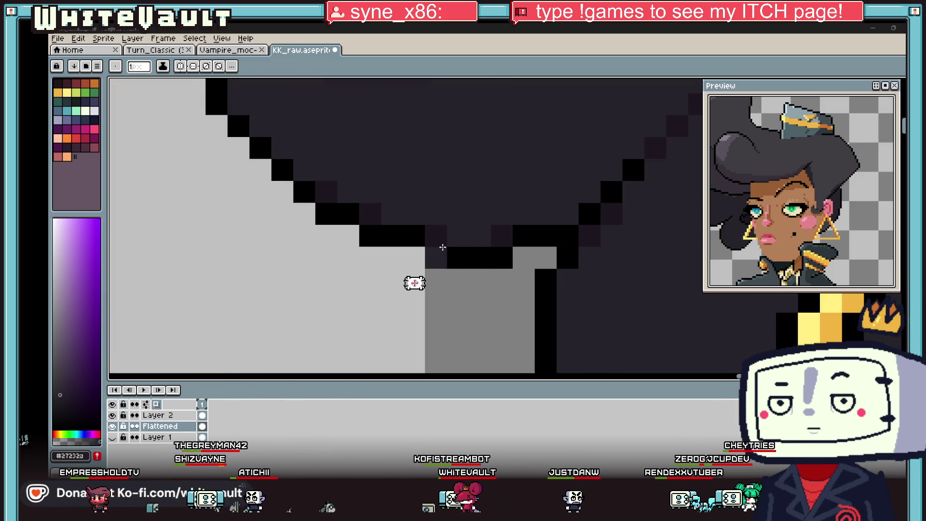
alt+click(435, 231)
click(414, 235)
click(414, 257)
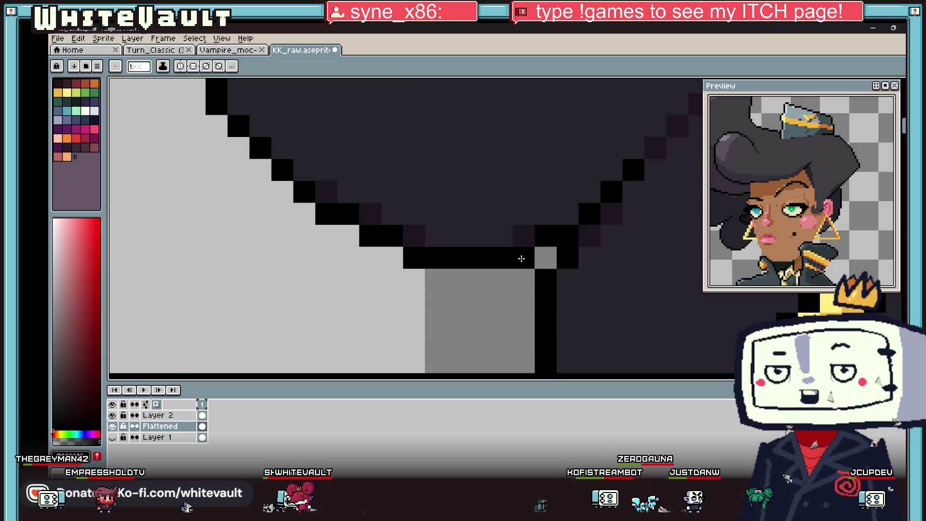
scroll(544, 245, down, 5)
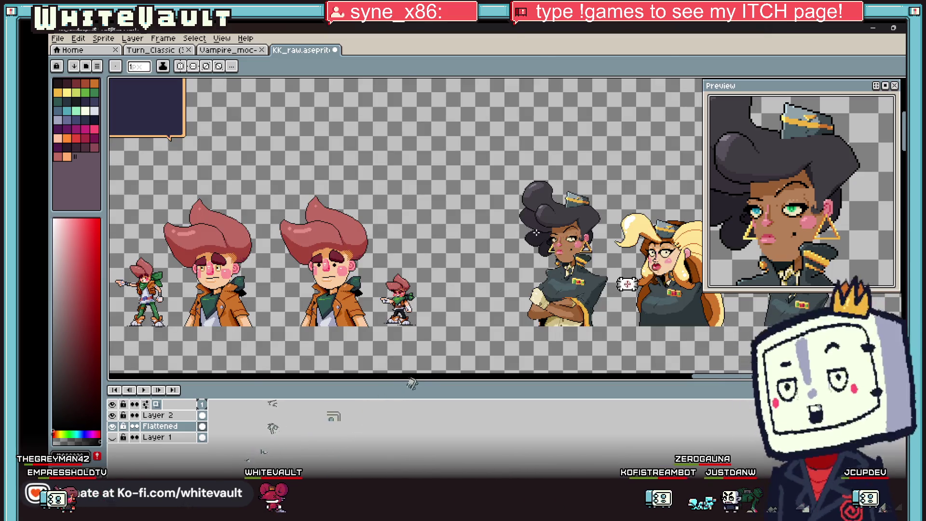
scroll(544, 245, up, 5)
scroll(483, 247, up, 2)
key(alt)
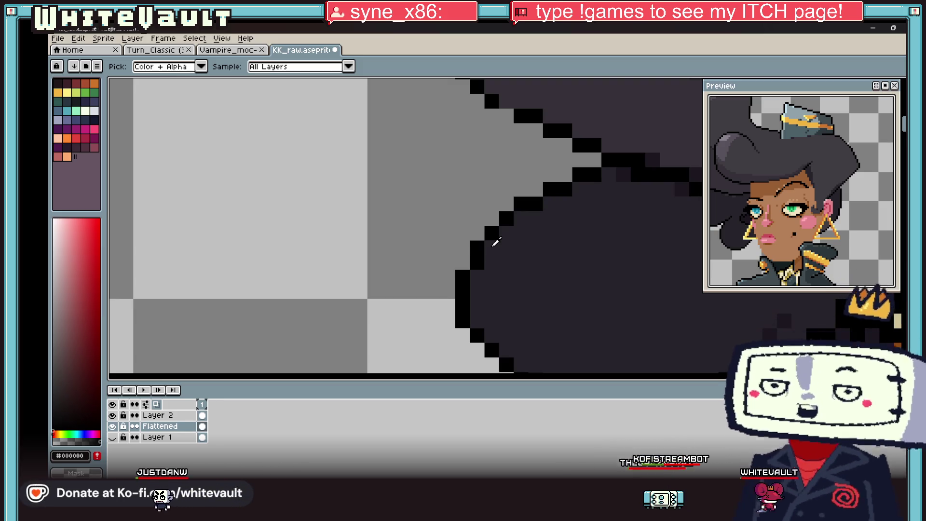
scroll(605, 184, down, 3)
scroll(604, 184, down, 4)
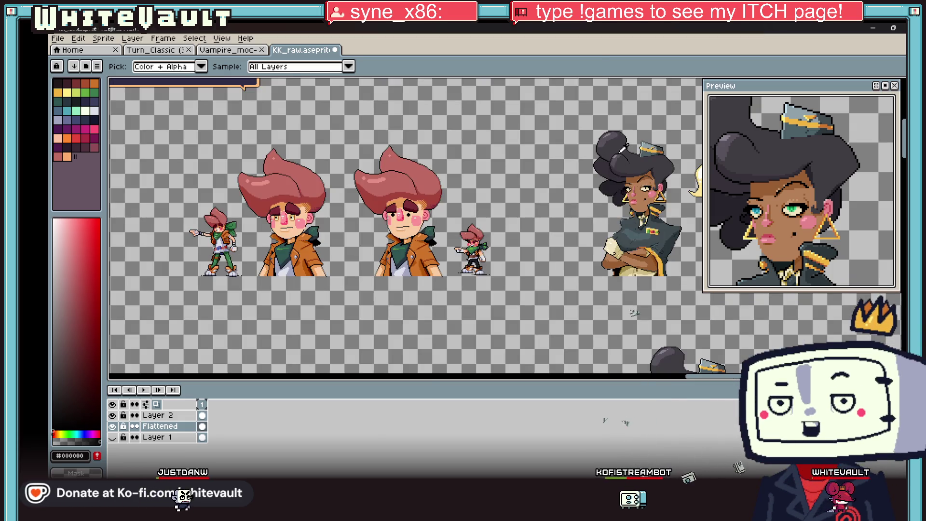
scroll(634, 147, up, 3)
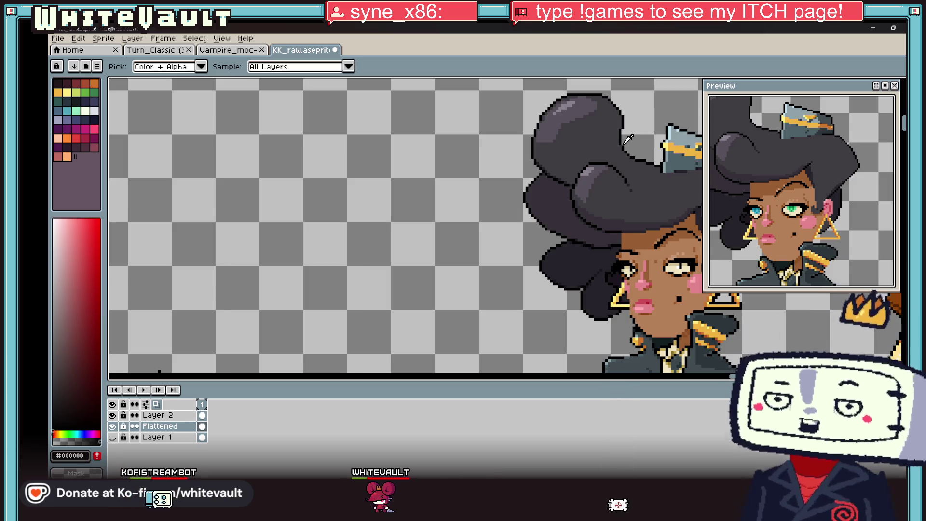
scroll(555, 116, up, 2)
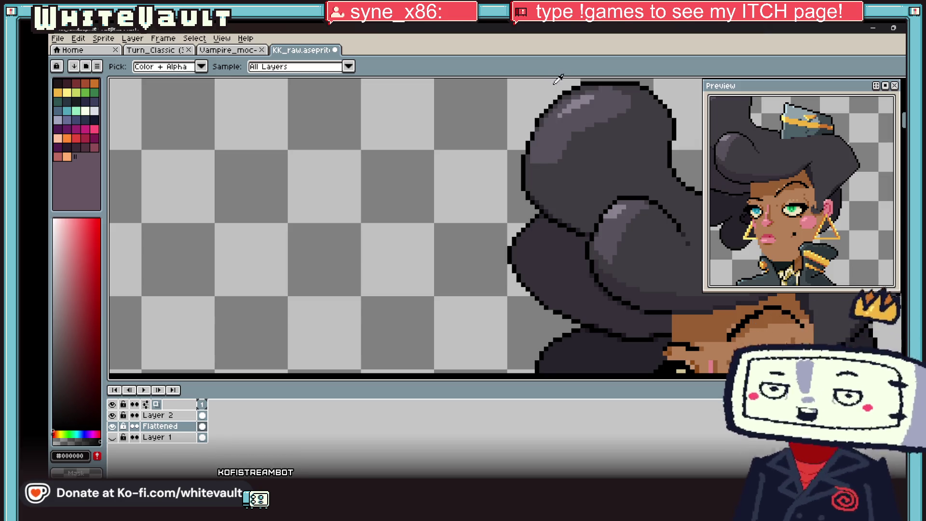
Sample the hair's light grey #58525c and darker grey #403c42 tones to shade the top bun
scroll(549, 106, down, 3)
scroll(603, 159, up, 3)
scroll(477, 164, up, 1)
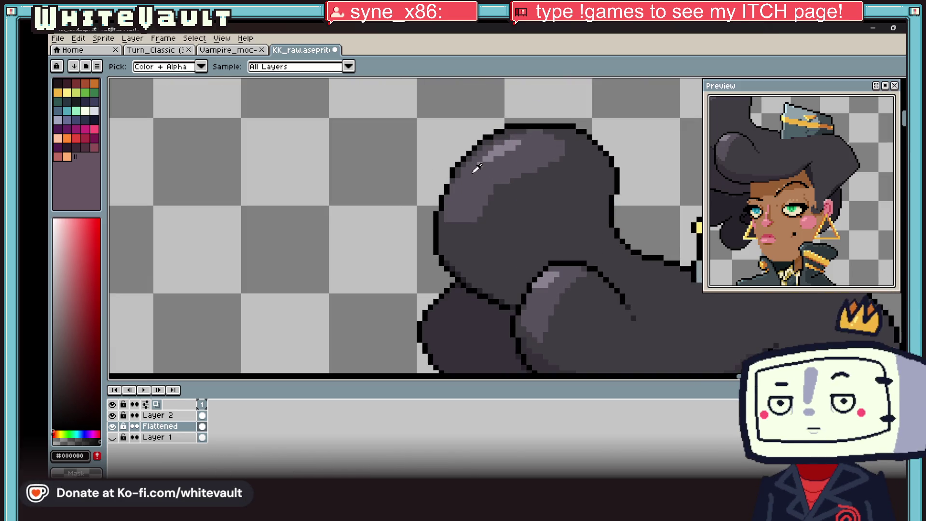
key(b)
scroll(451, 177, up, 3)
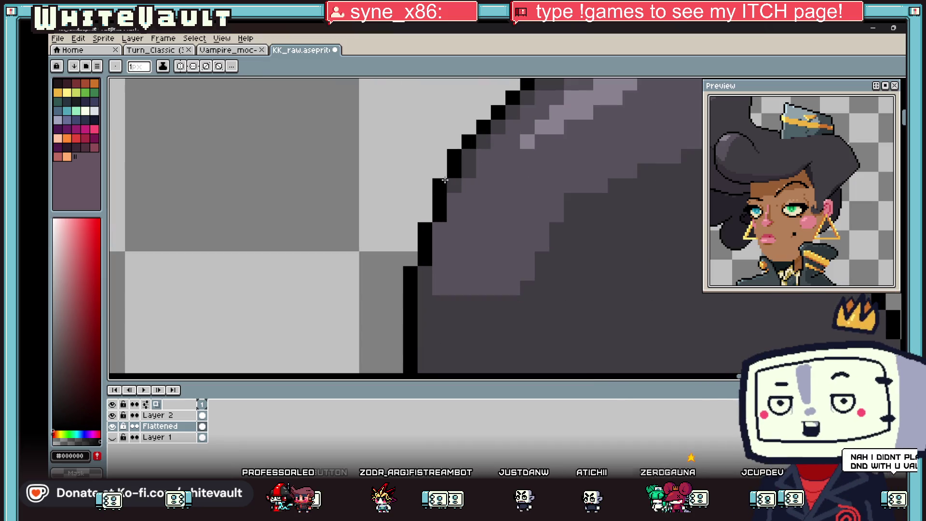
key(i)
click(453, 215)
alt+click(455, 335)
scroll(448, 222, down, 3)
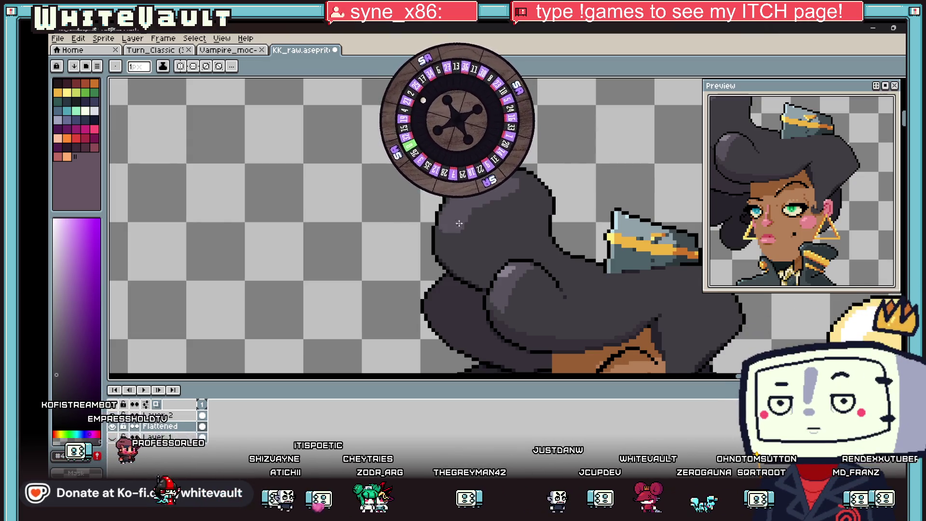
scroll(451, 225, down, 3)
scroll(535, 252, up, 4)
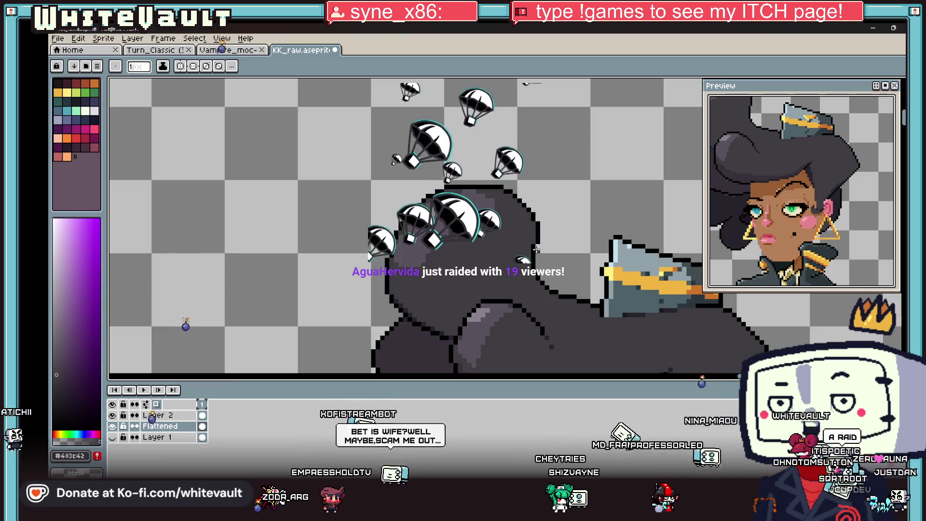
Zoom in on the cap and pick black from the outline for the hair edge beneath it
scroll(536, 249, down, 4)
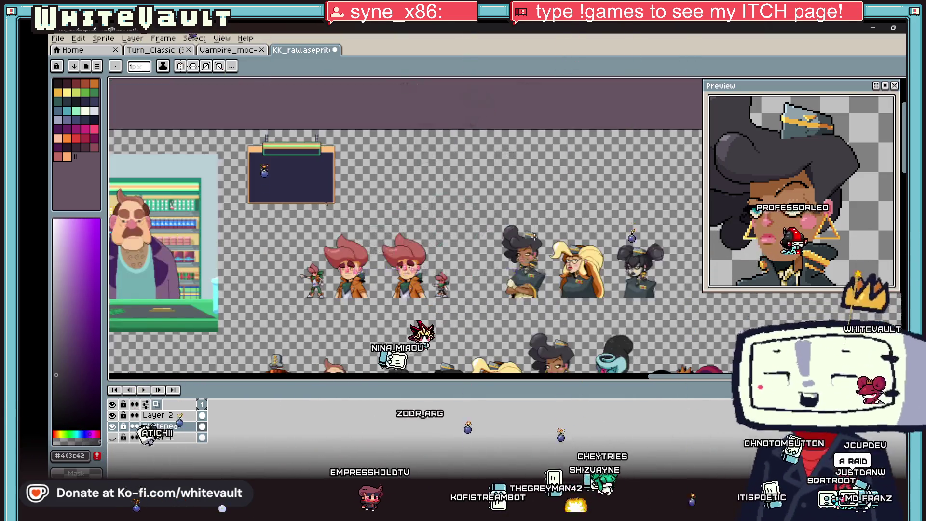
scroll(535, 245, up, 2)
scroll(485, 237, up, 1)
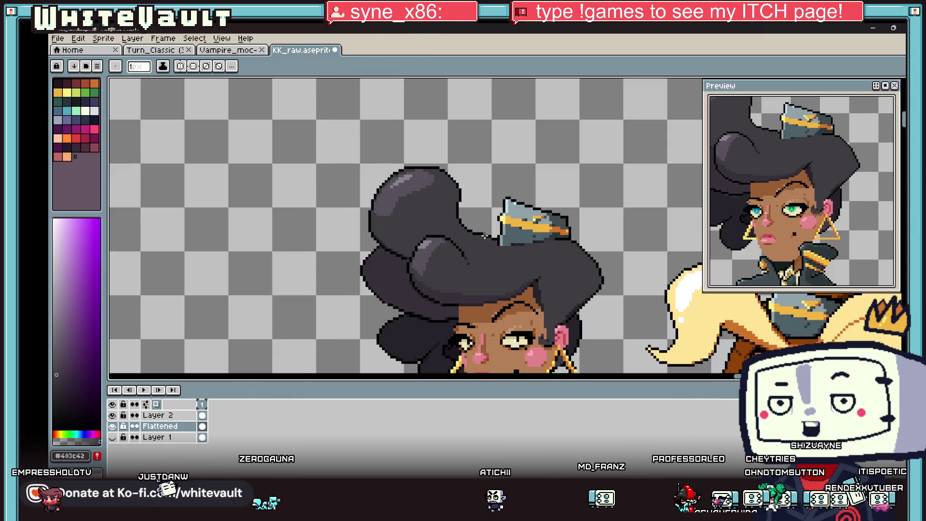
alt+click(548, 219)
scroll(526, 207, up, 4)
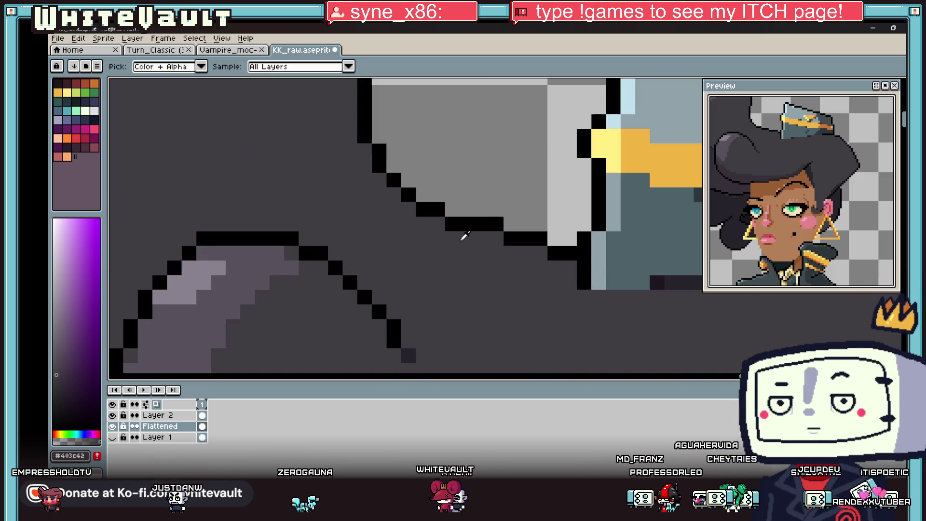
scroll(499, 216, down, 2)
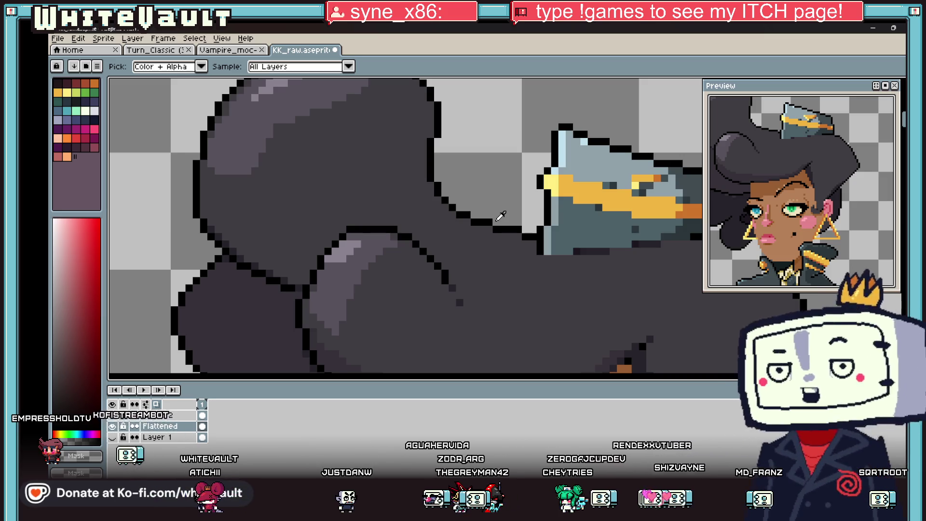
scroll(513, 172, down, 4)
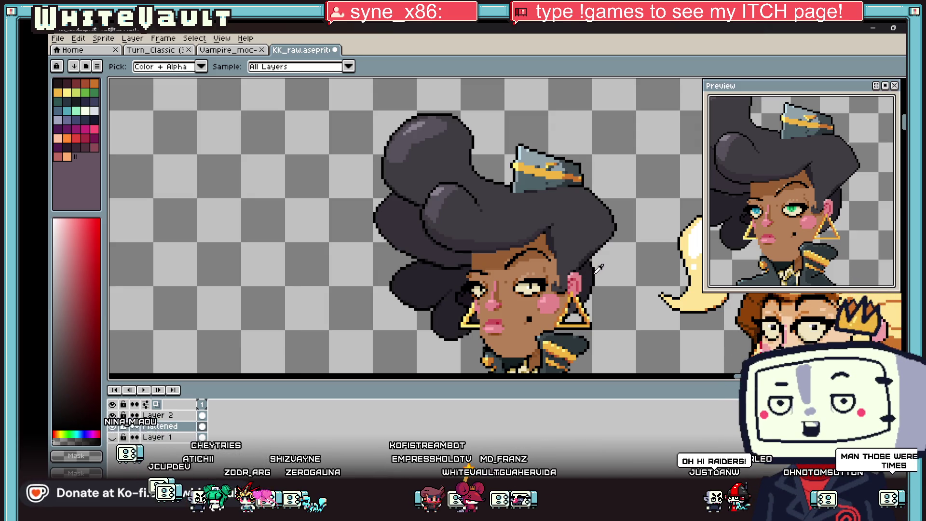
scroll(600, 236, down, 1)
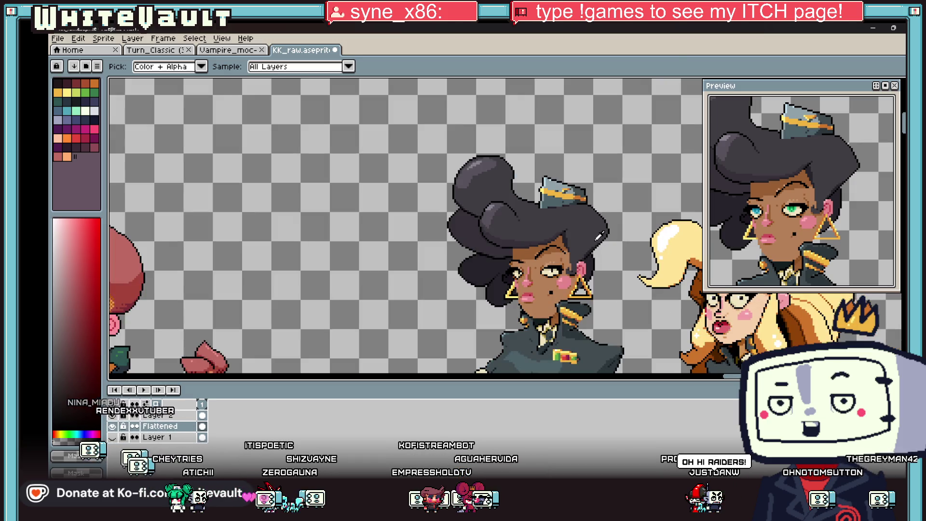
scroll(595, 208, up, 1)
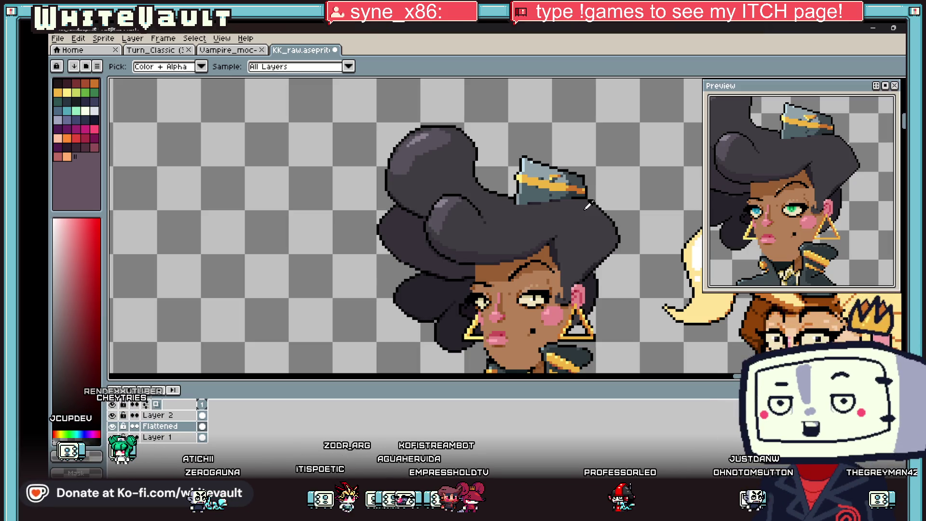
scroll(605, 239, down, 3)
scroll(610, 274, up, 5)
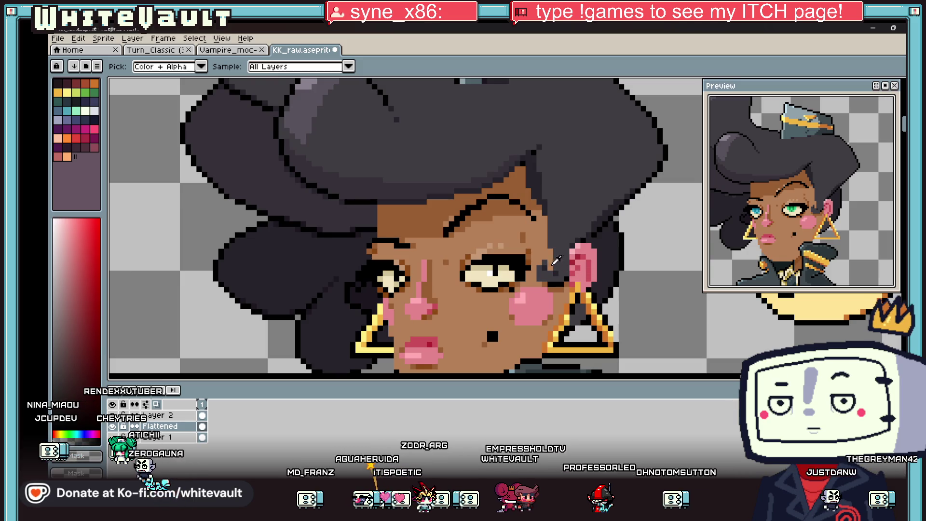
scroll(587, 226, down, 3)
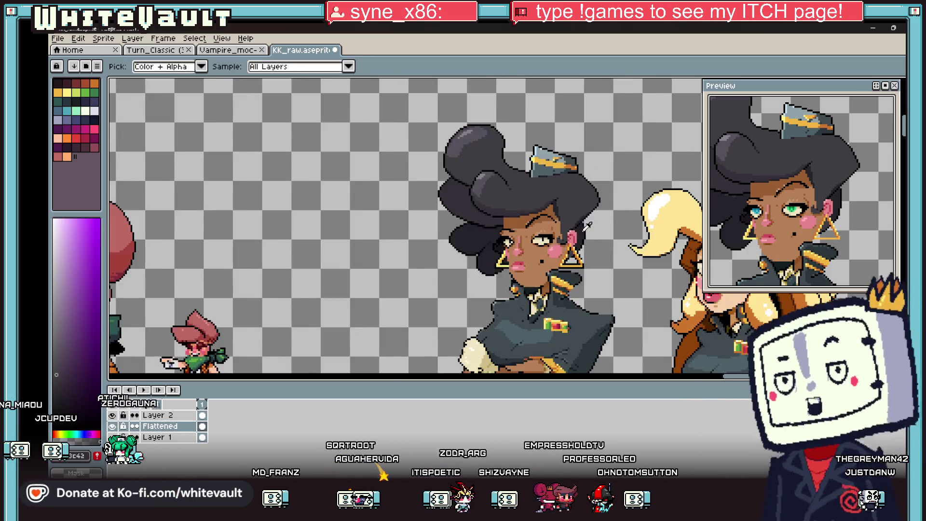
scroll(587, 225, down, 3)
scroll(588, 226, up, 4)
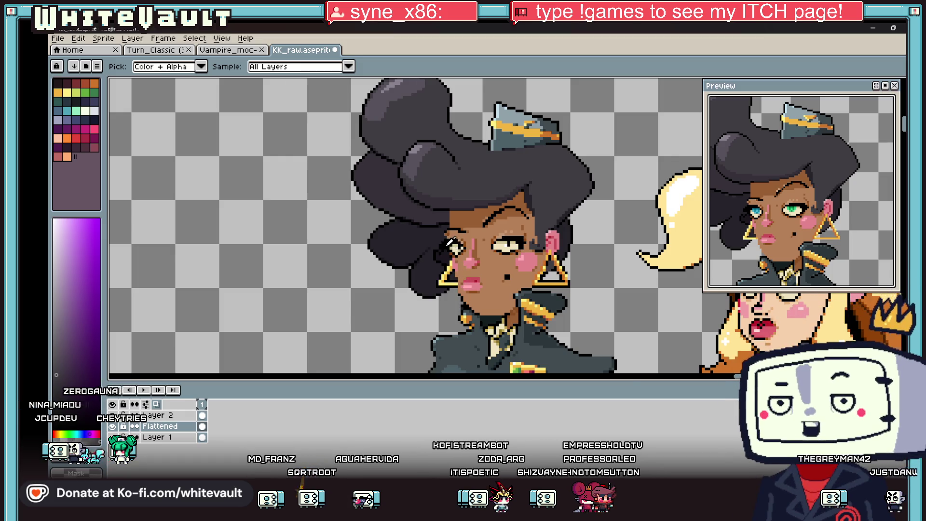
scroll(451, 241, up, 2)
alt+click(431, 232)
scroll(434, 253, up, 2)
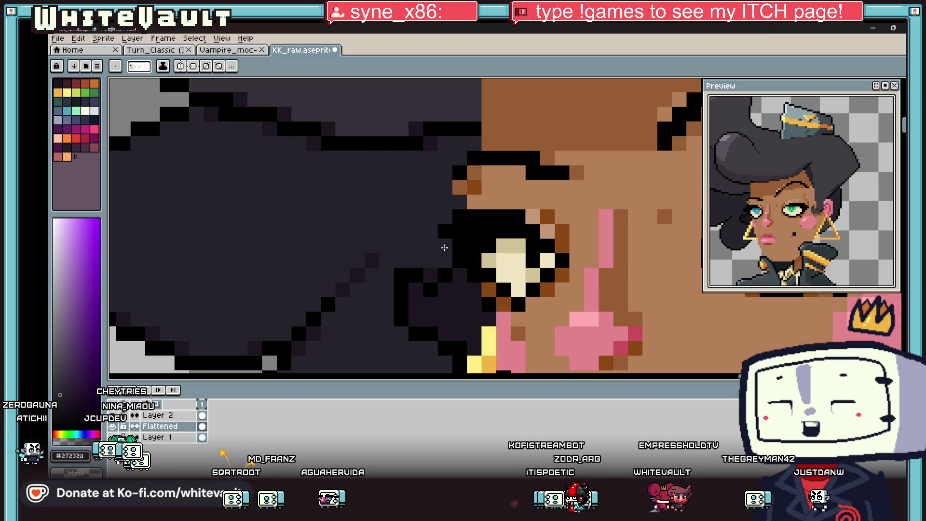
scroll(588, 228, down, 5)
scroll(588, 228, down, 2)
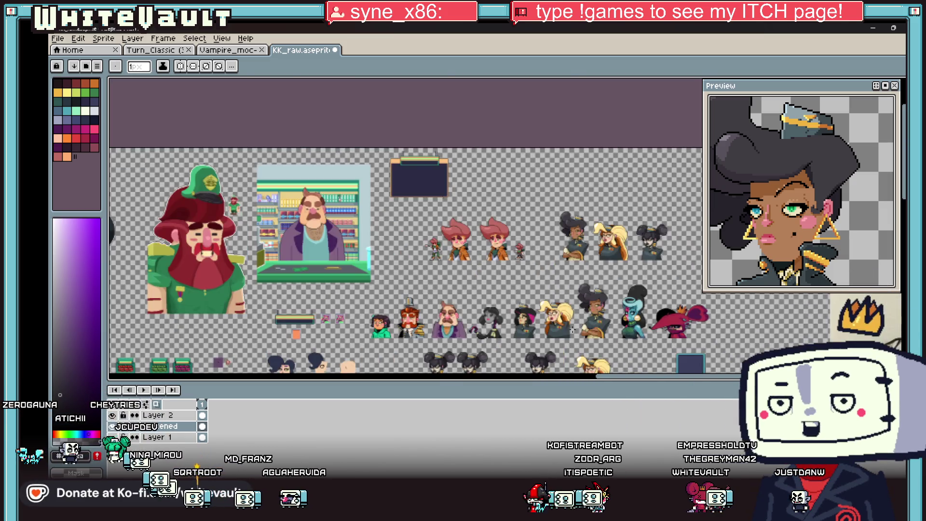
scroll(619, 327, up, 1)
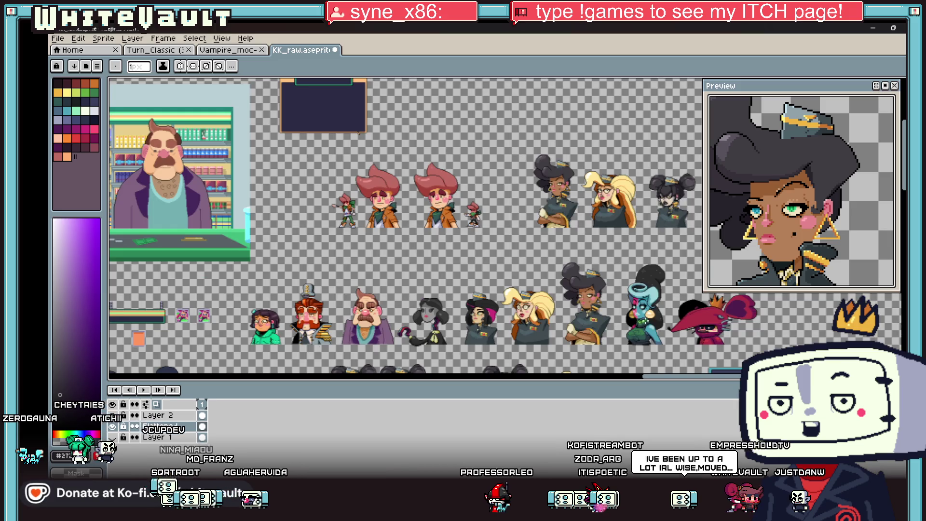
drag(642, 236, 625, 274)
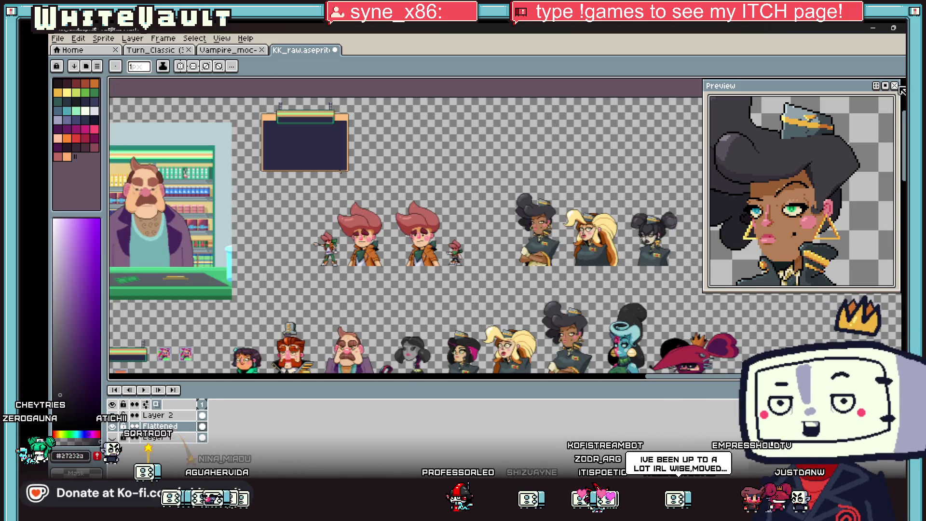
scroll(620, 210, down, 1)
scroll(621, 210, up, 3)
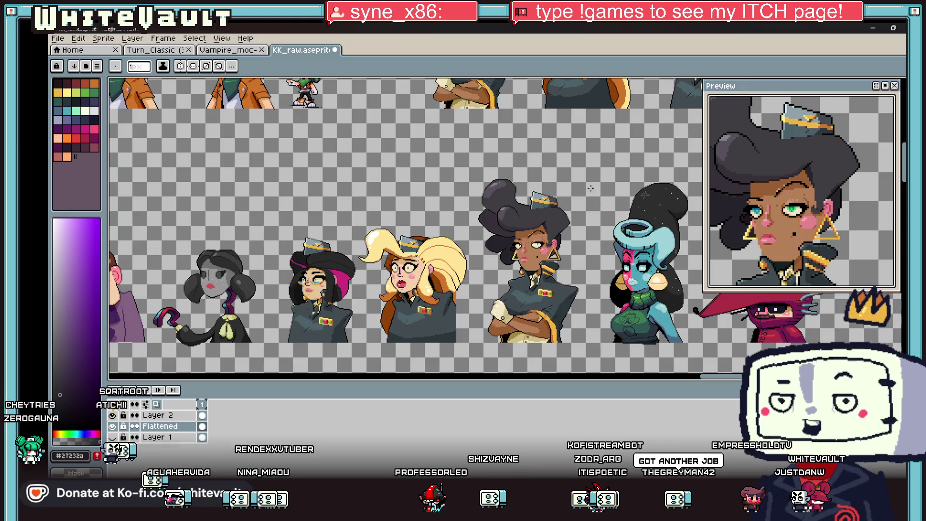
key(v)
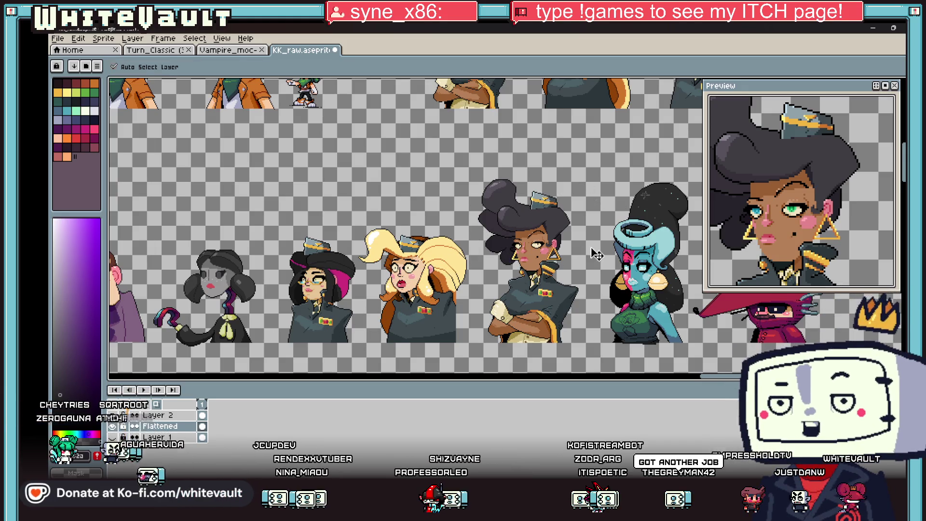
drag(751, 298, 751, 163)
drag(716, 379, 723, 379)
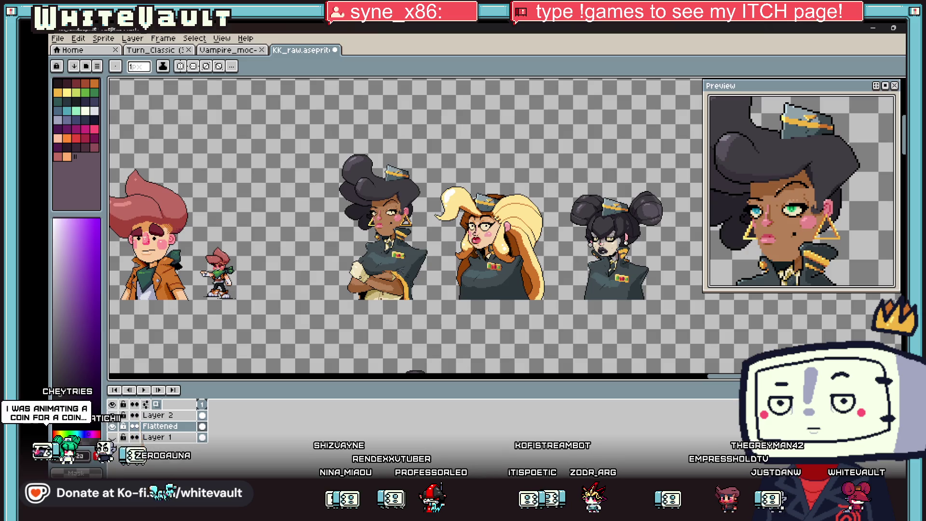
scroll(405, 227, down, 5)
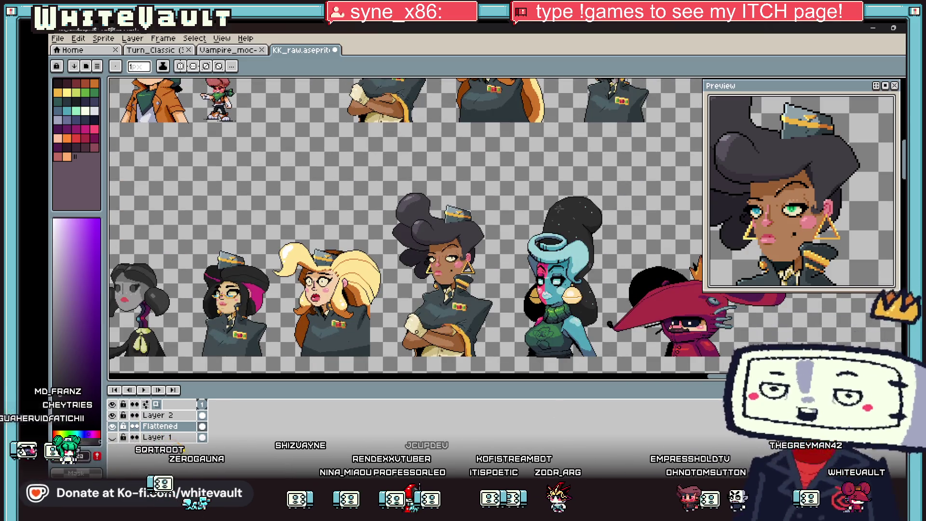
In Bakin's Map Editor, set a Day1_Shop_JazzCafe floor tile as the player's starting point
click(487, 449)
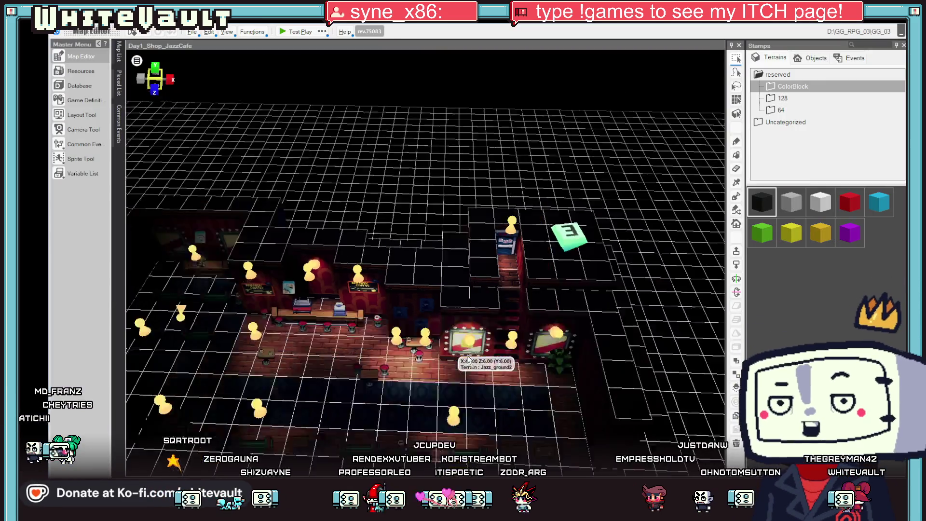
scroll(485, 330, up, 5)
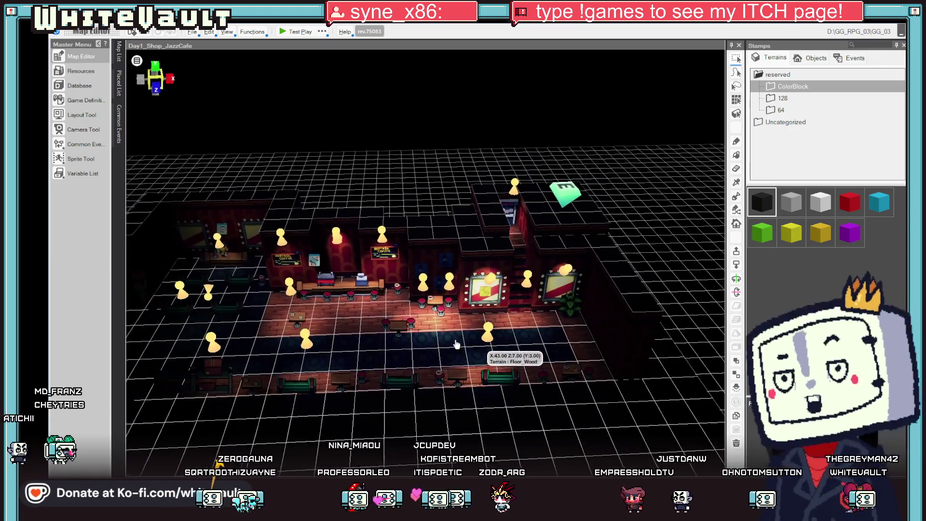
click(436, 333)
right_click(434, 333)
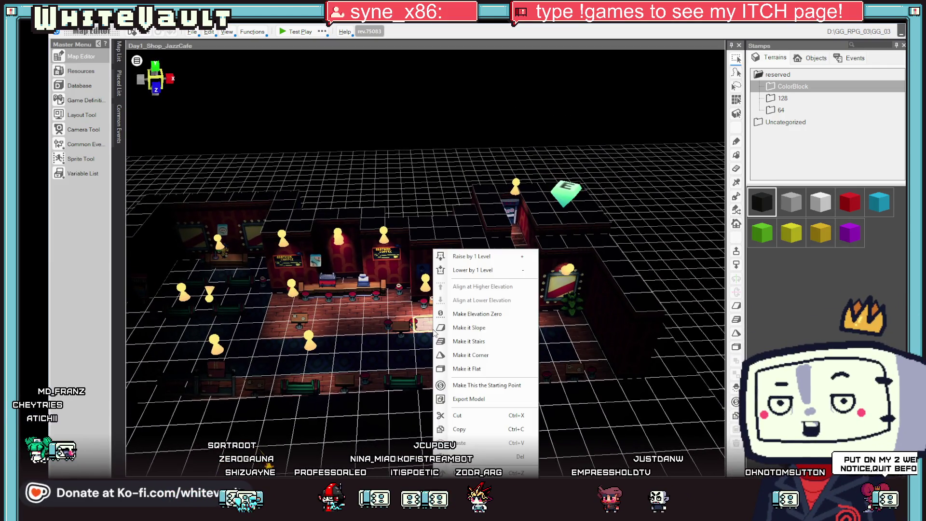
click(382, 359)
right_click(368, 351)
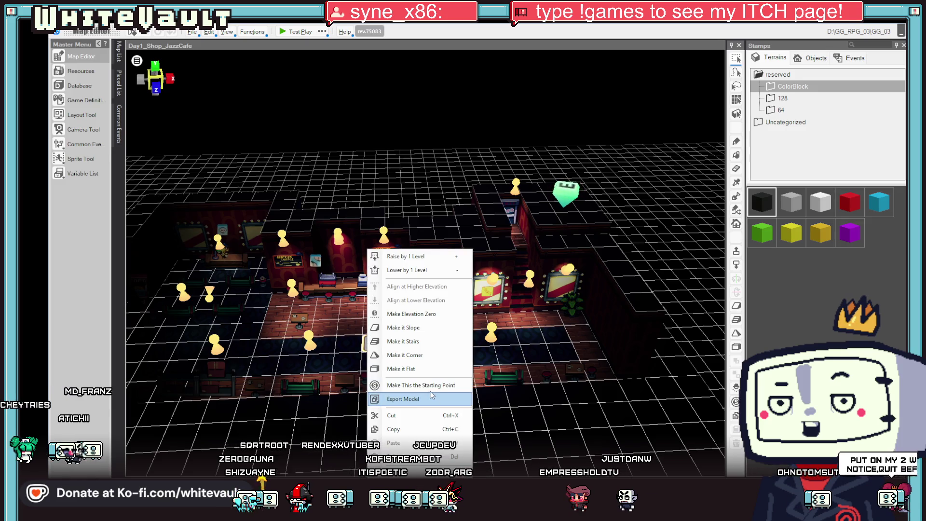
click(405, 385)
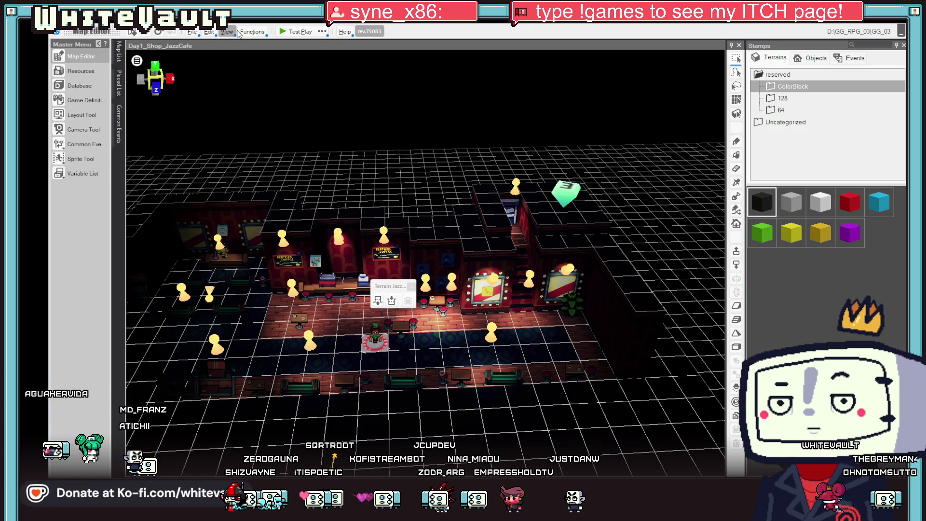
Test-play from the café, walk left, right and up the stairs, then end the test play
click(285, 30)
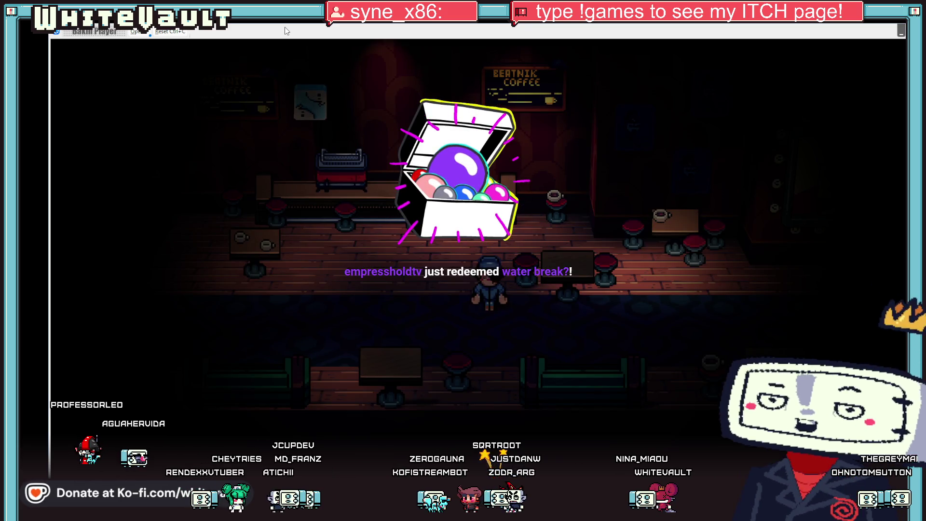
key(Left)
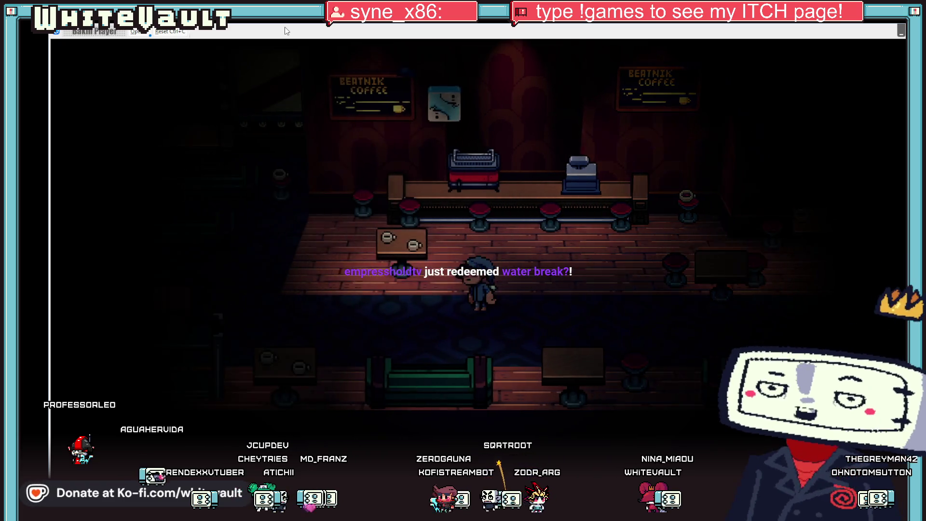
key(Right)
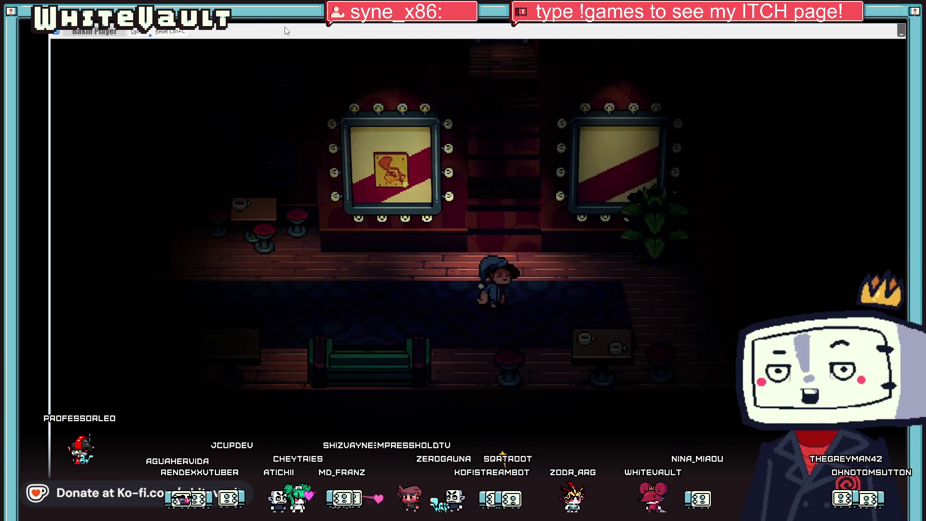
key(Up)
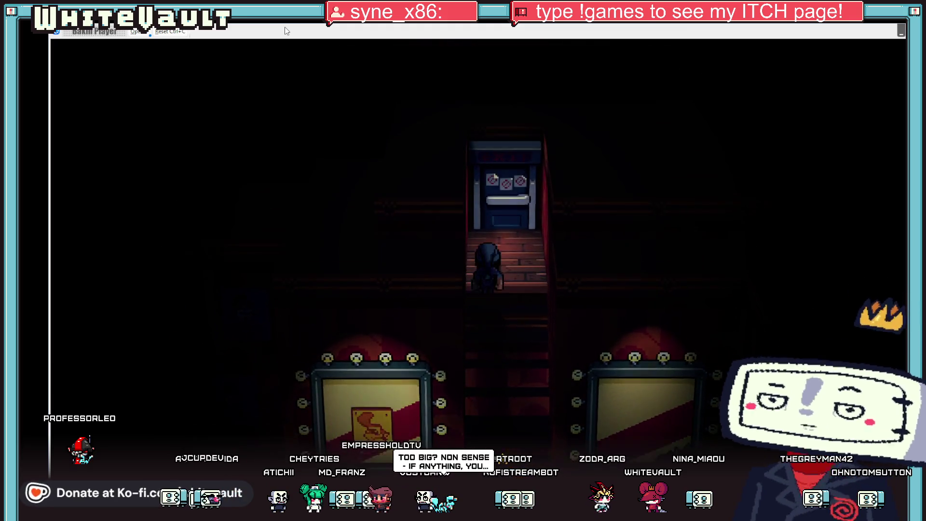
key(Up)
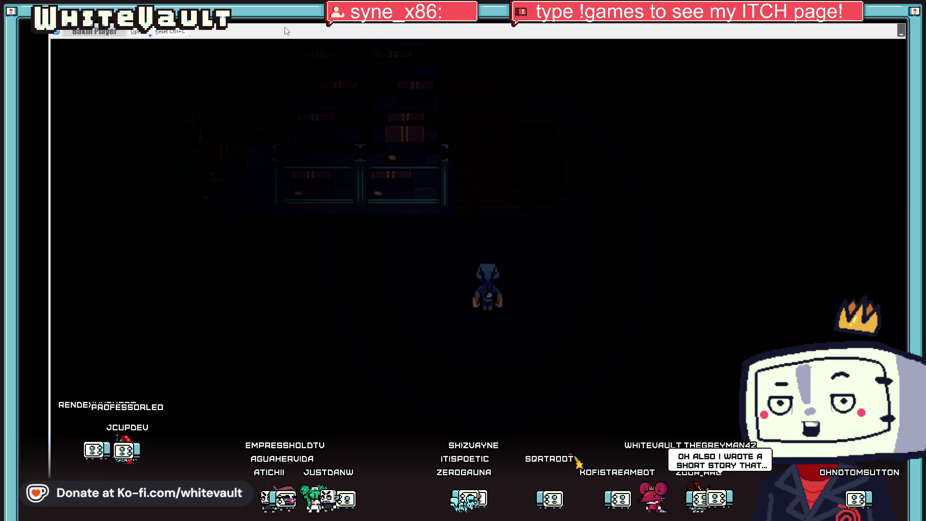
key(Up)
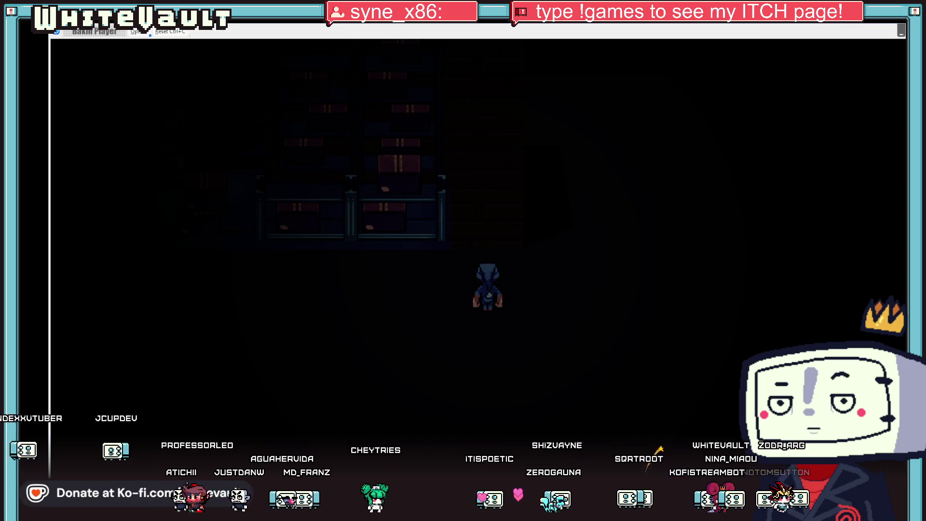
key(Escape)
Open the City_Main map from the Map List
mouse_move(121, 53)
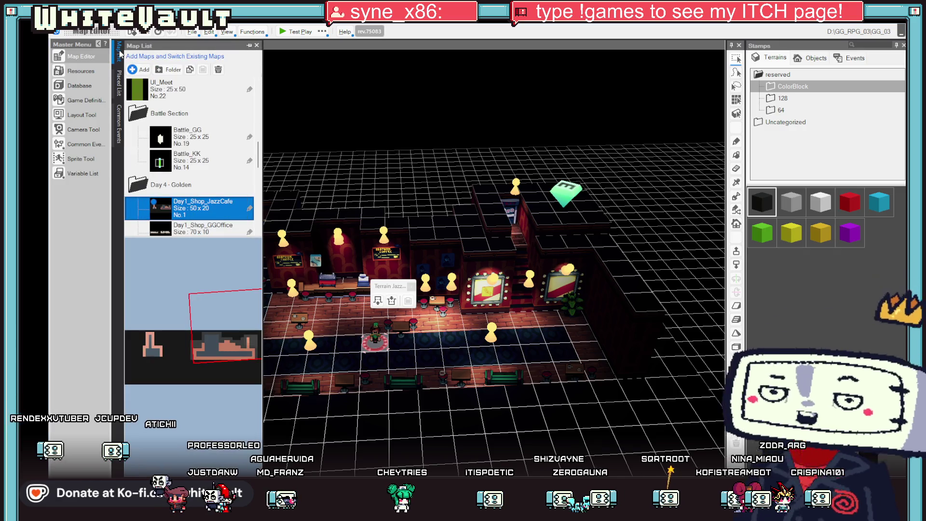
scroll(208, 169, up, 3)
scroll(209, 169, up, 2)
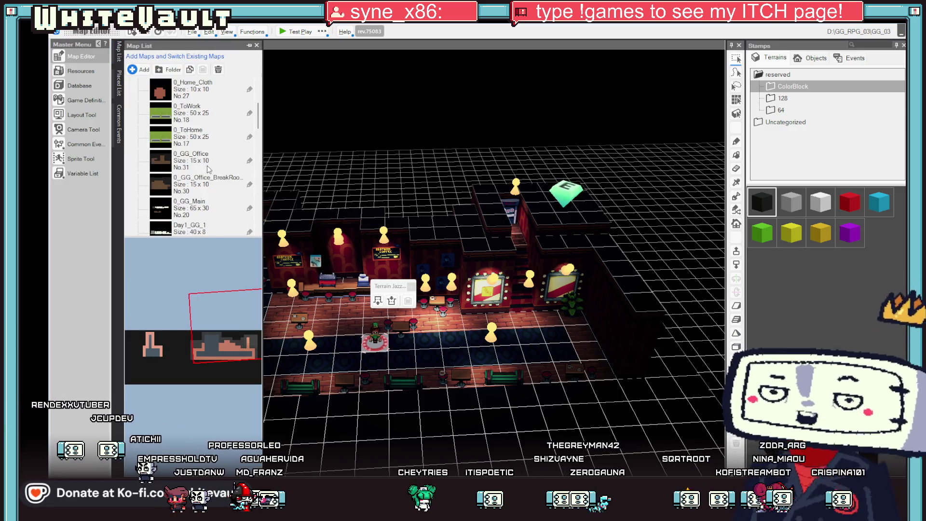
scroll(208, 169, up, 2)
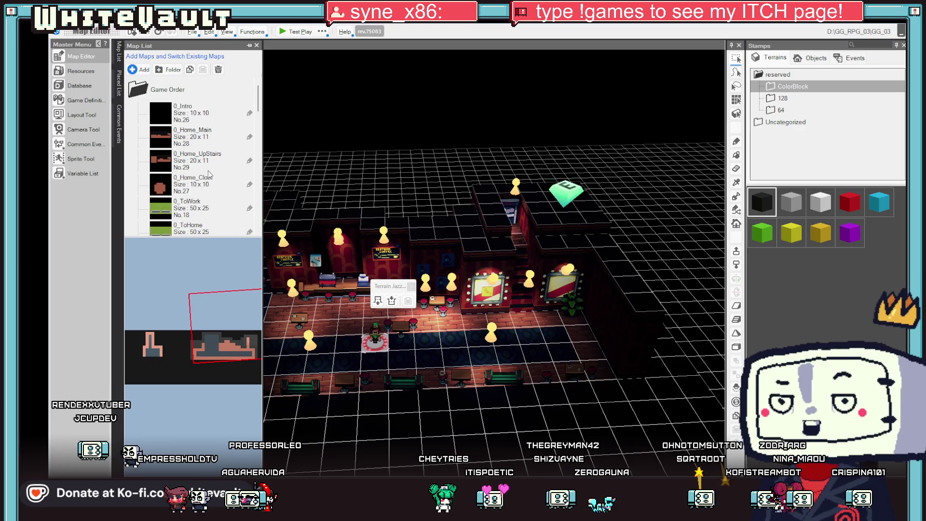
scroll(209, 173, down, 7)
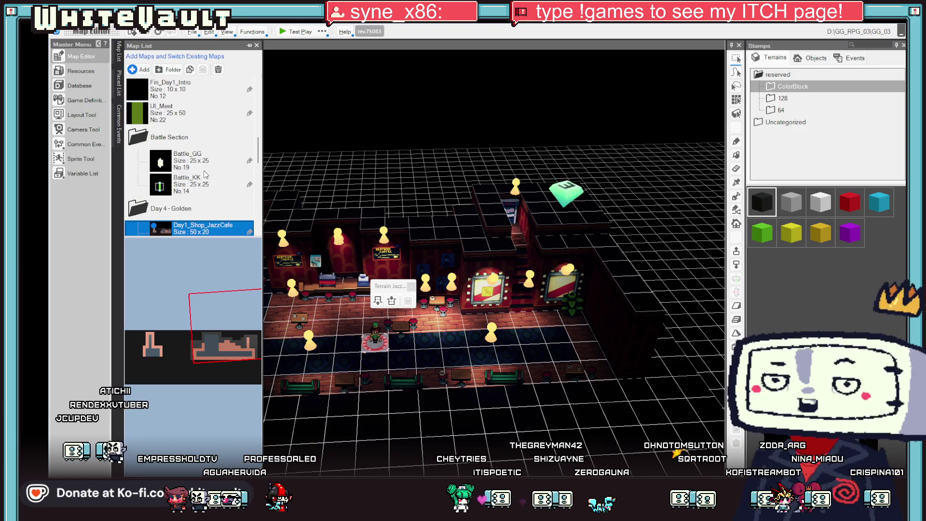
scroll(206, 174, down, 5)
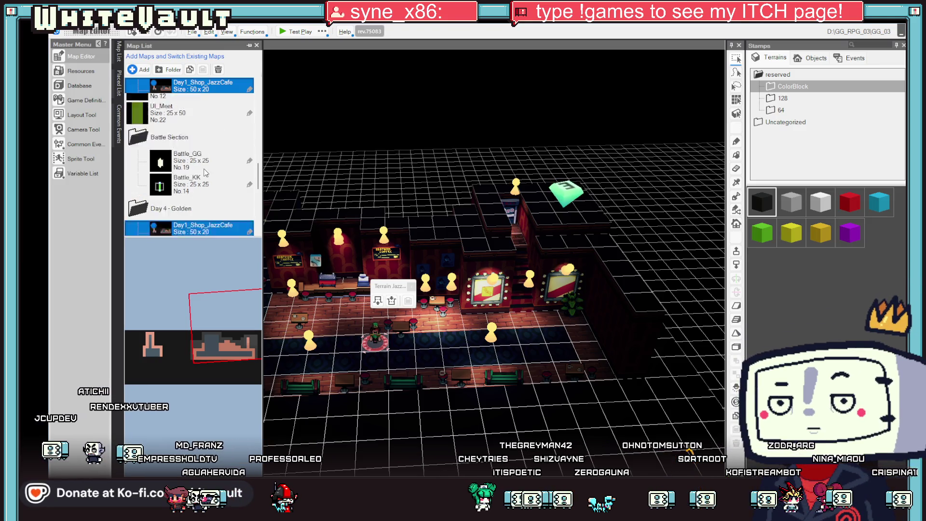
scroll(210, 187, up, 3)
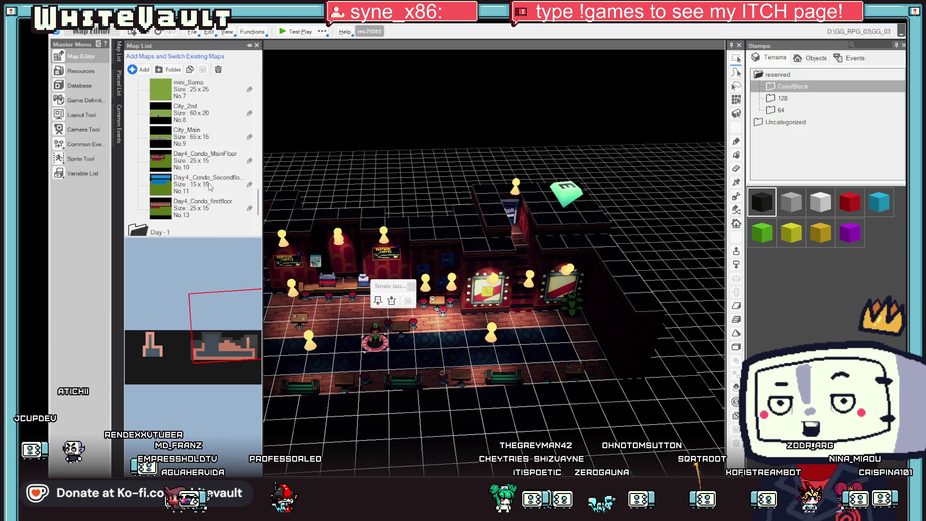
double_click(187, 137)
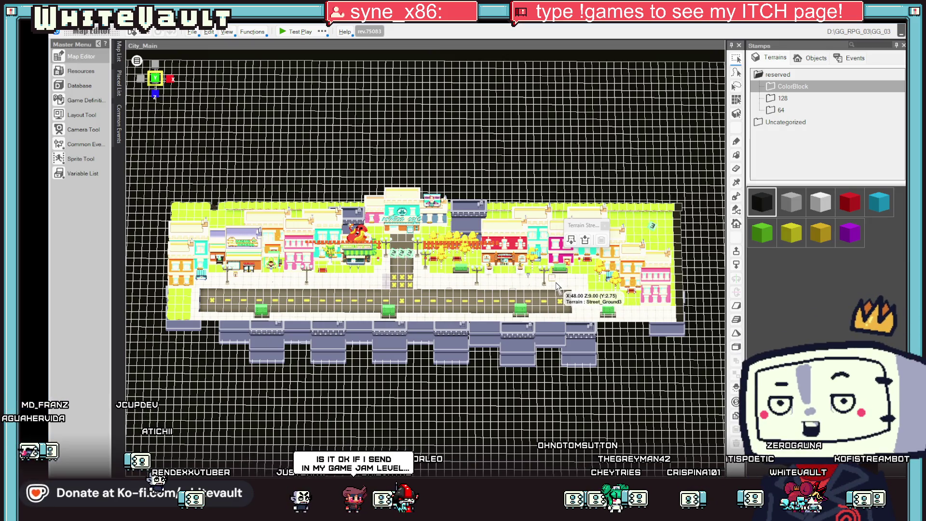
Make a street spot the player's starting point and launch a test play
right_click(556, 286)
click(610, 384)
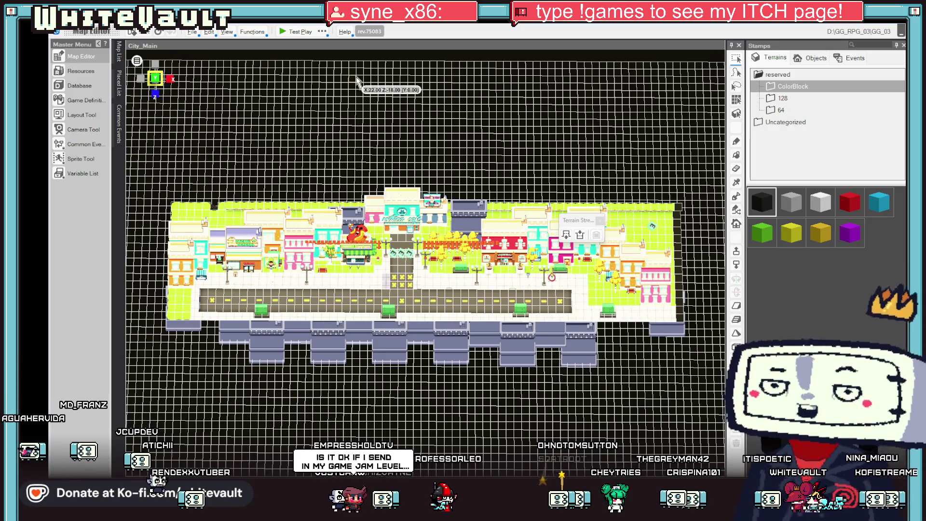
click(294, 36)
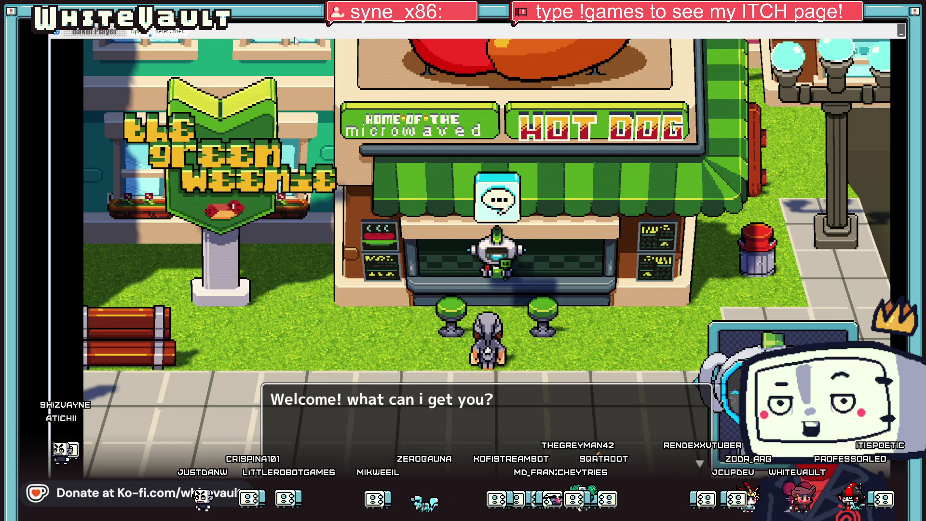
Advance the hot dog vendor's dialogue, walk right, and close the test play with Alt+F4
key(Return)
key(Return)
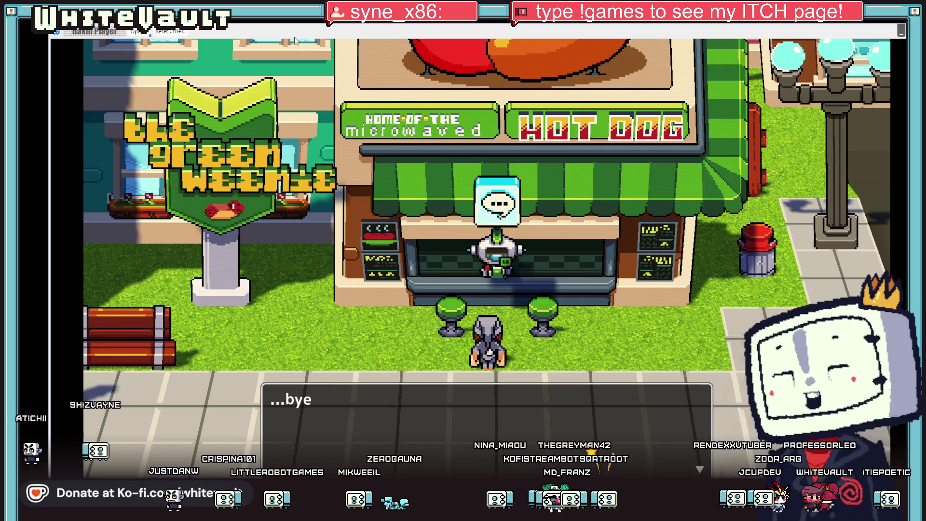
key(Return)
key(Right)
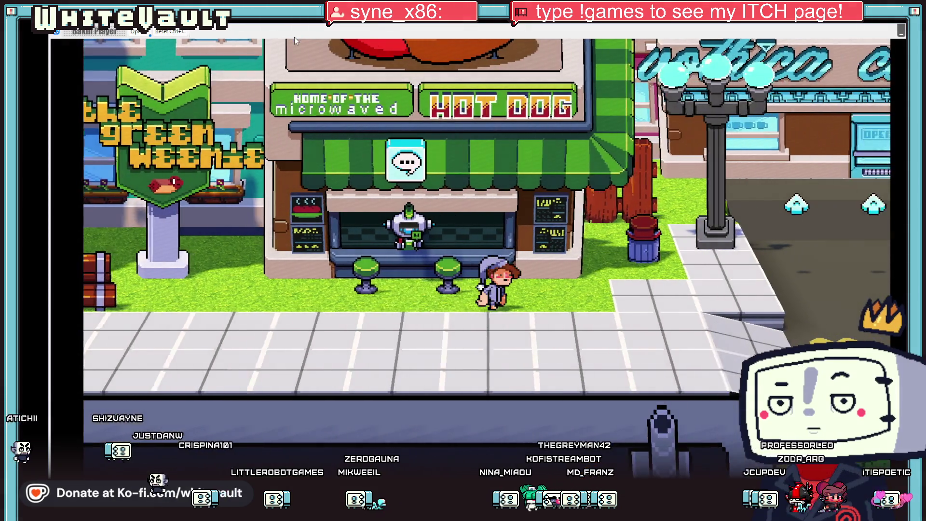
key(Right)
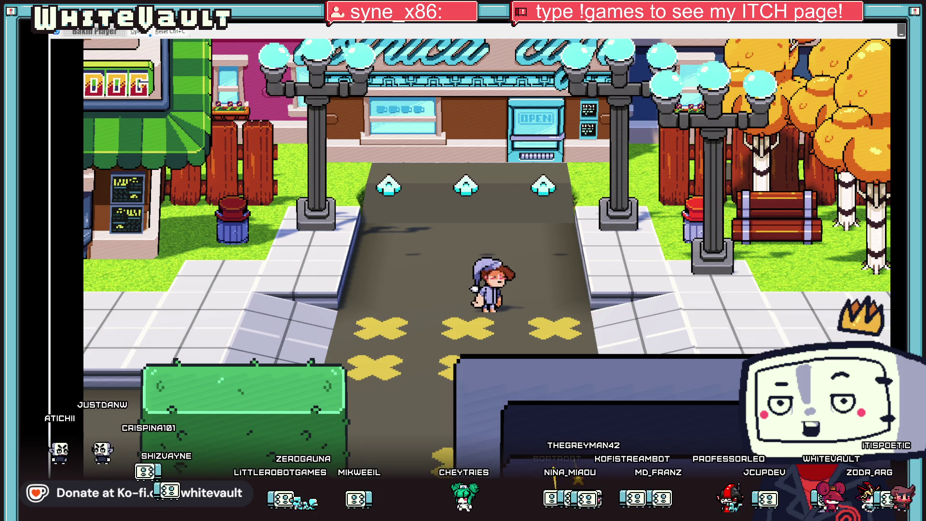
key(alt+F4)
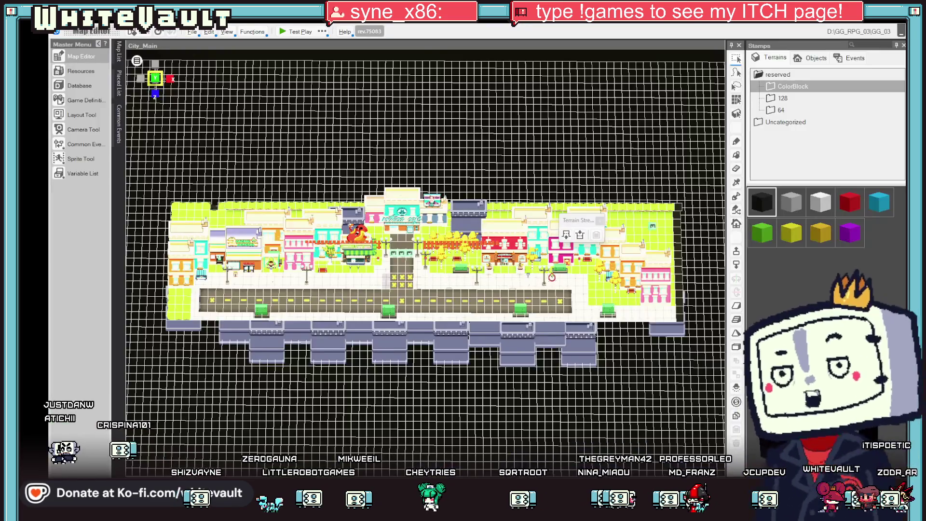
Look over the KK_raw portrait sheet in Aseprite, then return to the Bakin map editor
key(alt+Tab)
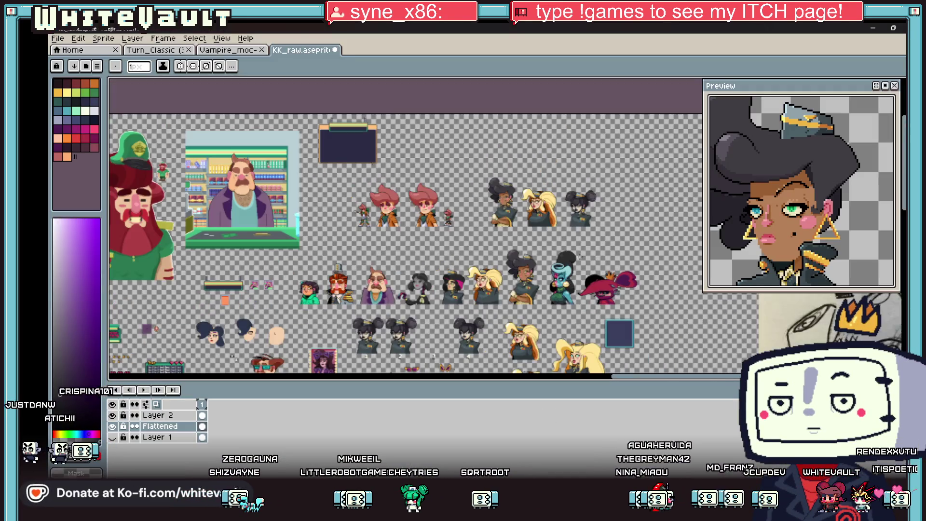
scroll(603, 197, up, 1)
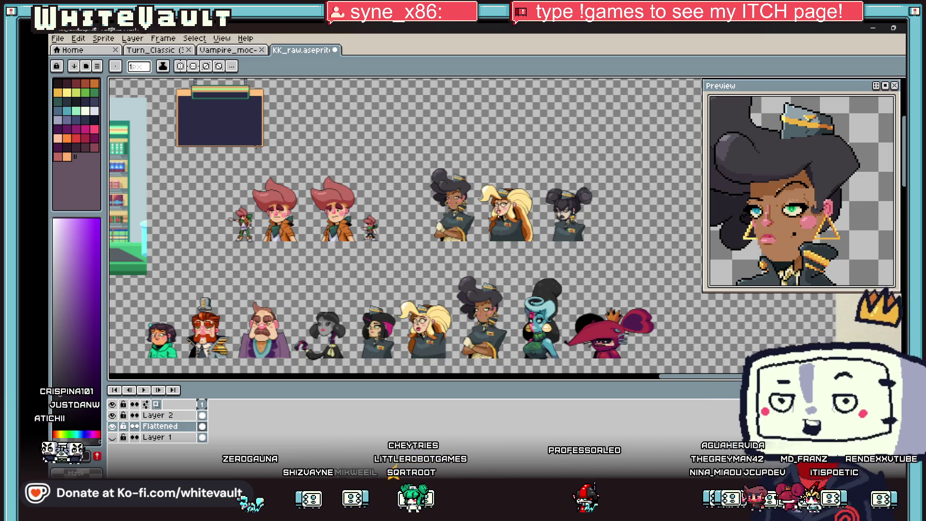
scroll(457, 183, up, 1)
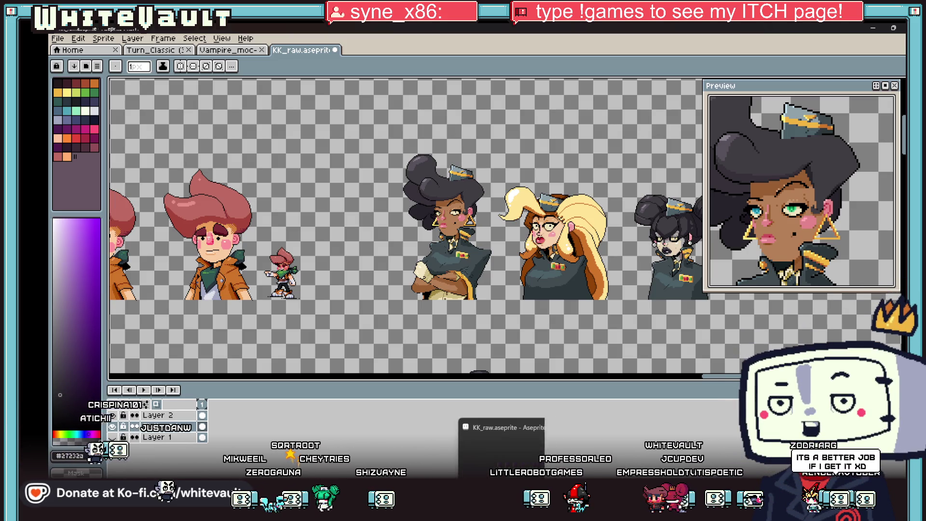
click(507, 454)
Open the 0_Intro map from the Map List
click(119, 51)
scroll(216, 130, up, 3)
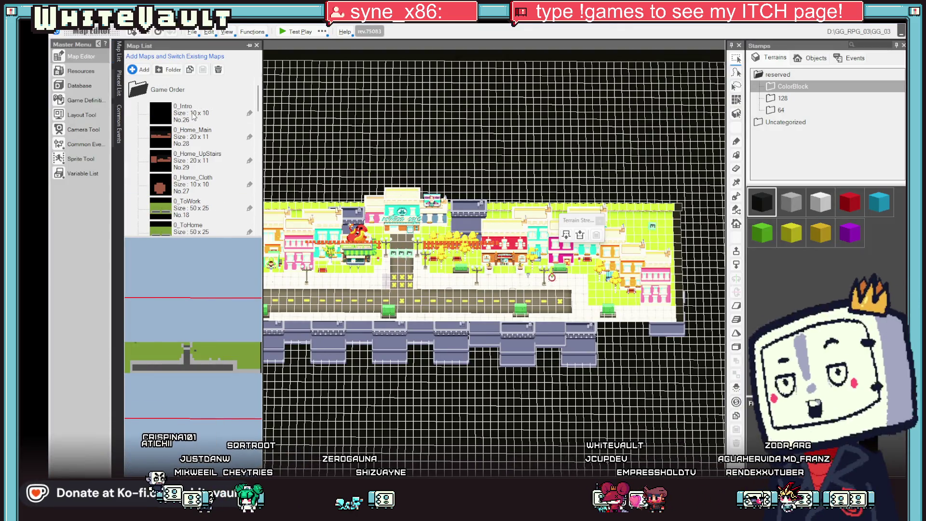
double_click(193, 113)
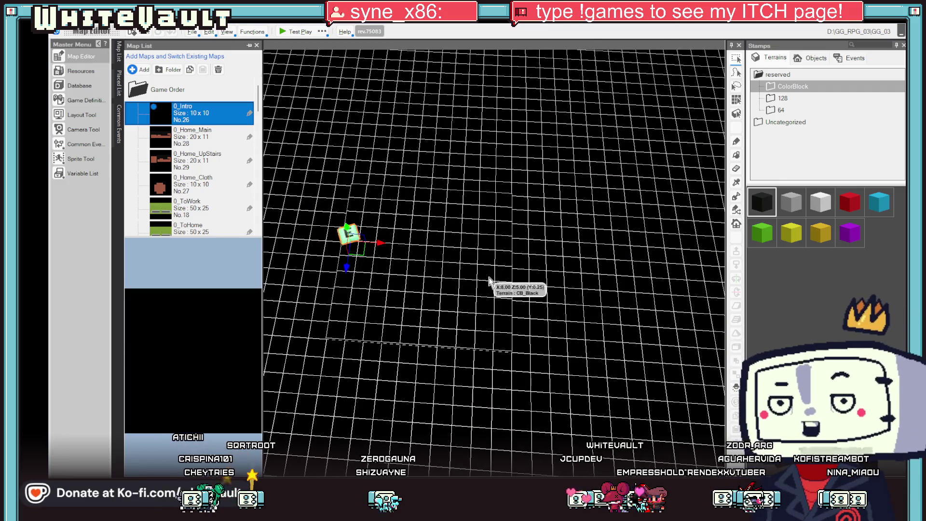
Make a 0_Intro tile the player's starting point and launch a test play
right_click(392, 274)
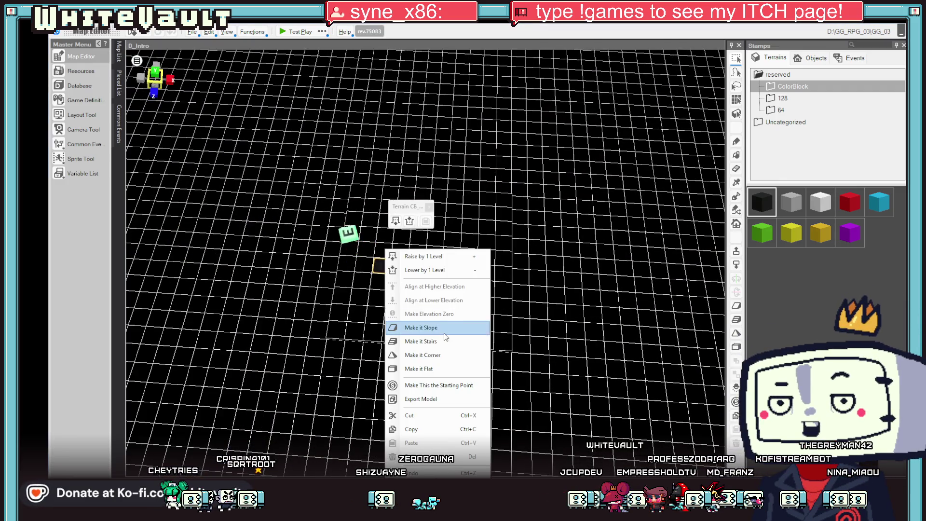
click(425, 384)
click(286, 32)
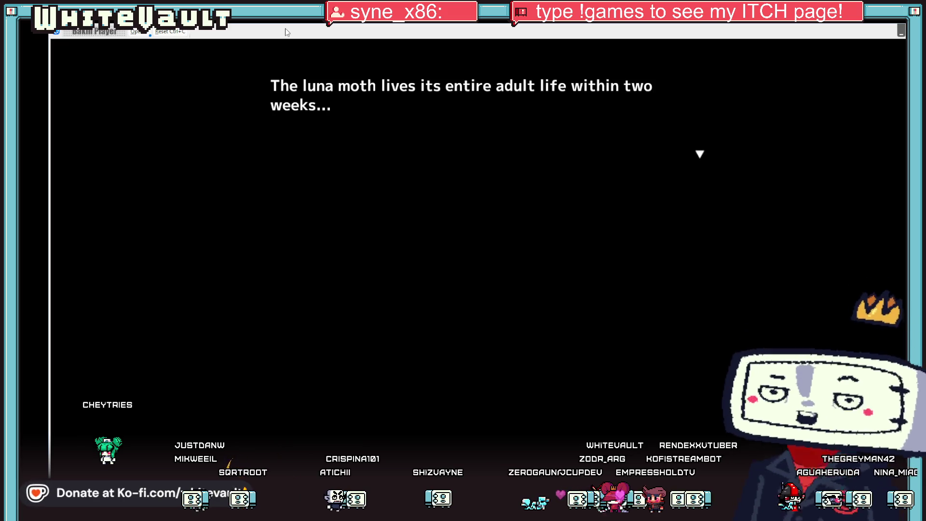
Advance through the intro and Day 1 messages and choose '…get up' at the wake-up prompt
key(Return)
key(Return)
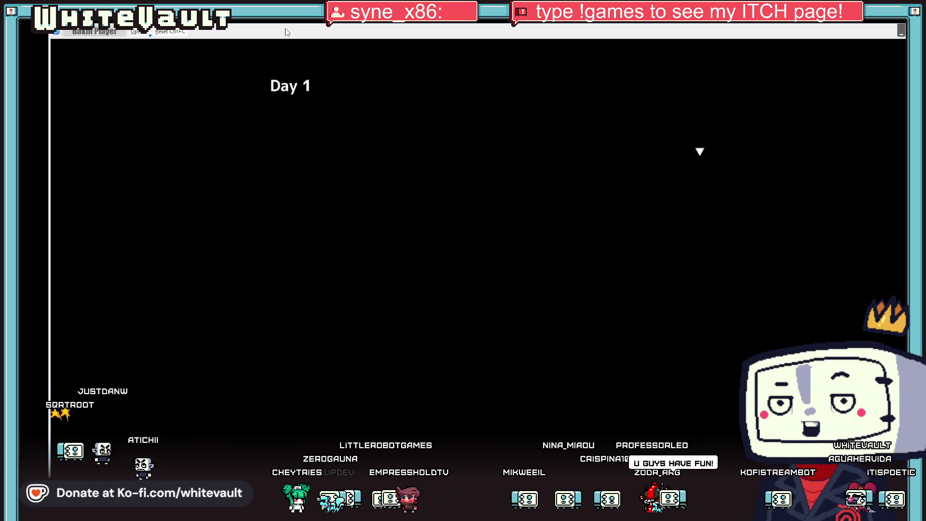
key(Return)
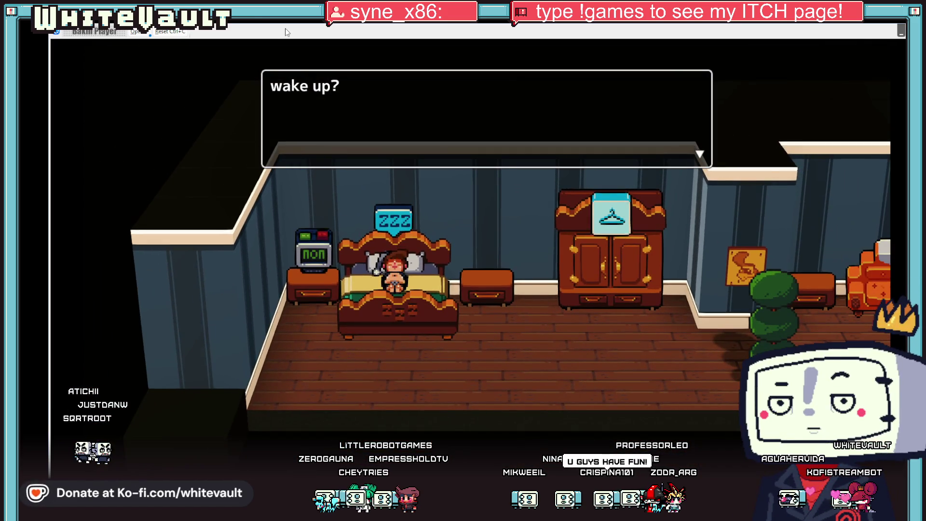
key(Return)
key(Down)
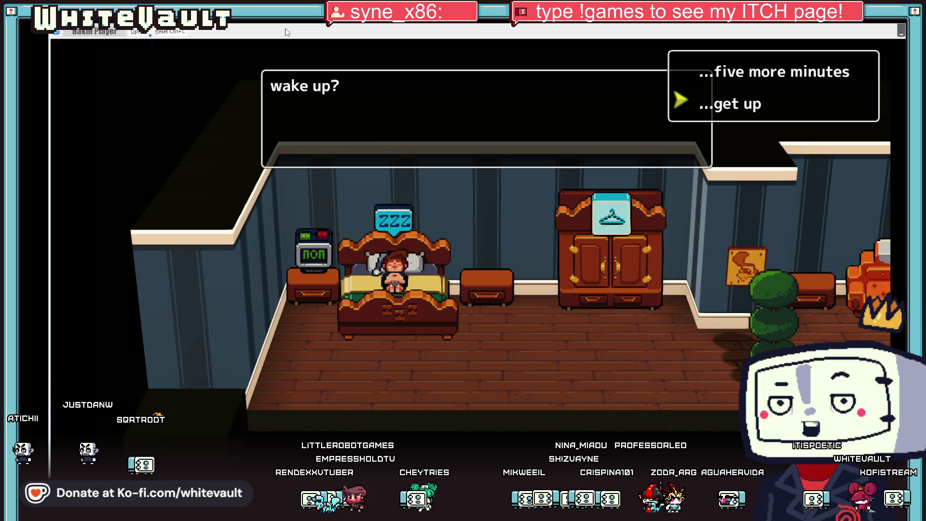
key(Return)
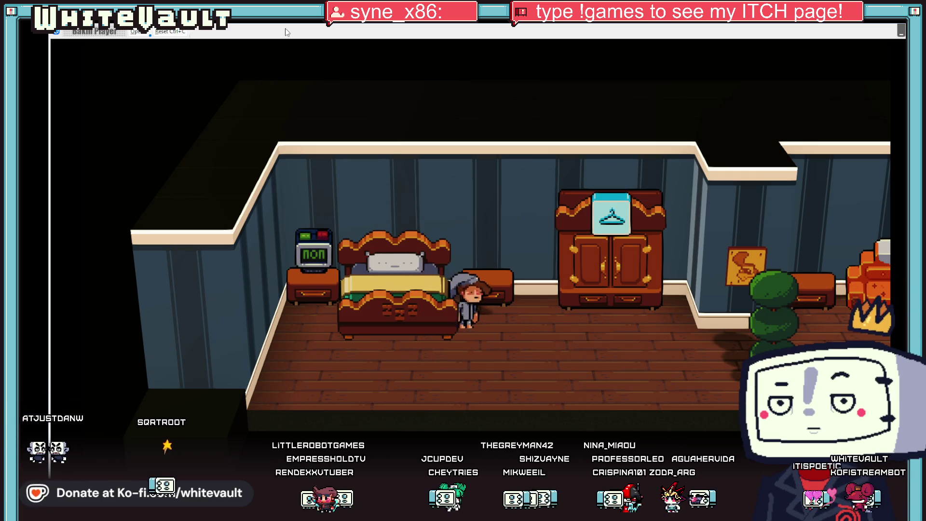
Walk the character past the bed to the wardrobe and interact with it
key(Left)
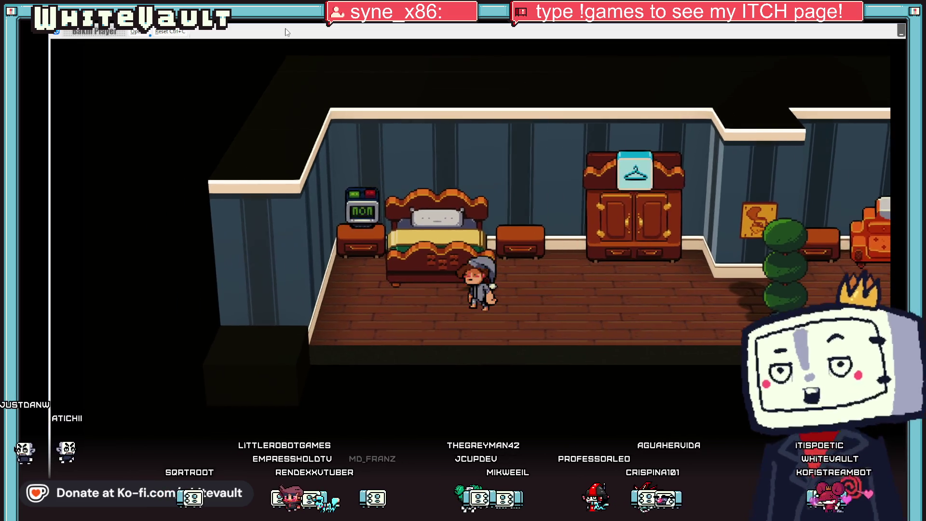
key(Up)
key(Down)
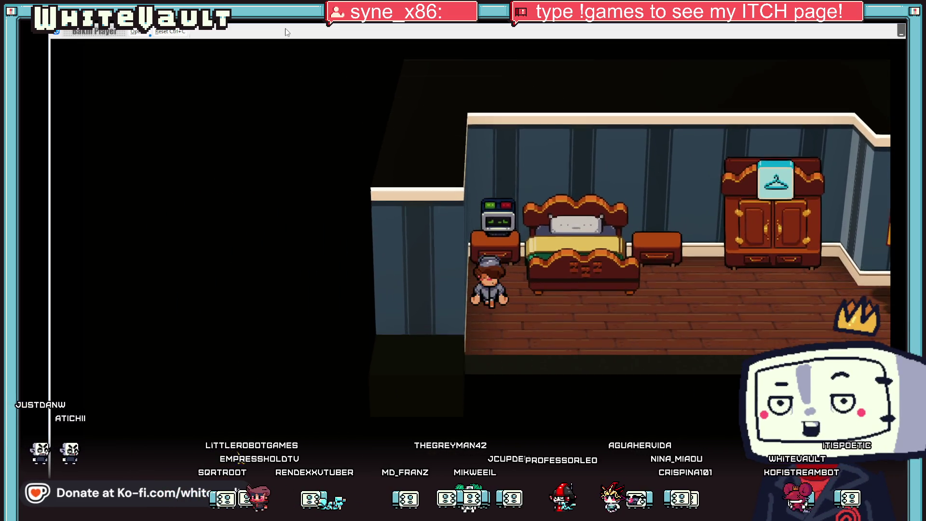
key(Right)
key(Up)
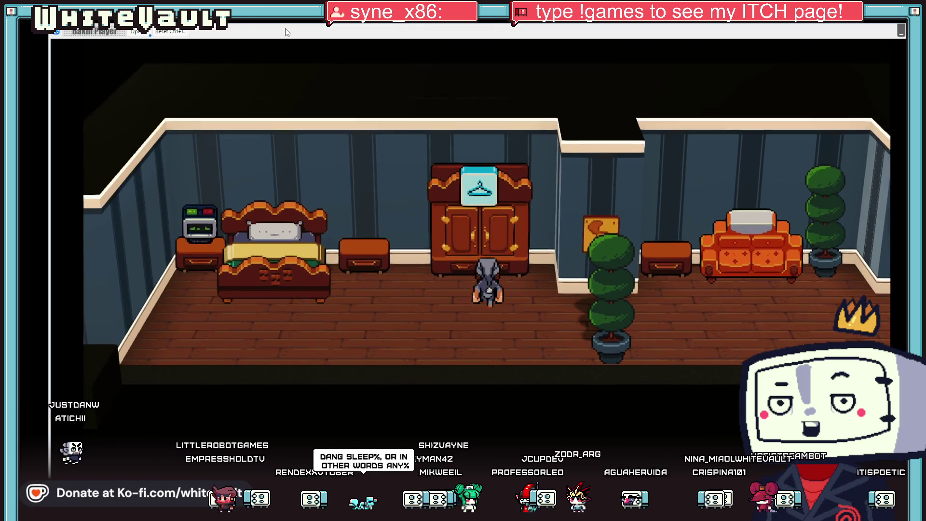
key(Return)
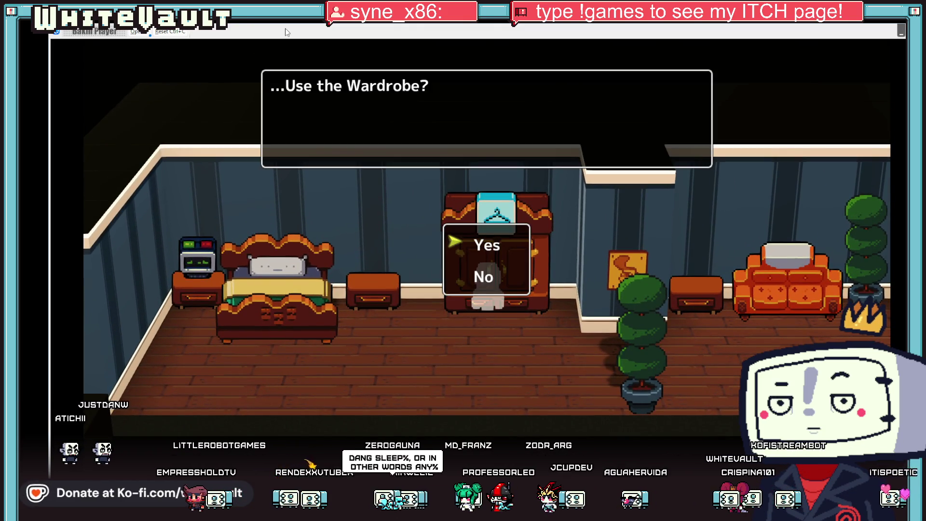
Use the wardrobe and change the character into the green employee uniform
key(Return)
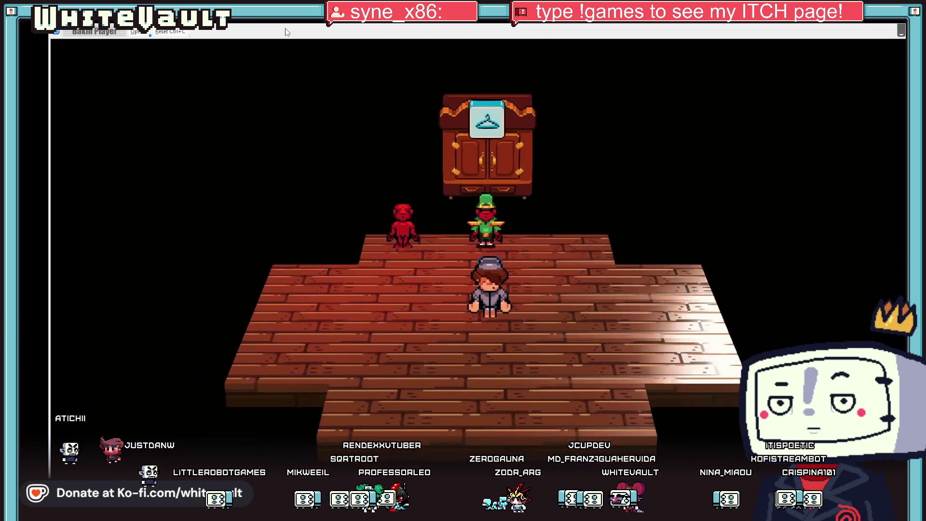
key(Left)
key(Up)
key(Return)
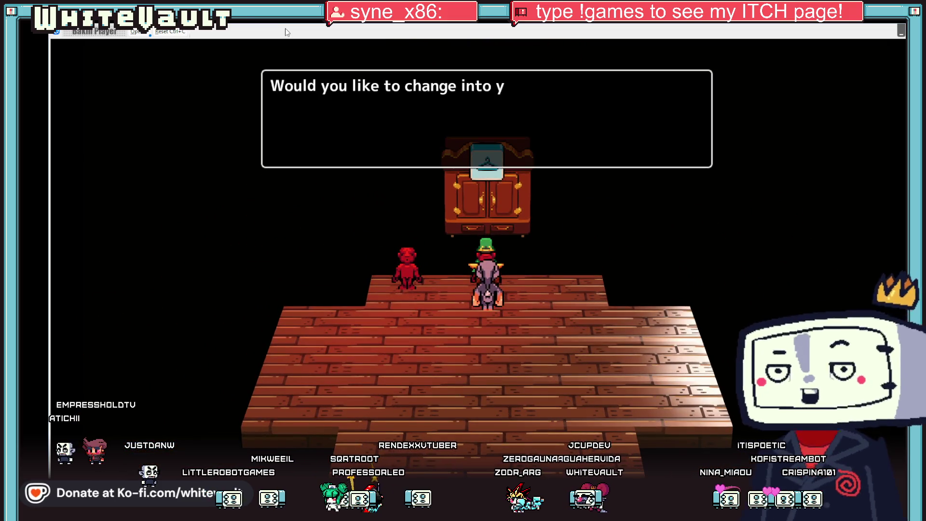
key(Return)
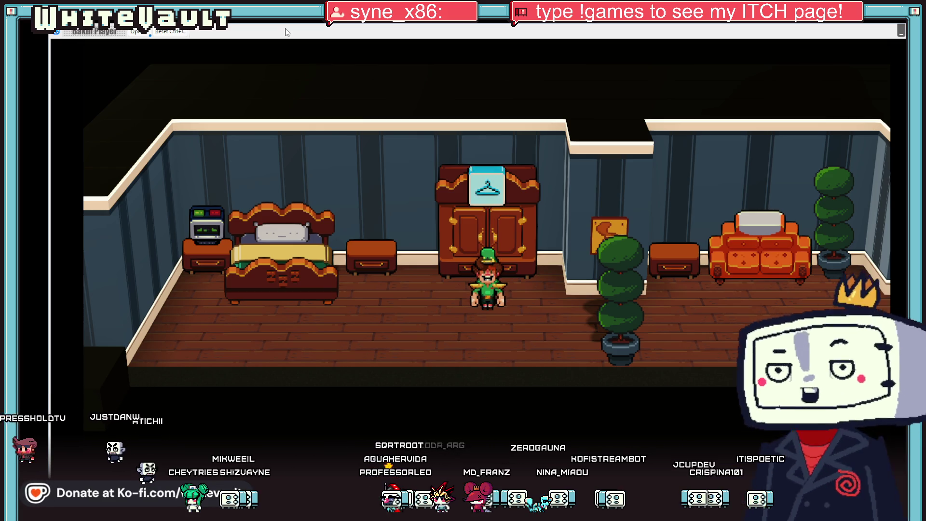
Walk her through the hallway and corridor, out the front door onto the sidewalk
key(Right)
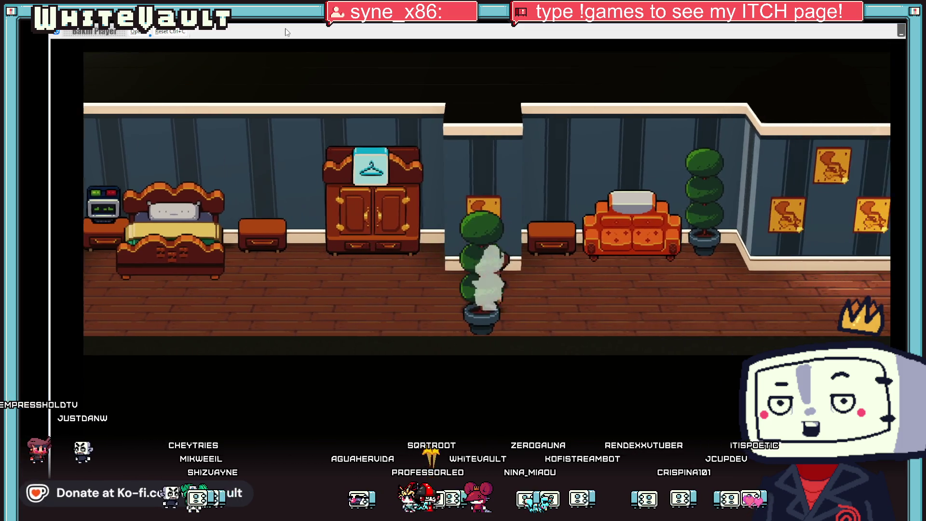
key(Right)
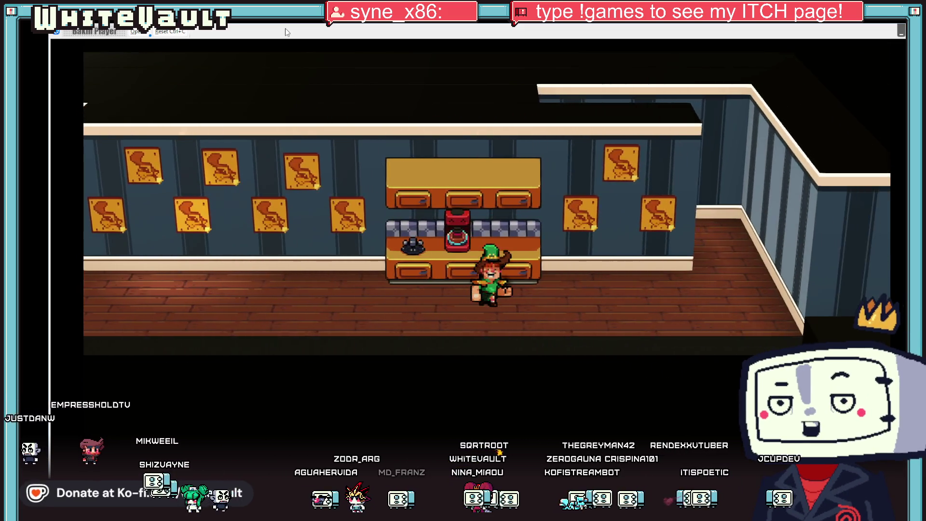
key(Right)
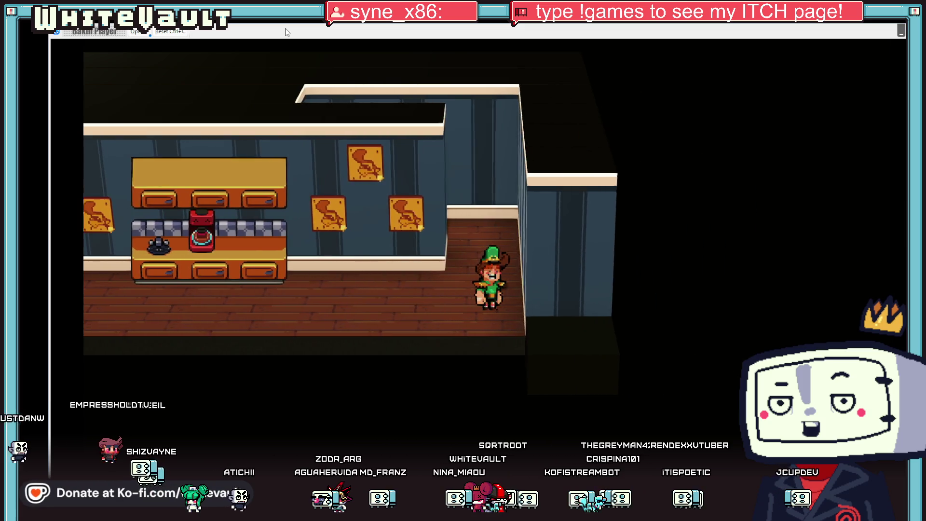
key(Up)
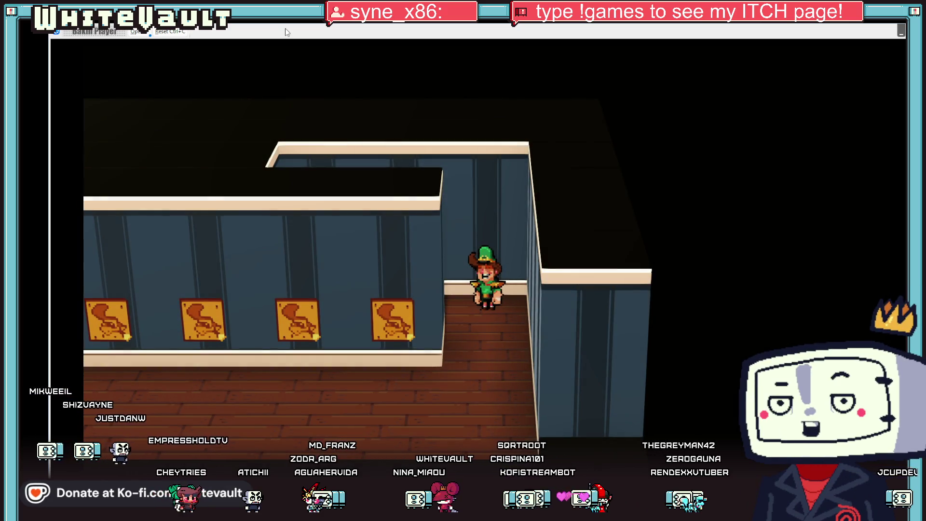
key(Down)
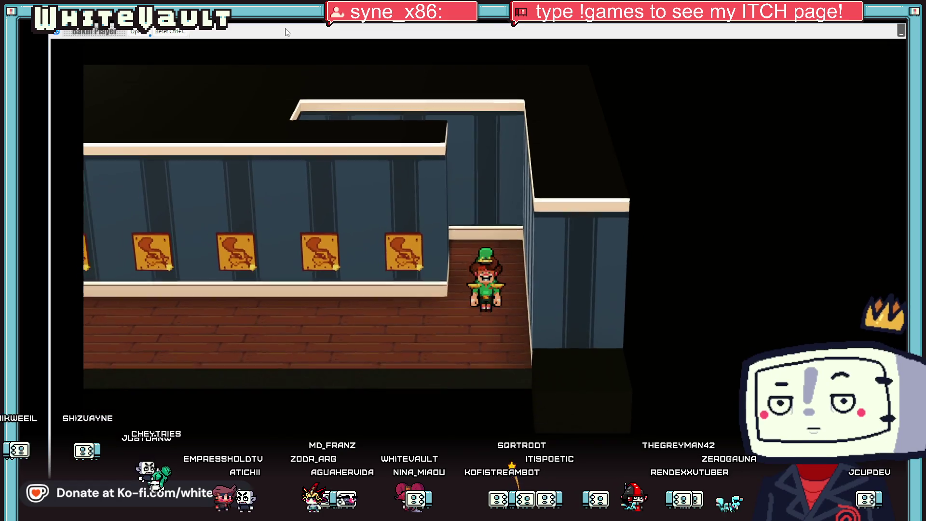
key(Left)
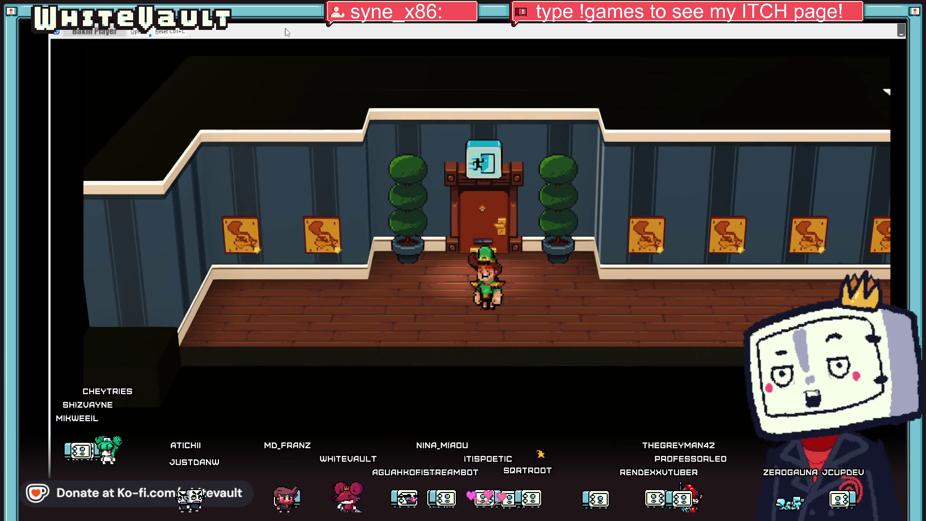
key(Up)
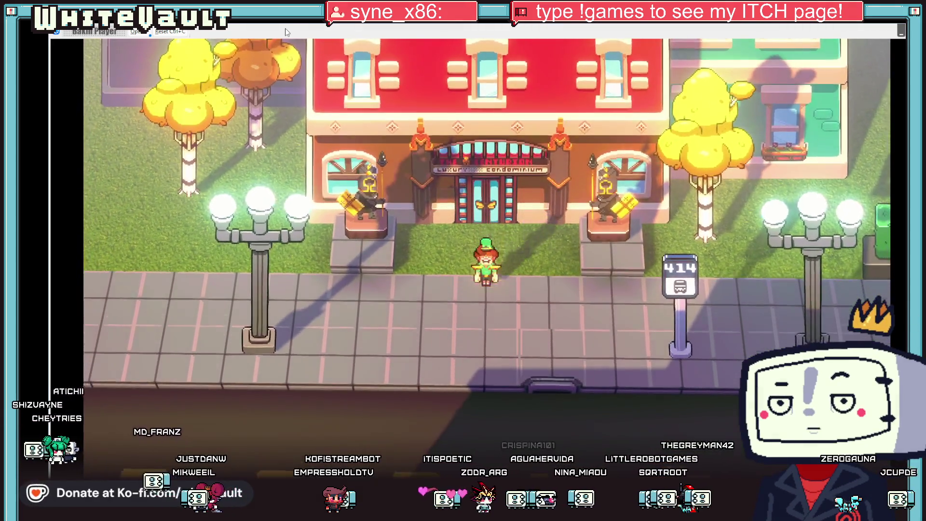
key(Down)
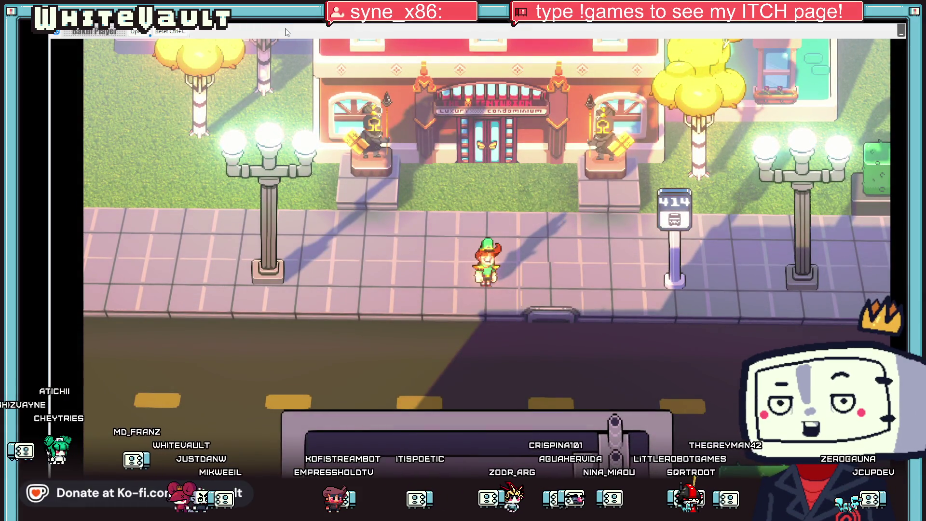
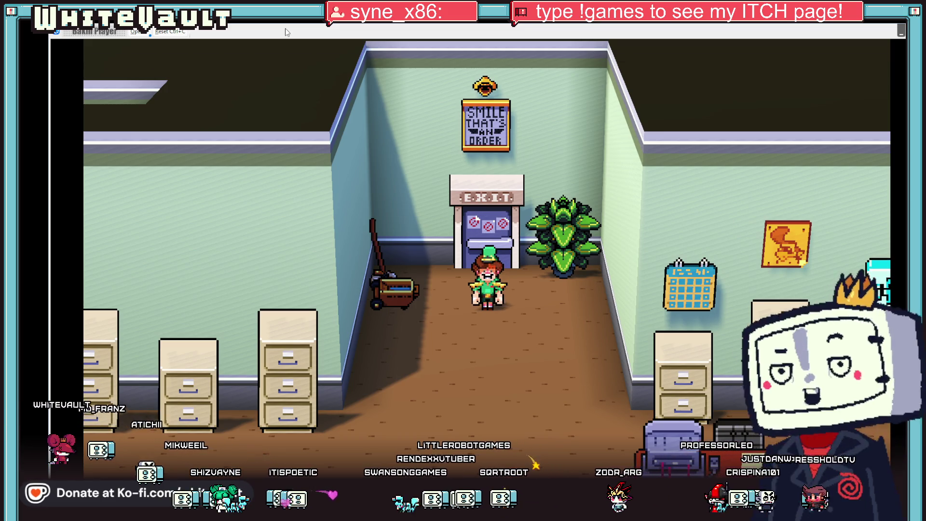
Walk the janitor left past the water cooler, then right to the green-signed door and through it
key(Down)
key(Left)
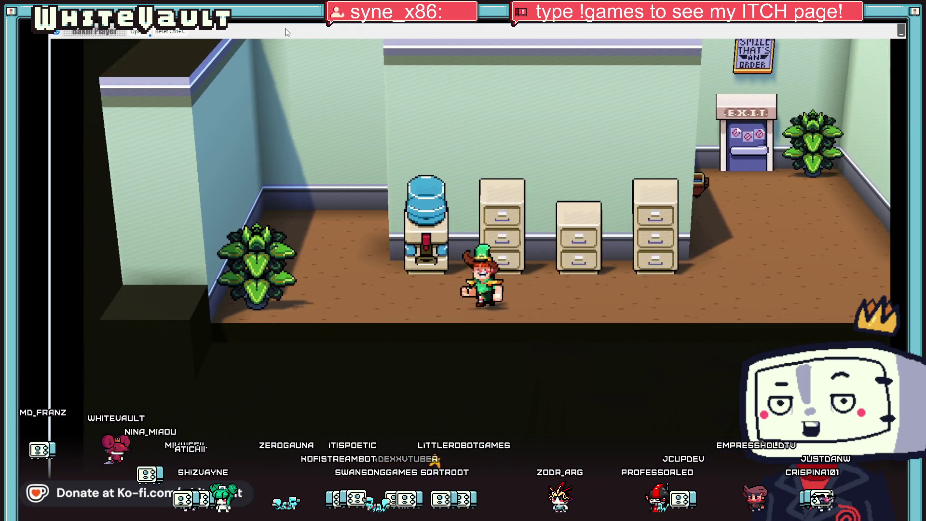
key(Left)
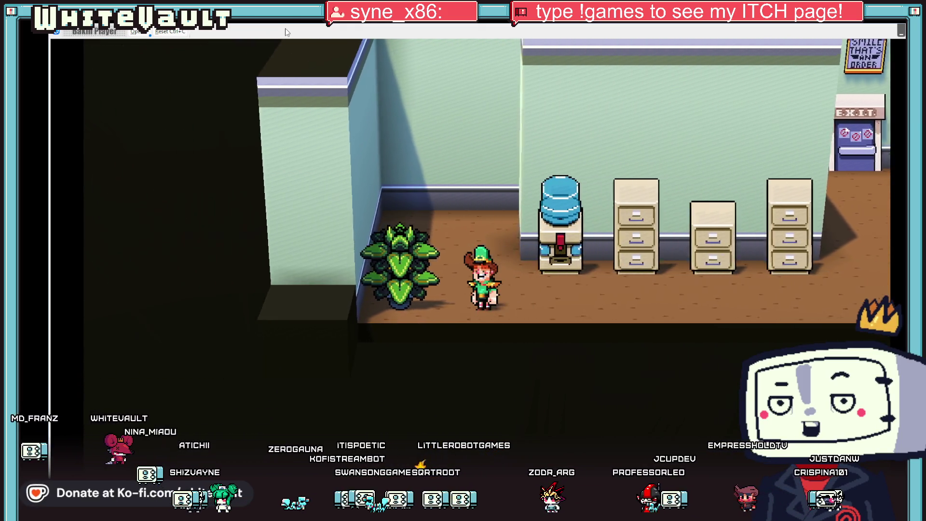
key(Up)
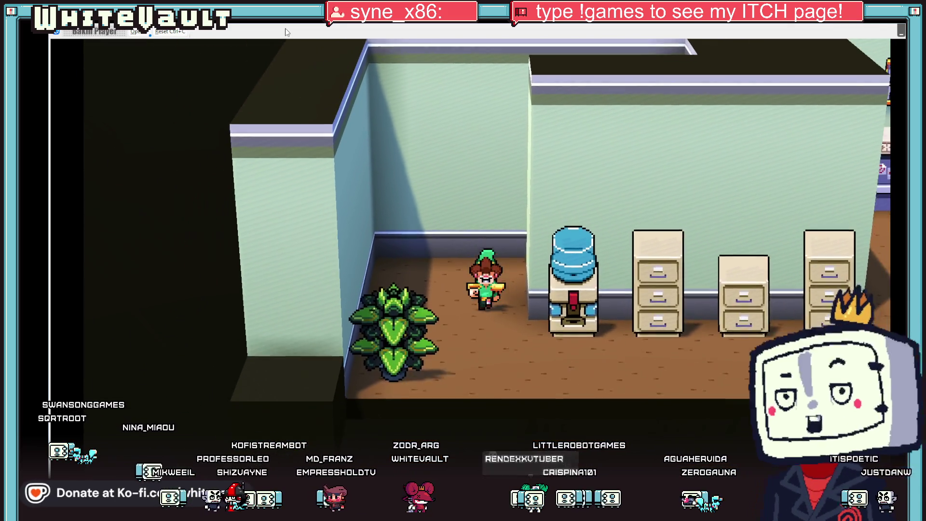
key(Right)
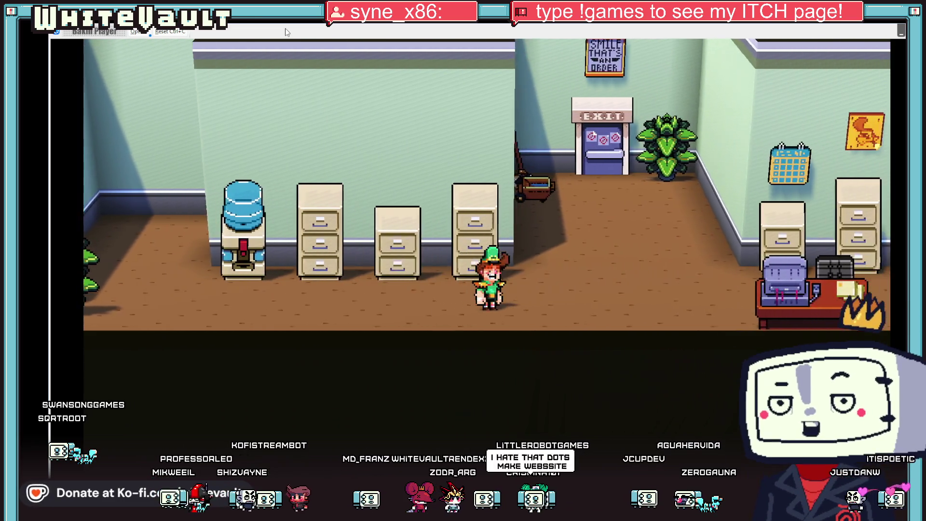
key(Right)
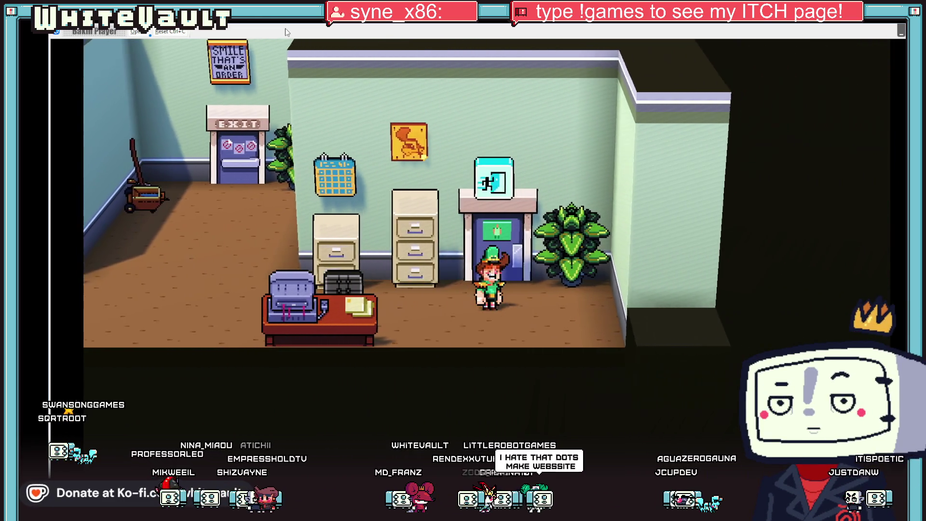
key(Up)
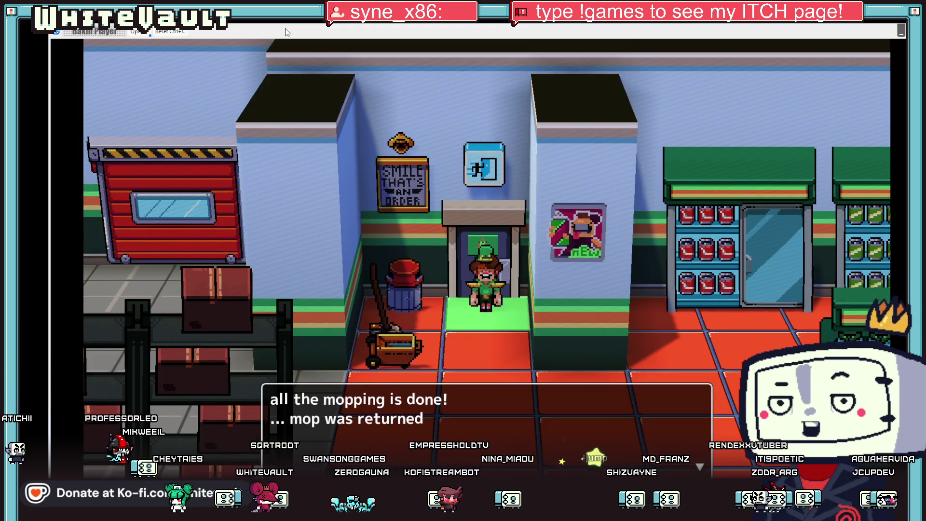
Dismiss the mopping-done message, step into the store and pick up the broom beside the cart
key(z)
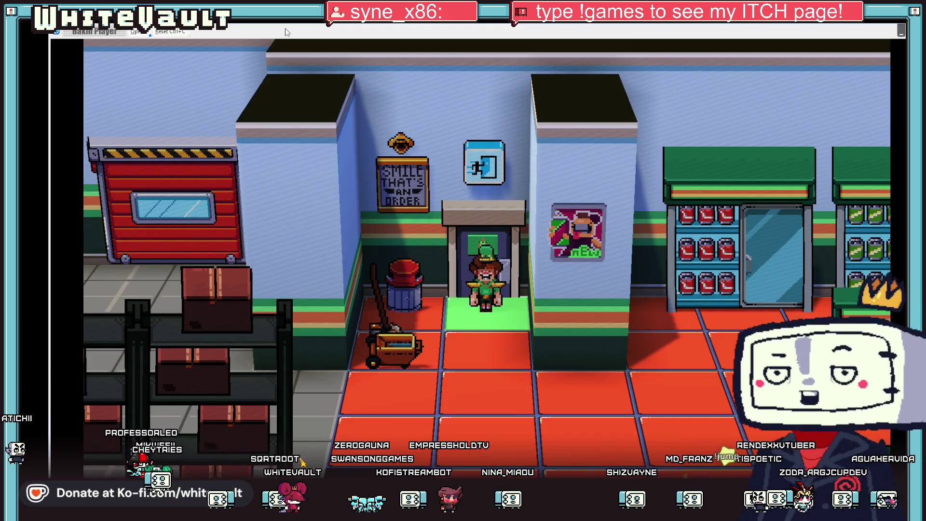
key(Down)
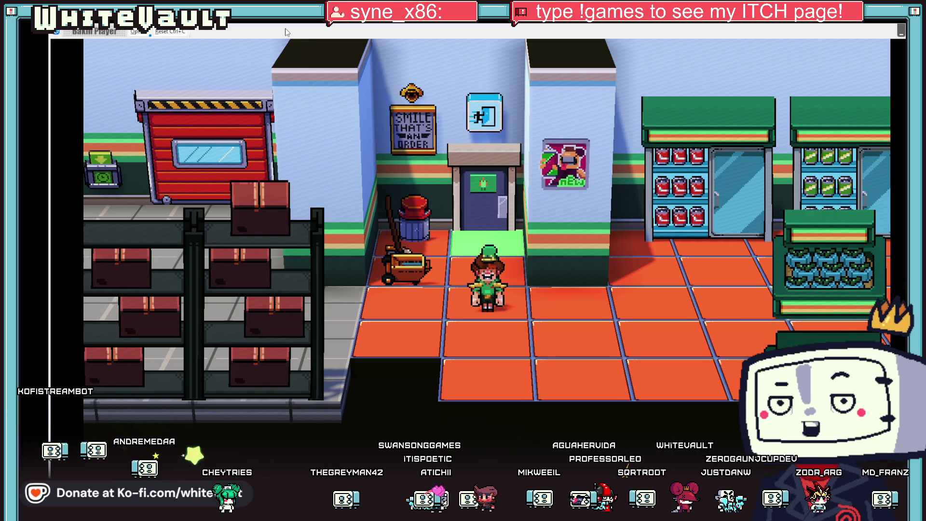
key(Left)
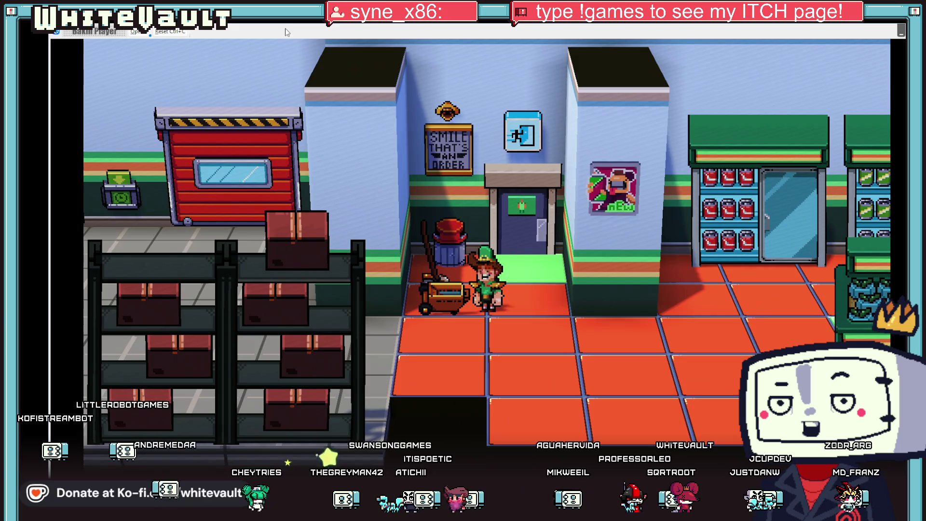
key(z)
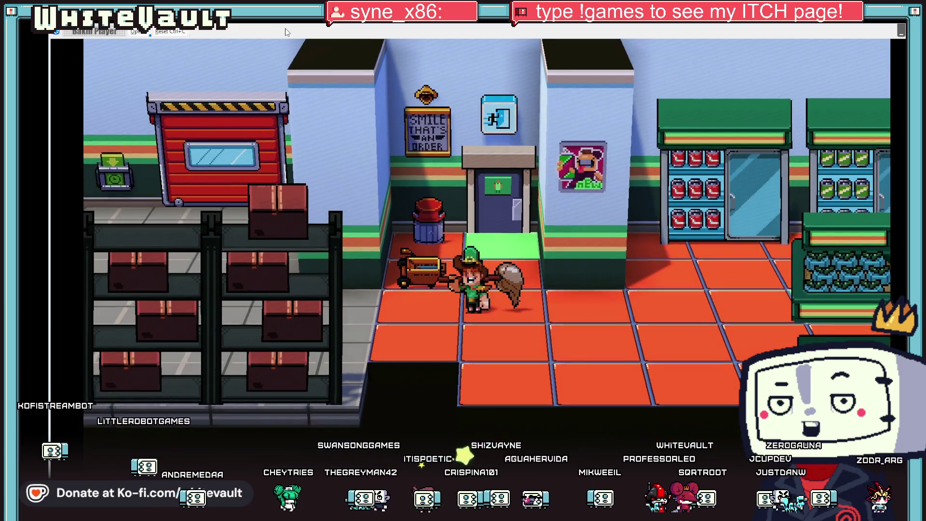
Walk right through the store past the fish counter and coffee machine, then back left
key(Right)
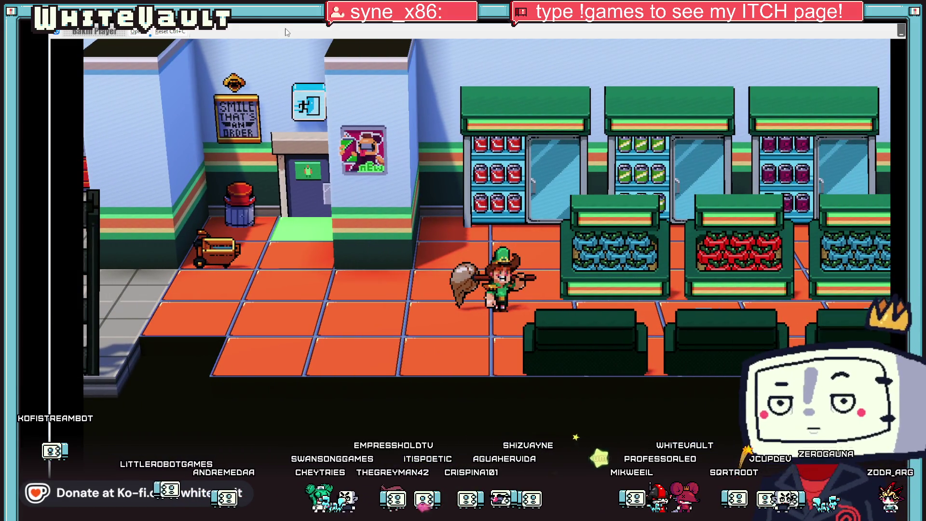
key(Right)
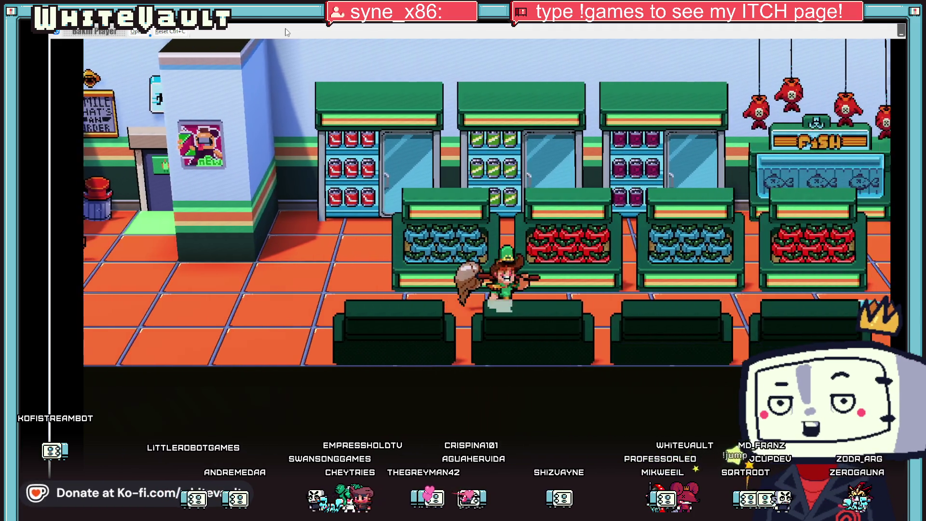
key(Right)
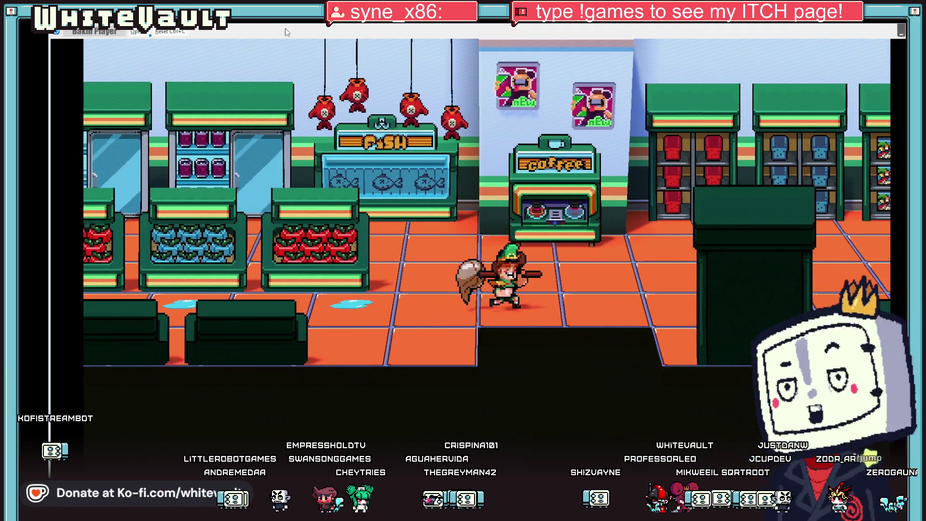
key(Right)
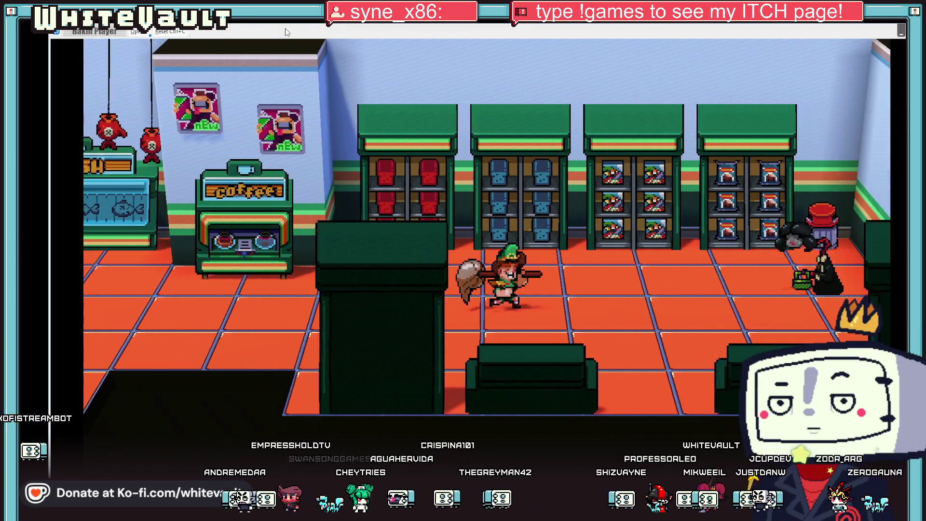
key(Left)
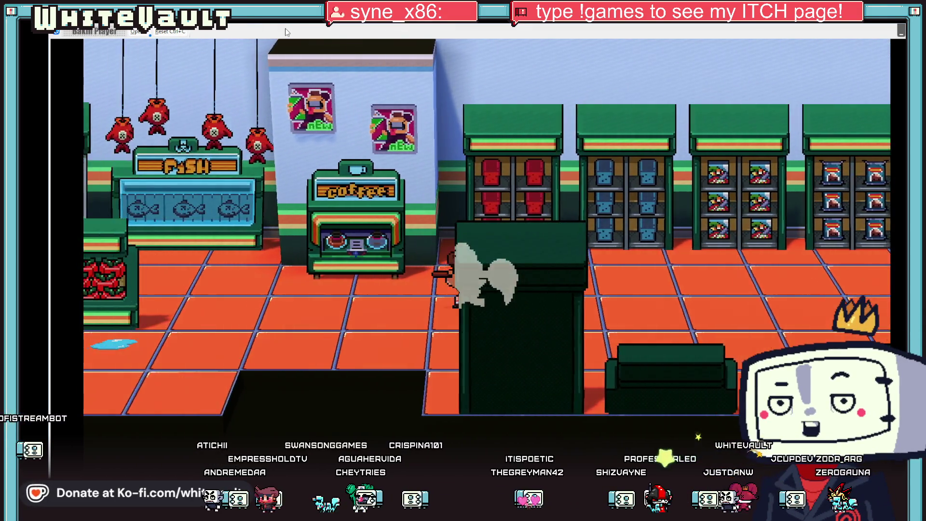
key(Left)
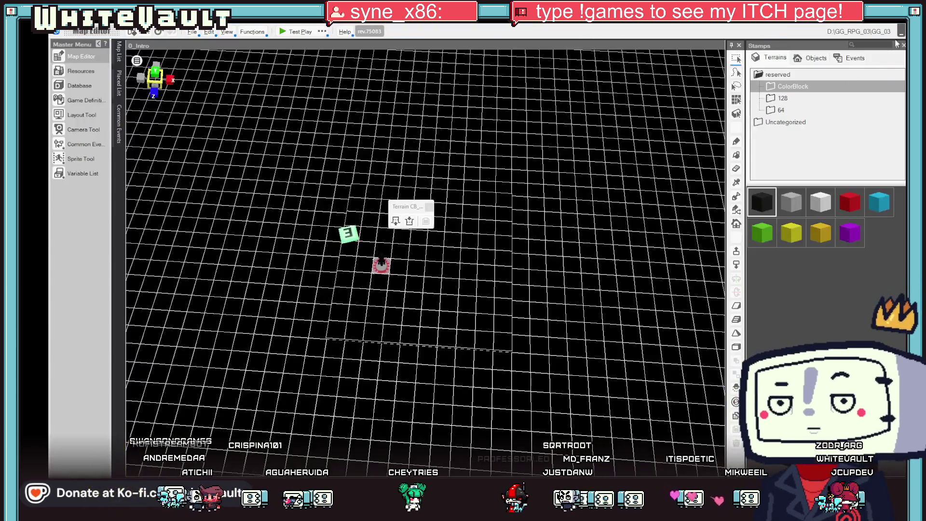
In Aseprite, paint the shoulder's stair-step pixel black and recolour the old outline pixel dark grey
key(alt+Tab)
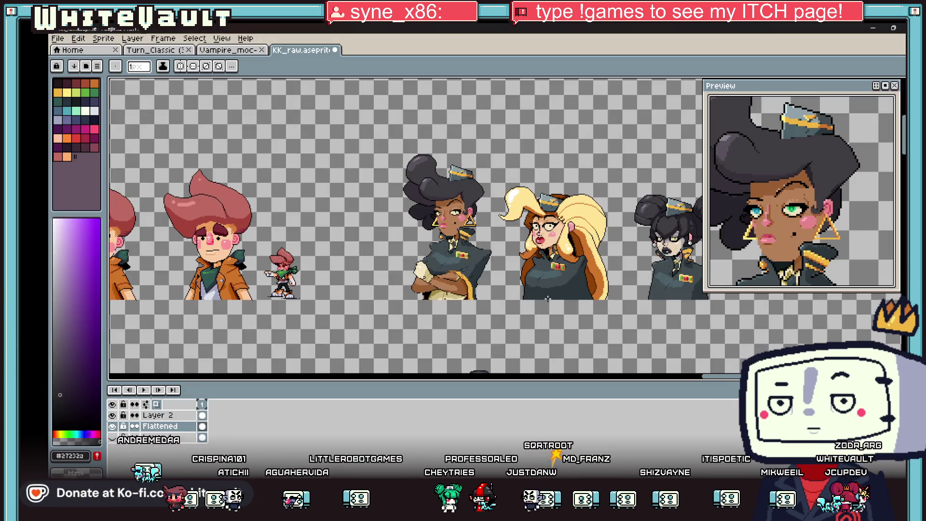
scroll(425, 257, up, 5)
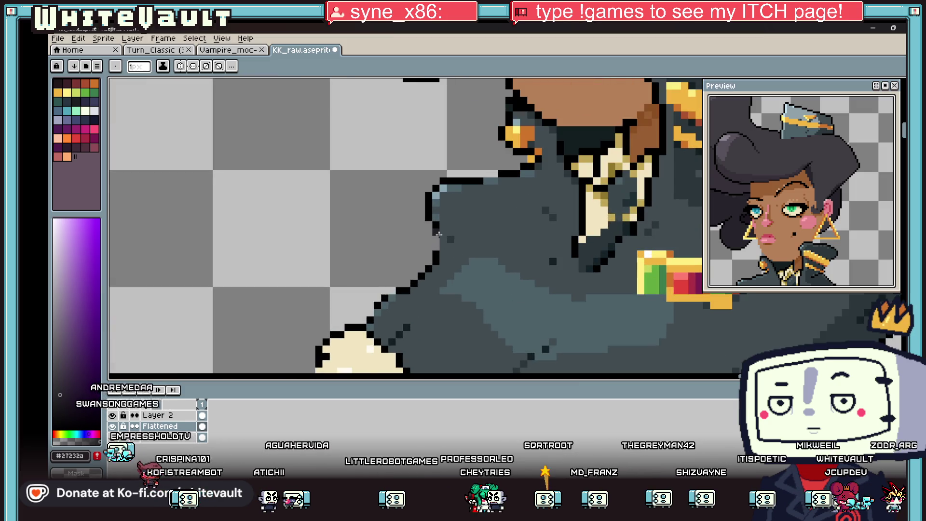
key(b)
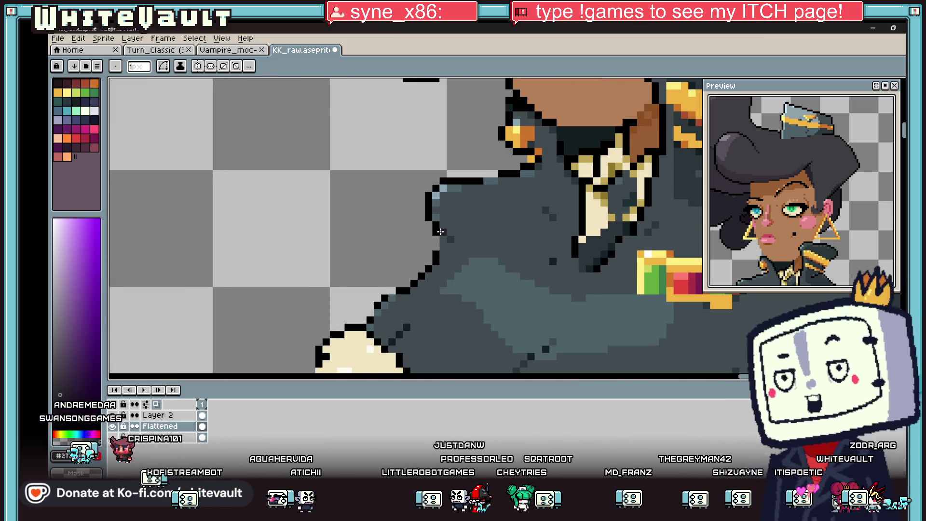
key(i)
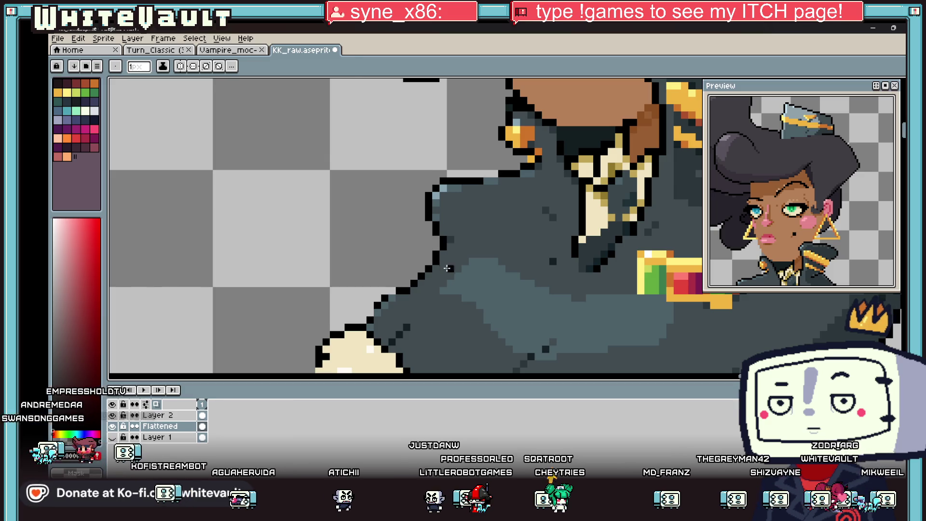
scroll(473, 271, down, 3)
scroll(473, 271, down, 2)
key(b)
scroll(420, 254, up, 6)
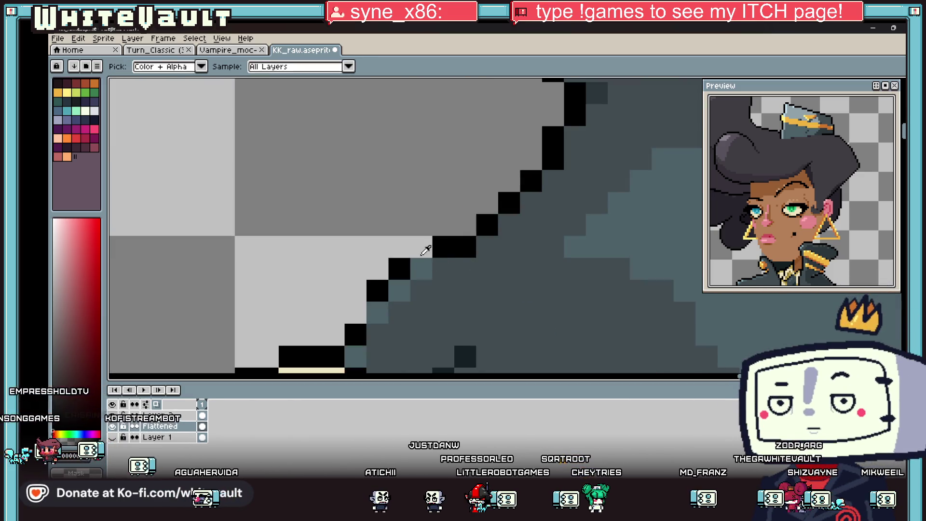
click(465, 225)
alt+click(478, 247)
click(468, 246)
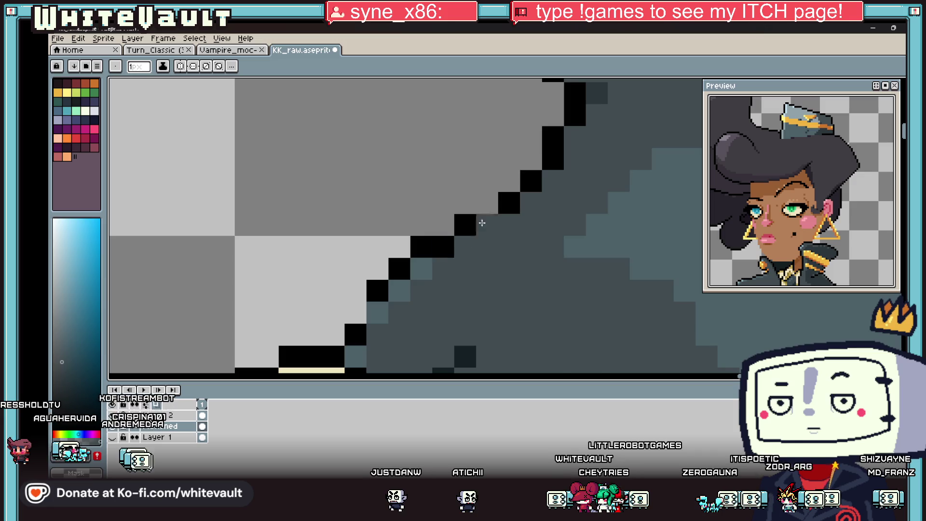
Zoom into the glove and sample black and cream from it, leaving cream as the active colour
scroll(562, 181, down, 5)
scroll(531, 193, up, 2)
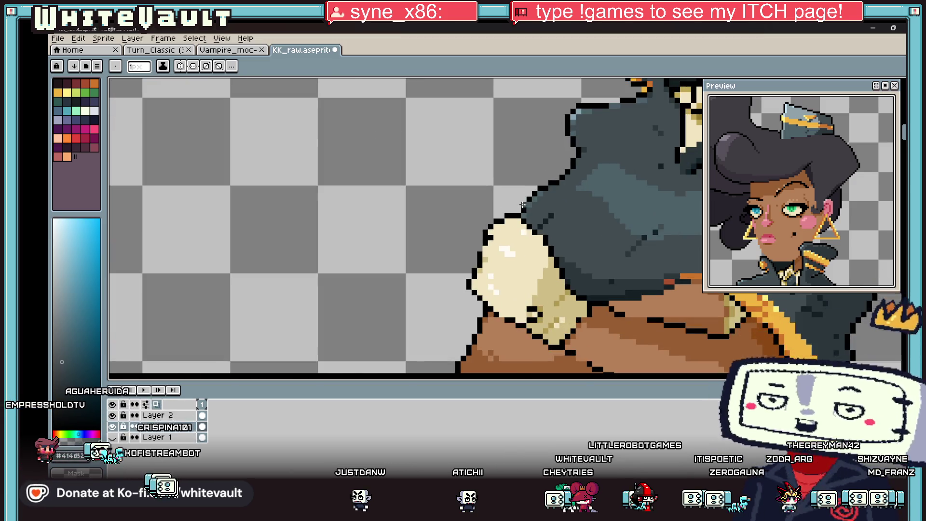
key(i)
click(524, 204)
scroll(526, 205, up, 1)
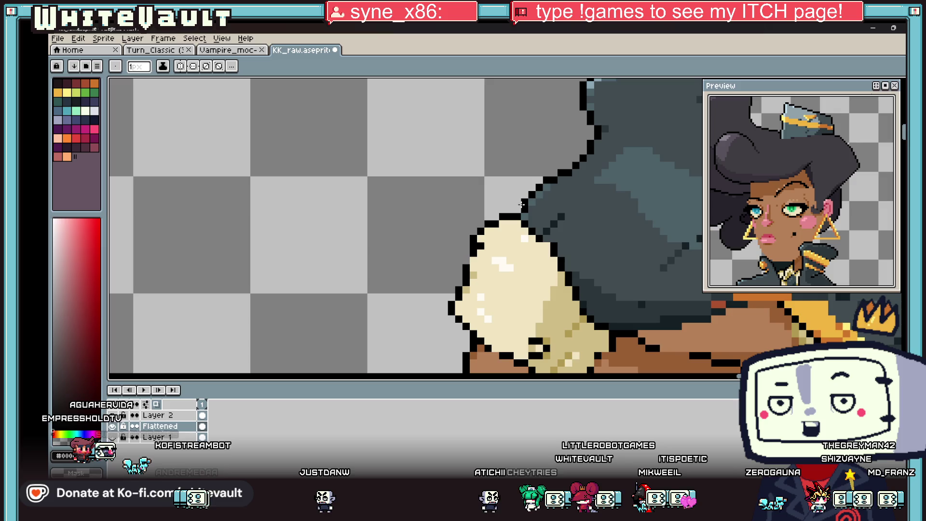
scroll(497, 229, down, 2)
scroll(482, 237, up, 3)
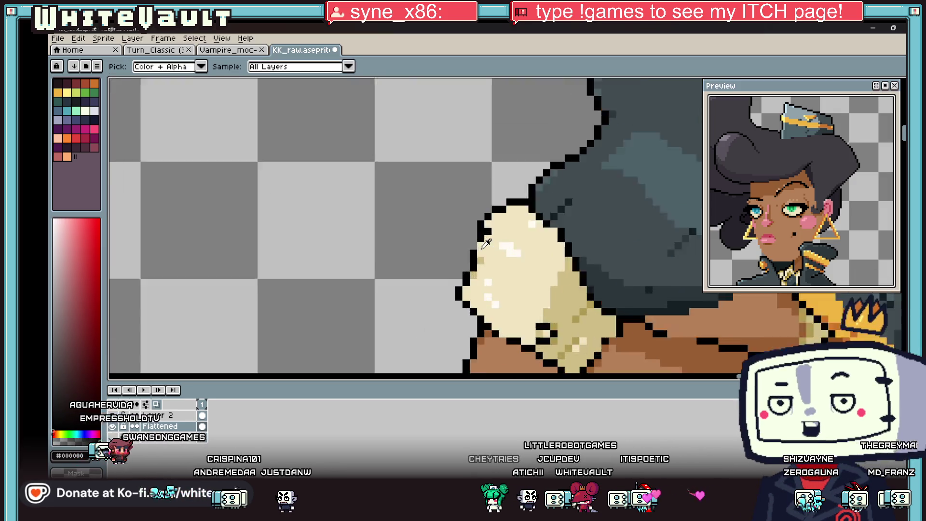
key(b)
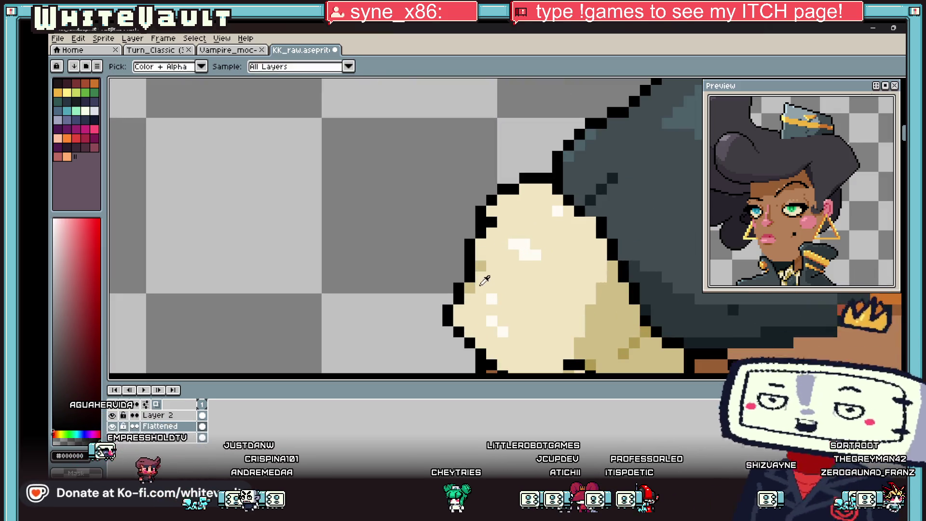
alt+click(470, 280)
alt+click(470, 280)
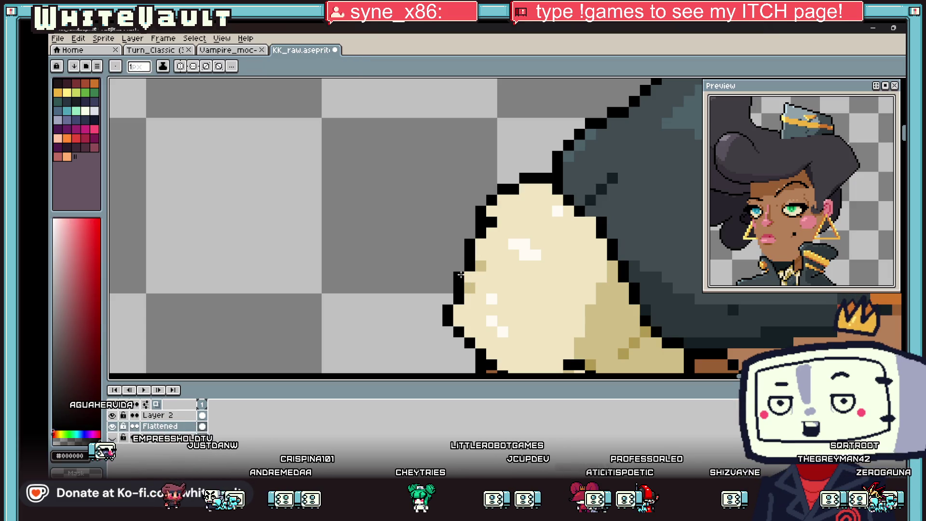
scroll(477, 273, down, 3)
scroll(485, 265, up, 5)
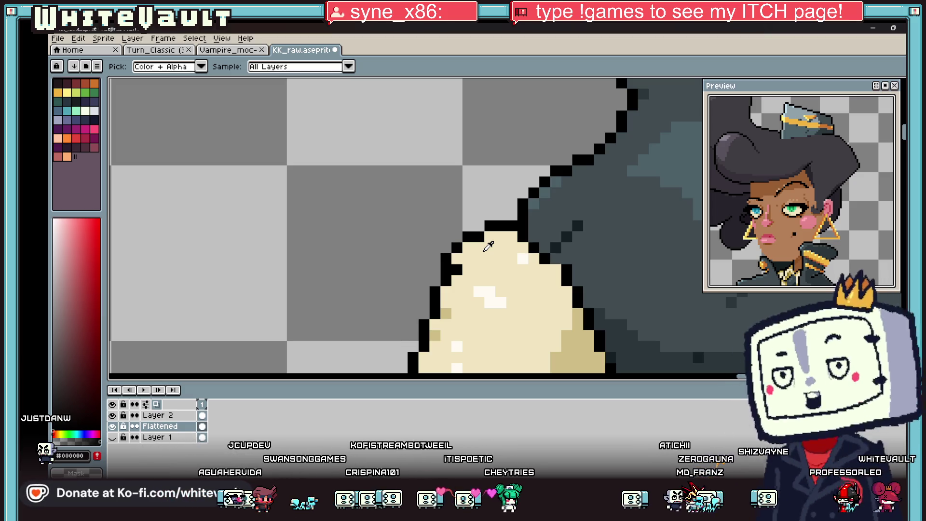
alt+click(515, 248)
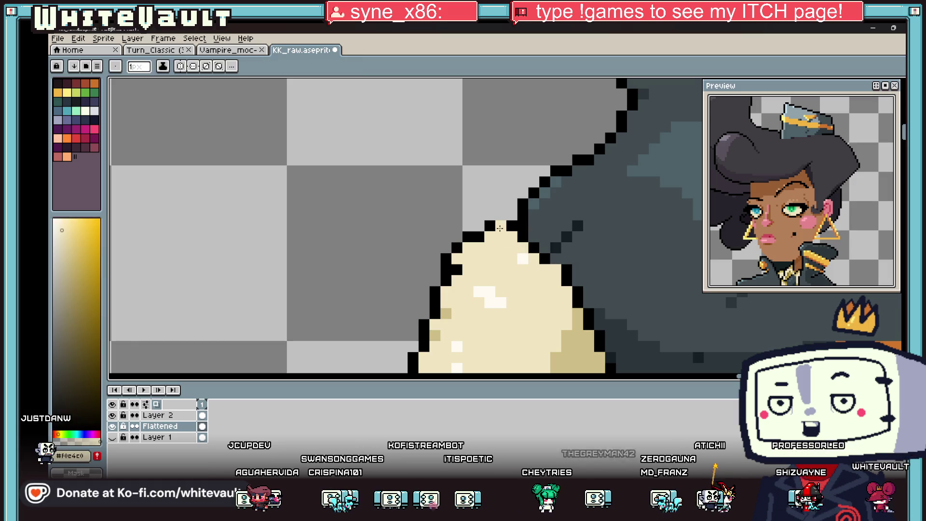
Paint cream over the glove's top edge, then draw black outline along its top and left sides
drag(501, 225, 458, 246)
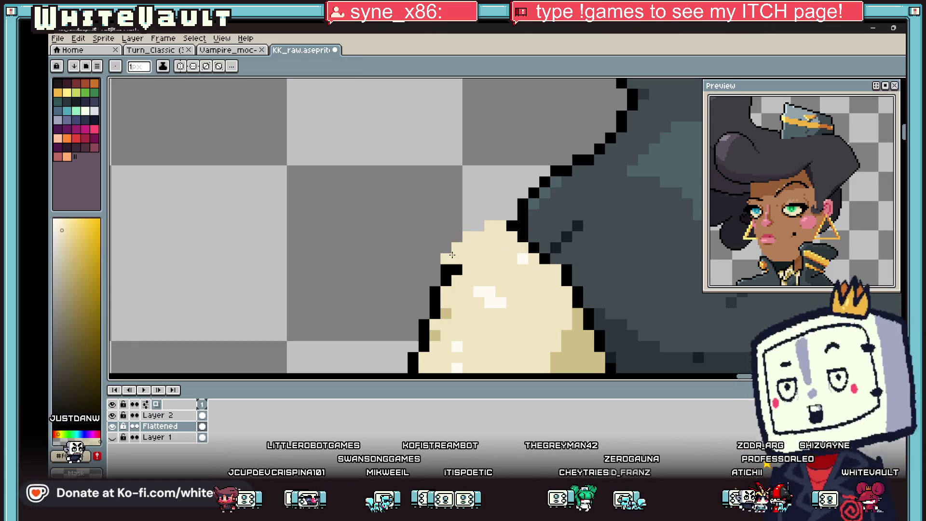
alt+click(511, 225)
mouse_move(501, 215)
mouse_down()
mouse_move(475, 216)
mouse_move(446, 244)
mouse_up()
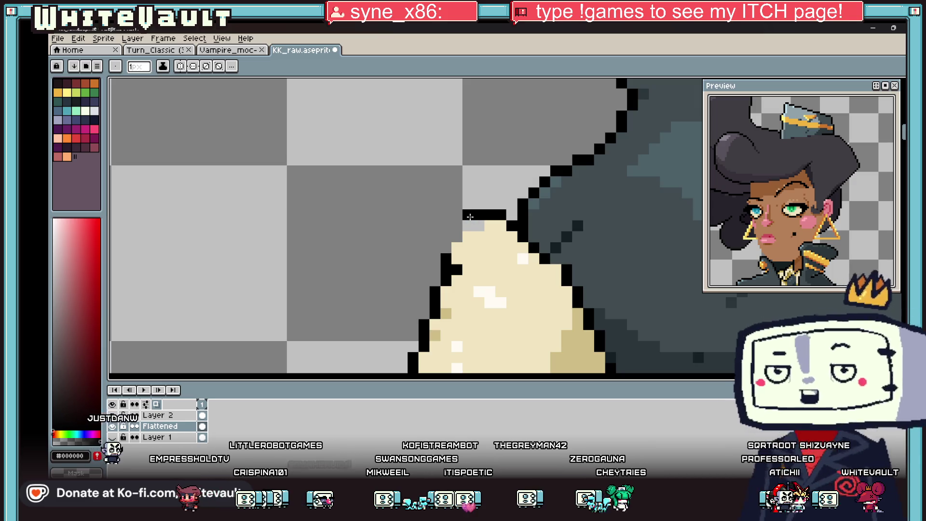
alt+click(469, 247)
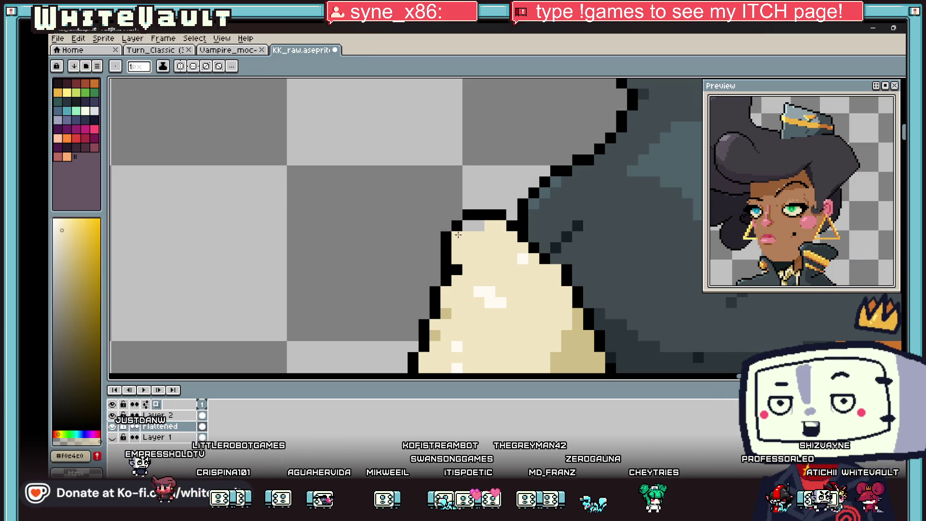
scroll(468, 227, down, 3)
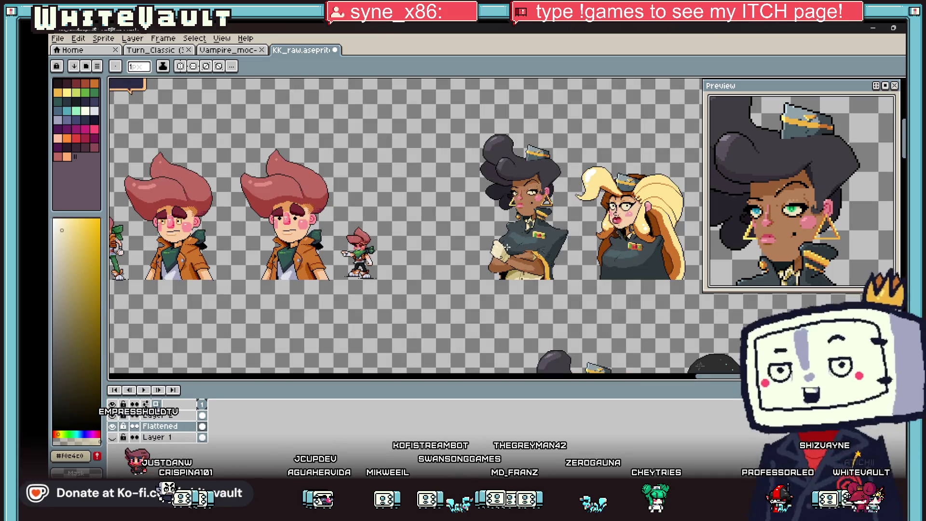
scroll(499, 242, up, 2)
scroll(499, 242, up, 4)
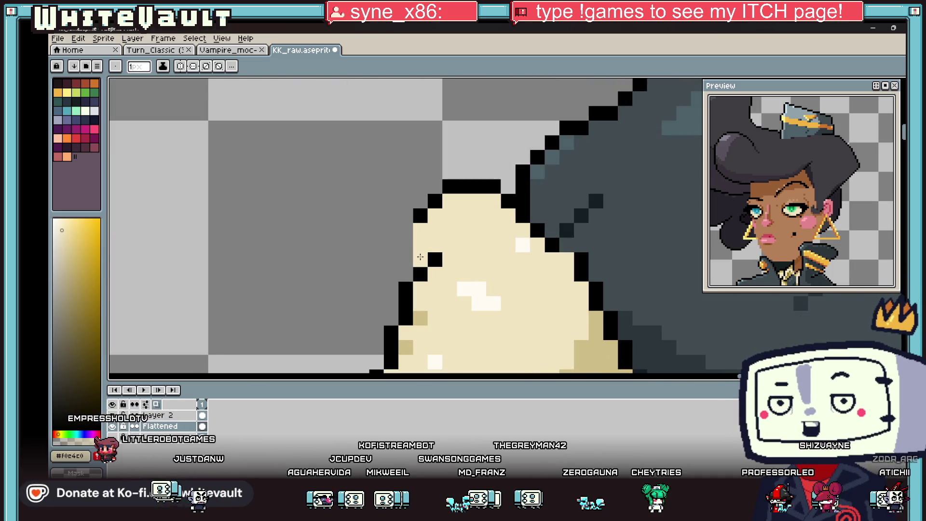
alt+click(426, 216)
drag(406, 230, 420, 260)
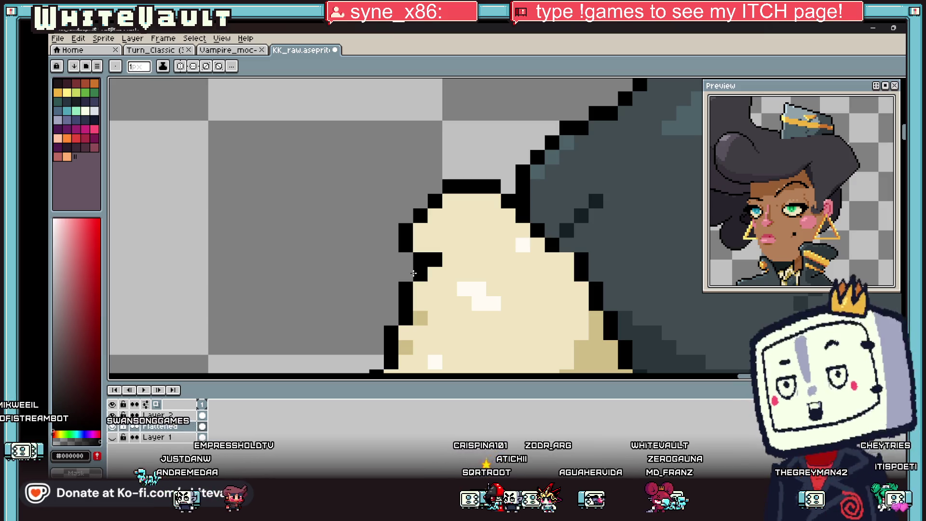
Sample the glove's tan shade and paint a tan pixel on its left edge
scroll(413, 273, down, 4)
scroll(437, 268, down, 2)
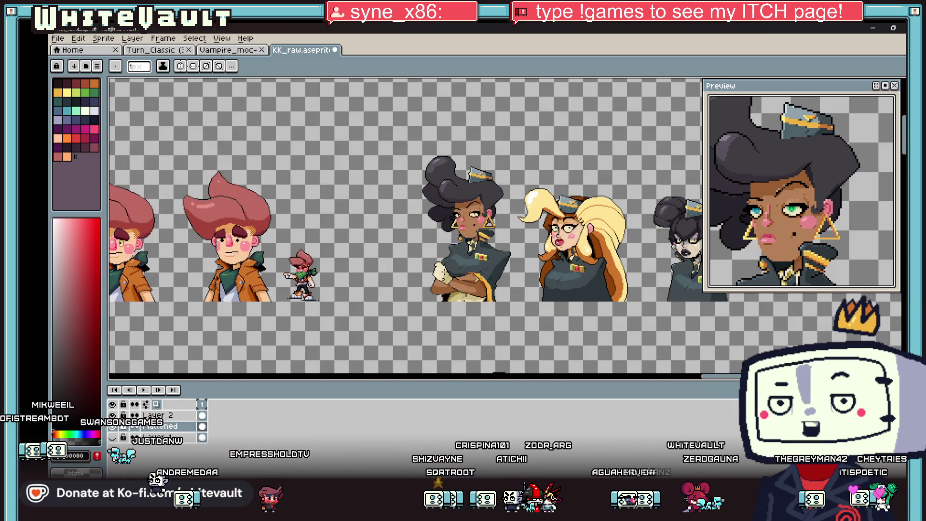
scroll(482, 290, up, 5)
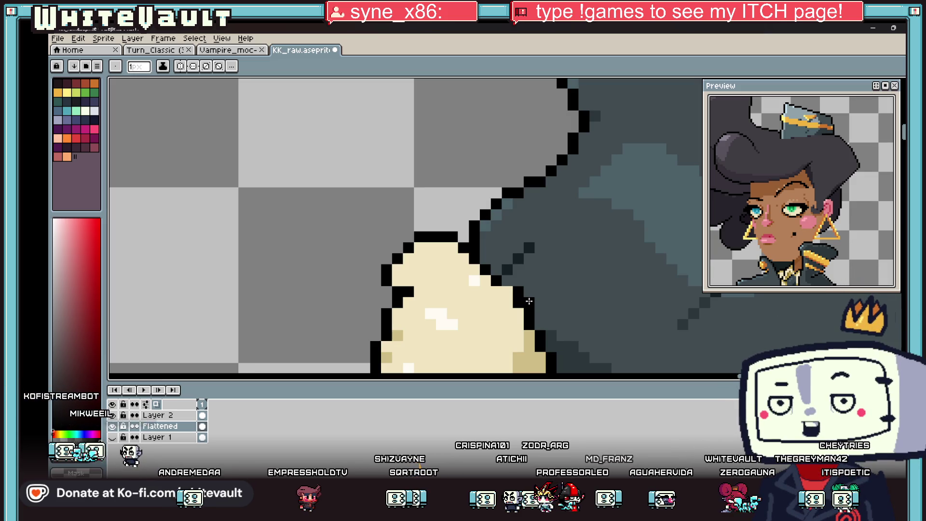
key(i)
click(551, 323)
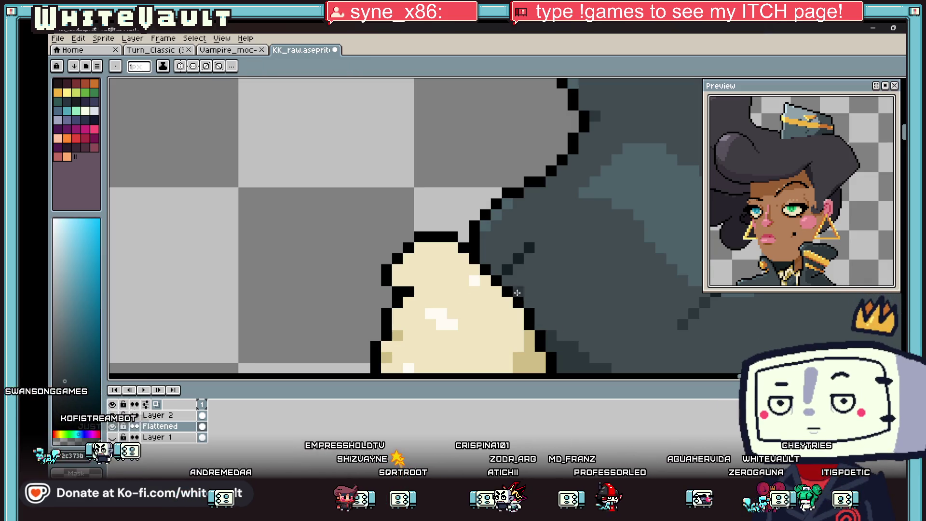
scroll(518, 290, down, 4)
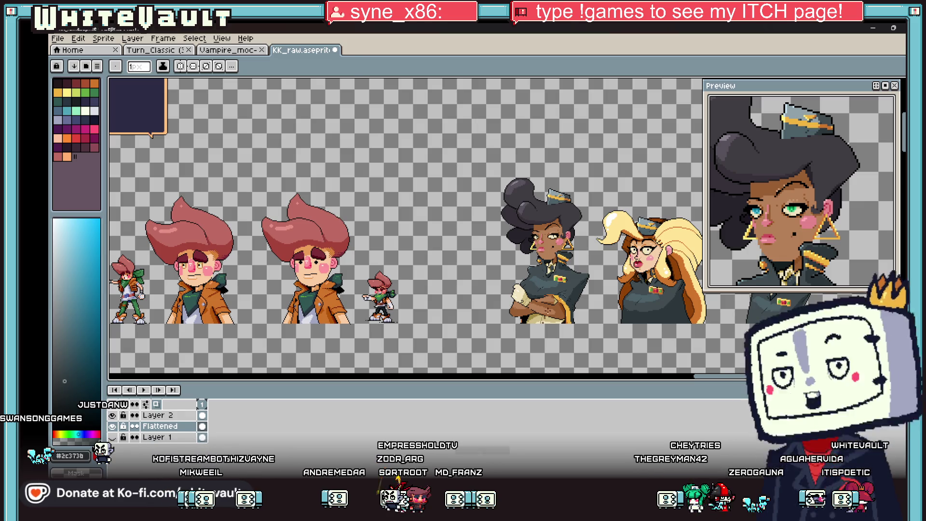
key(i)
scroll(536, 282, up, 4)
click(502, 259)
scroll(491, 255, up, 3)
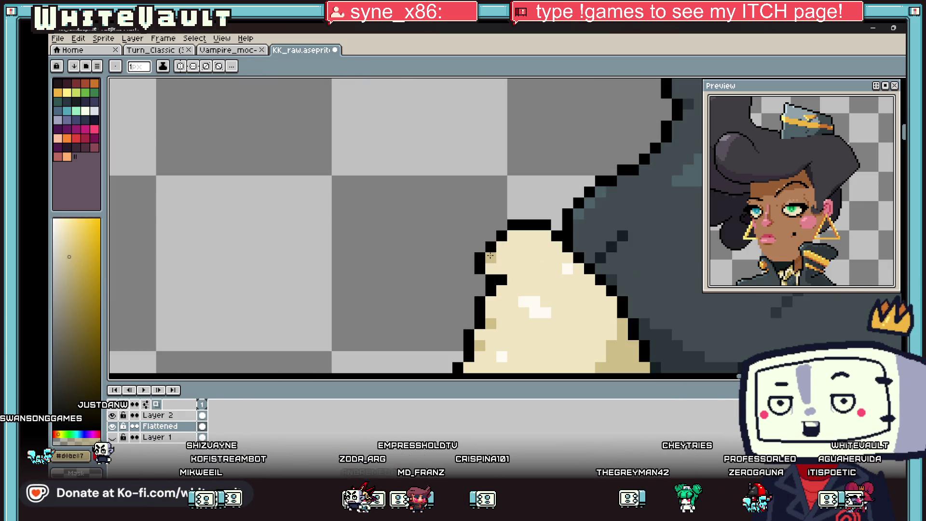
click(491, 266)
Recolour several glove left-edge pixels with tan and black
scroll(507, 241, down, 6)
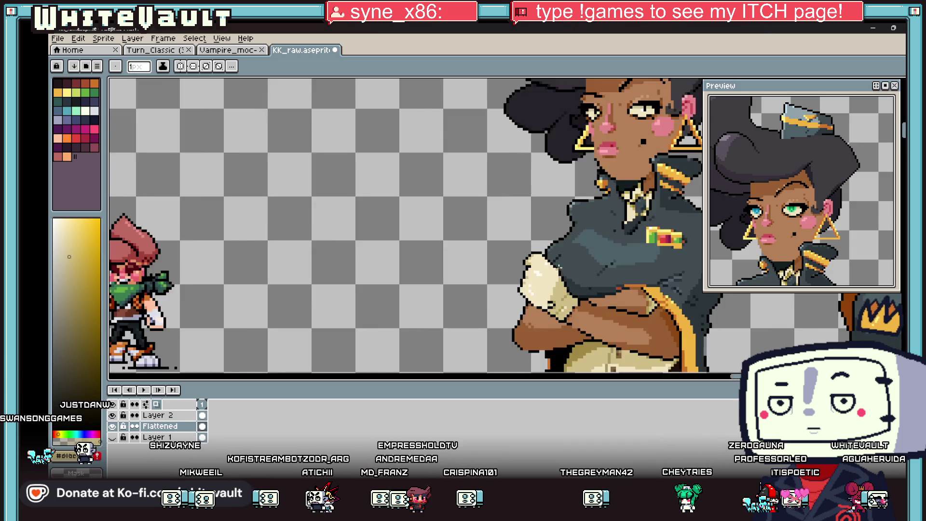
scroll(497, 296, up, 6)
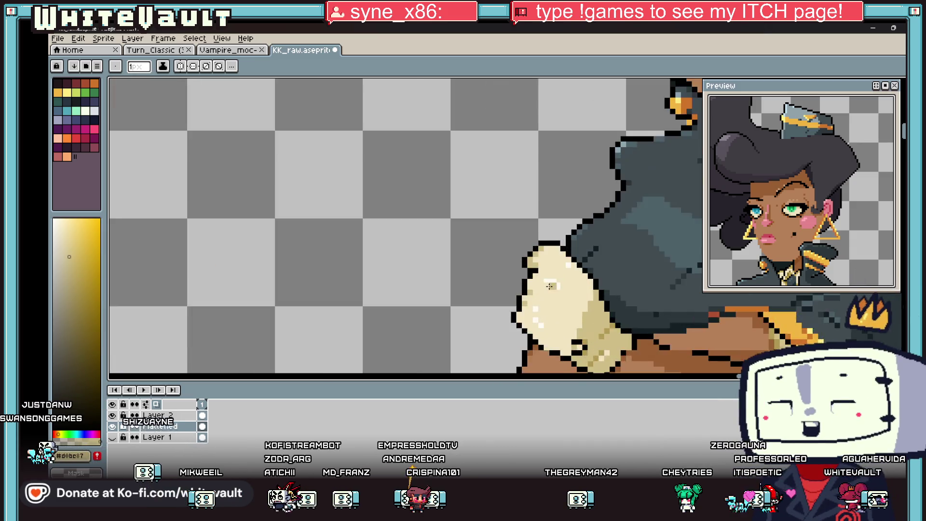
key(alt)
click(513, 302)
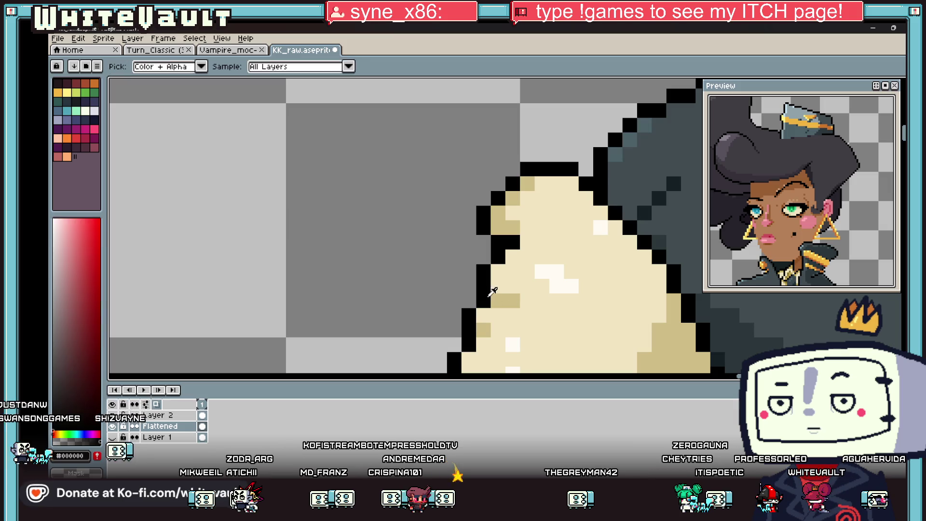
alt+click(484, 331)
click(498, 331)
Sample black plus the lighter and darker tan shades from the glove for further touch-ups
scroll(501, 331, down, 6)
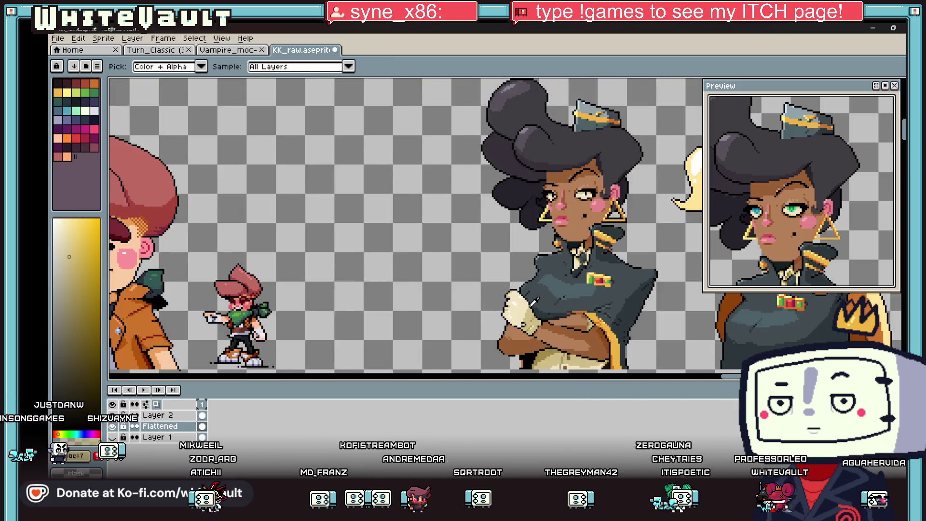
key(alt)
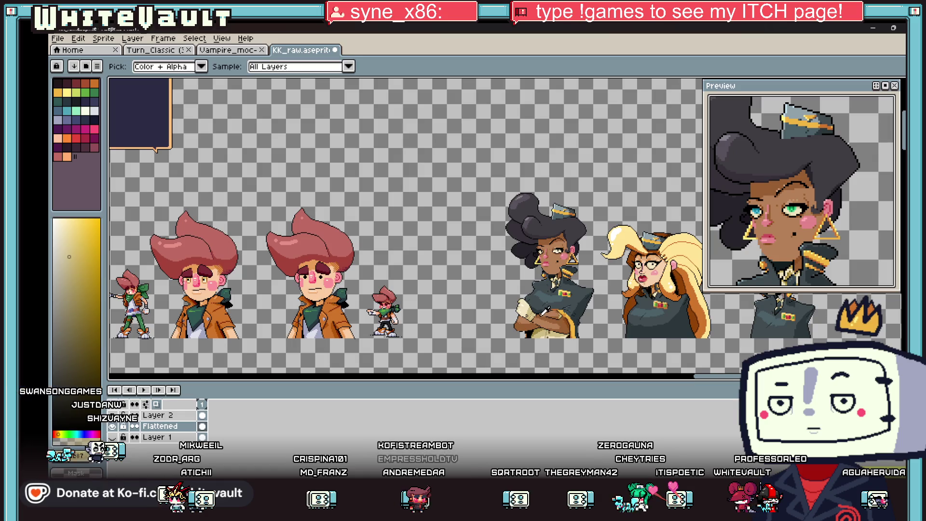
scroll(504, 285, up, 6)
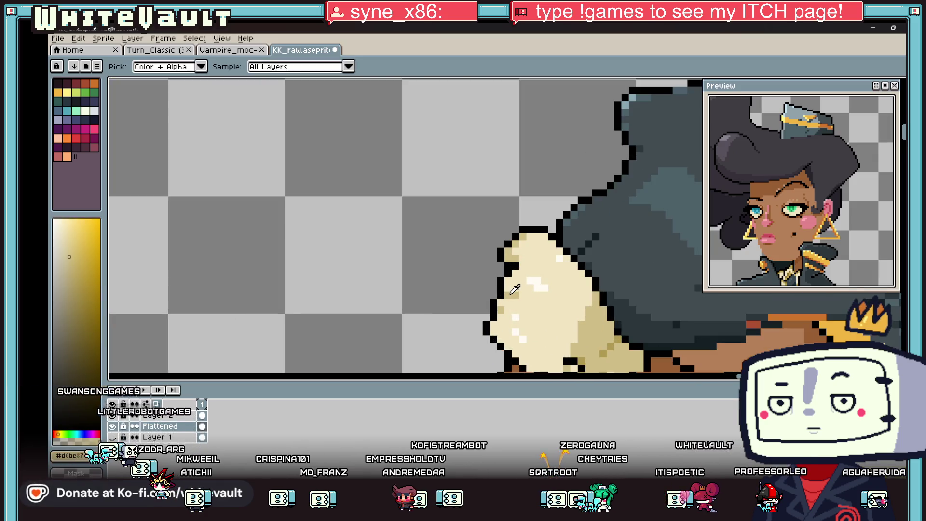
alt+click(621, 347)
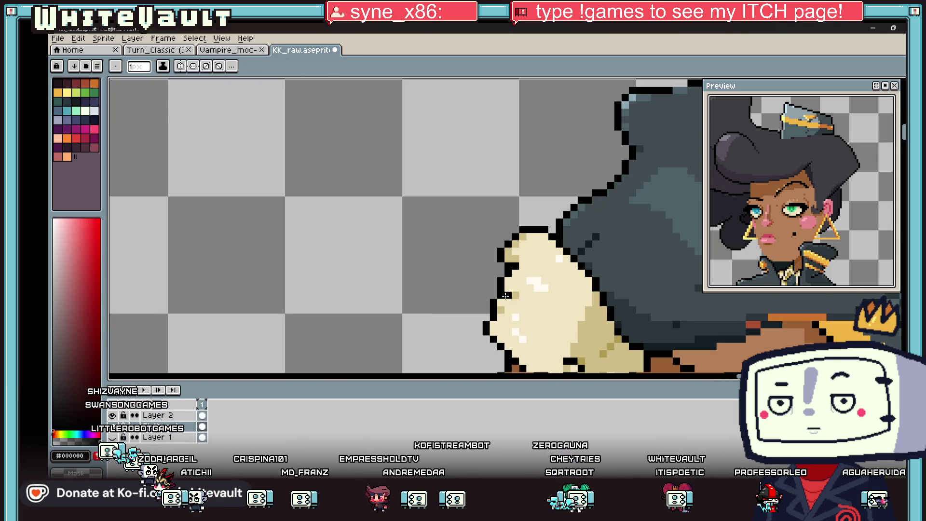
alt+click(617, 345)
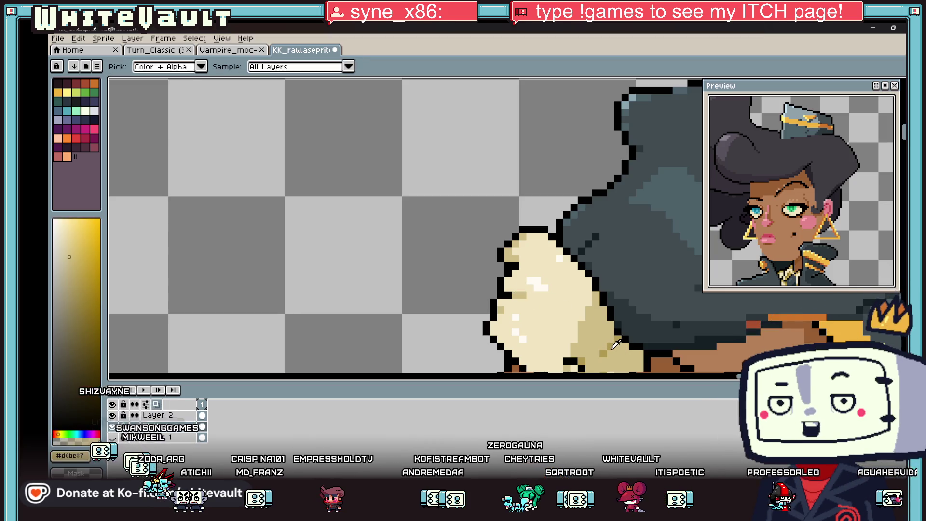
alt+click(515, 296)
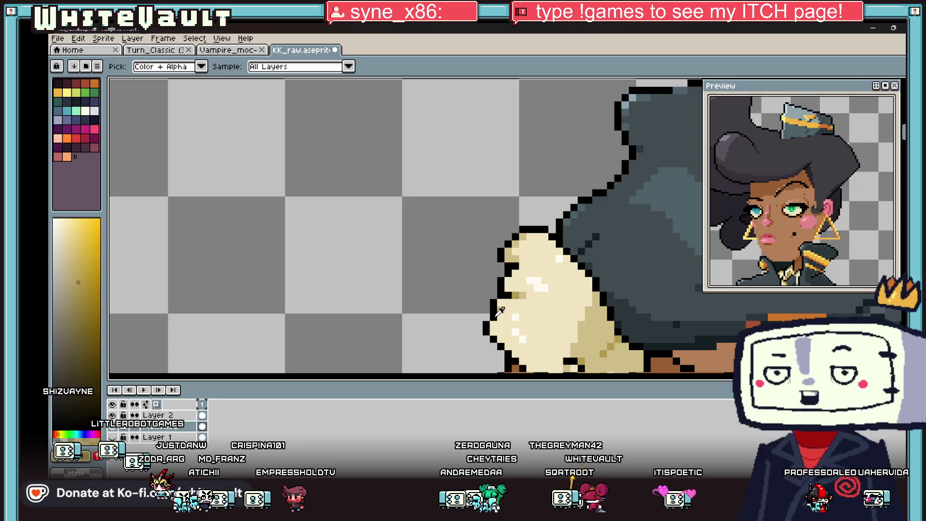
alt+click(493, 313)
alt+click(499, 315)
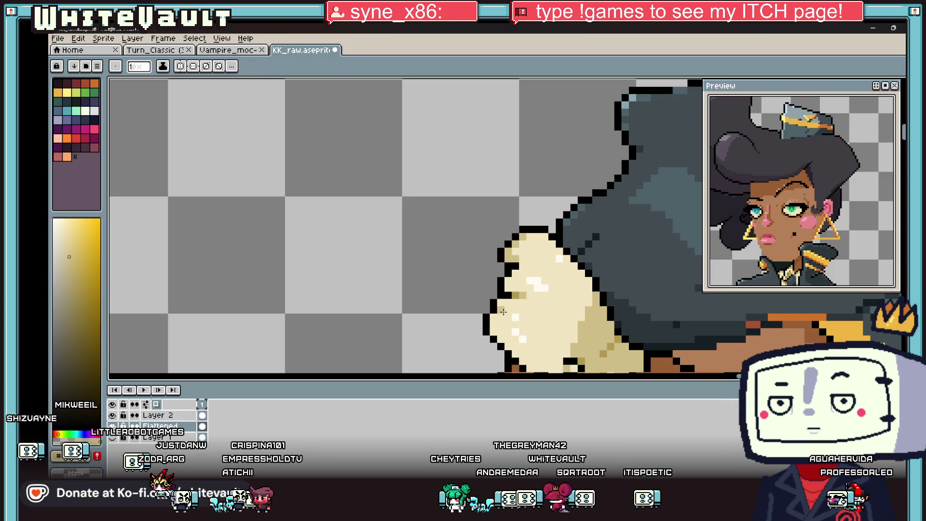
key(alt)
scroll(532, 311, down, 4)
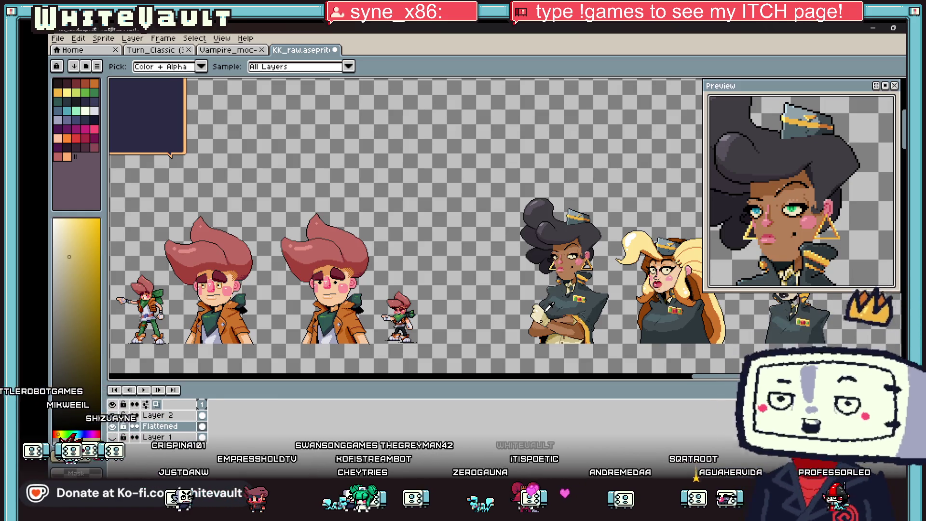
Sample colours around the left earring and touch up its outline
scroll(562, 250, up, 3)
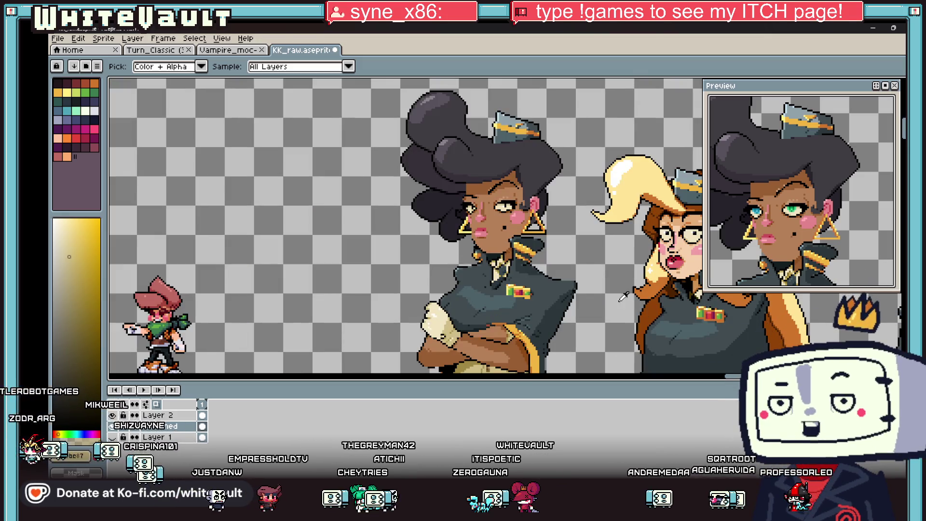
scroll(543, 227, up, 1)
scroll(544, 227, up, 2)
scroll(546, 224, up, 2)
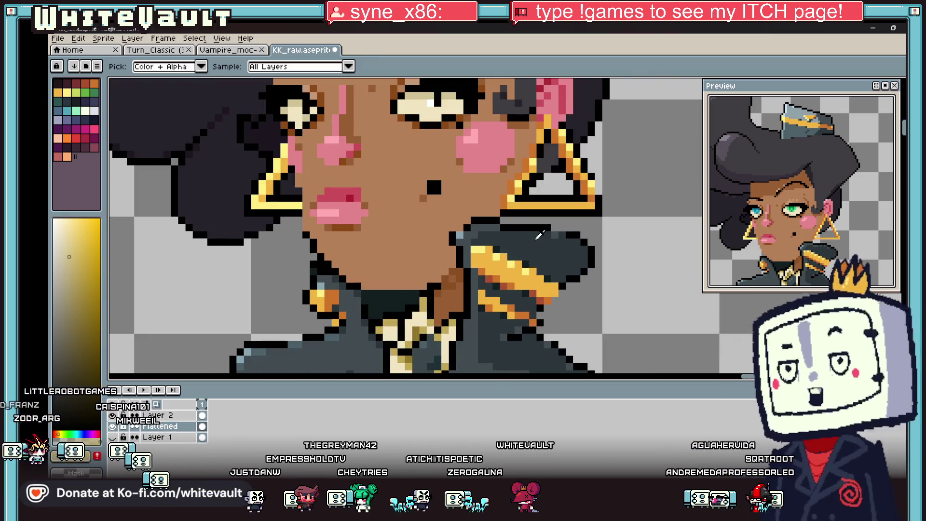
alt+click(544, 226)
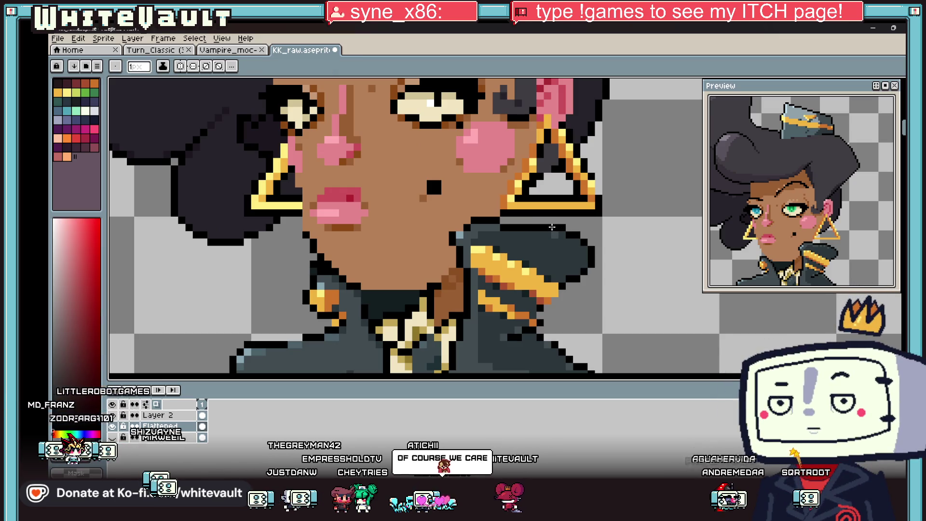
alt+click(459, 231)
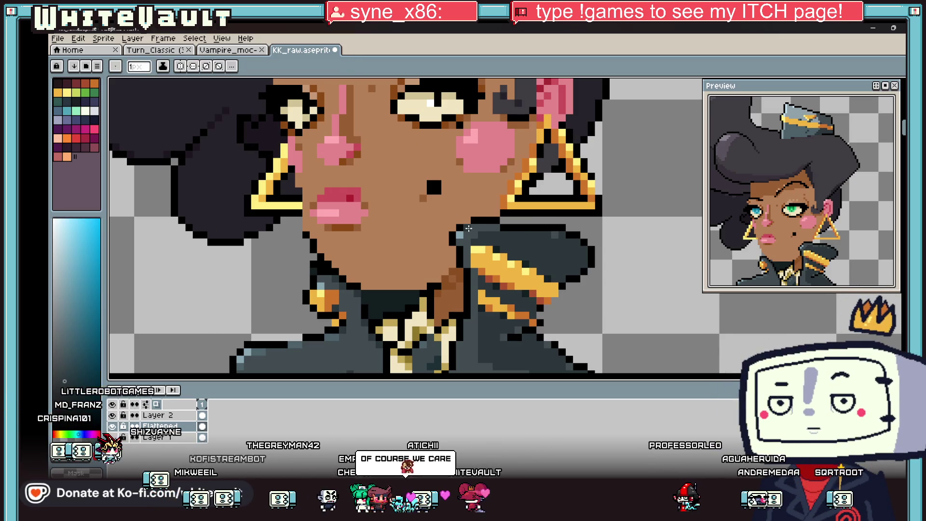
scroll(516, 233, down, 2)
scroll(463, 230, up, 4)
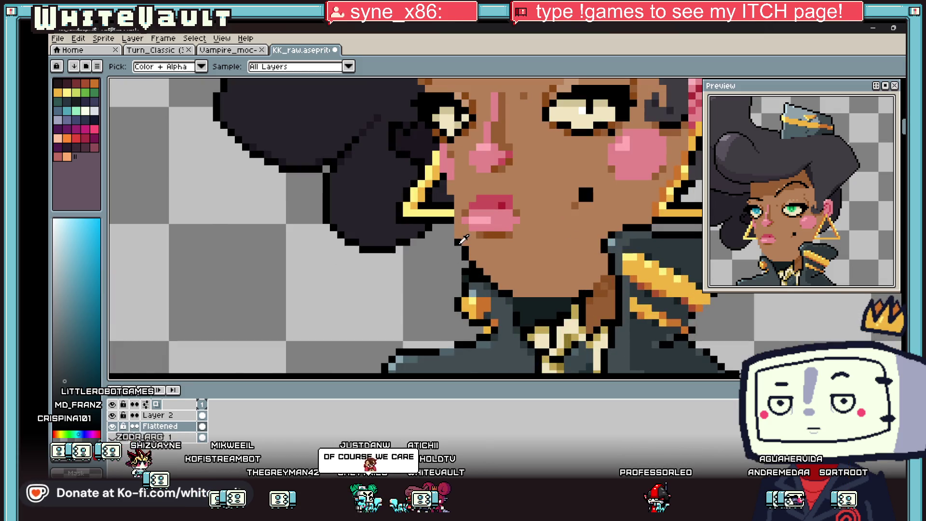
alt+click(451, 229)
alt+click(457, 231)
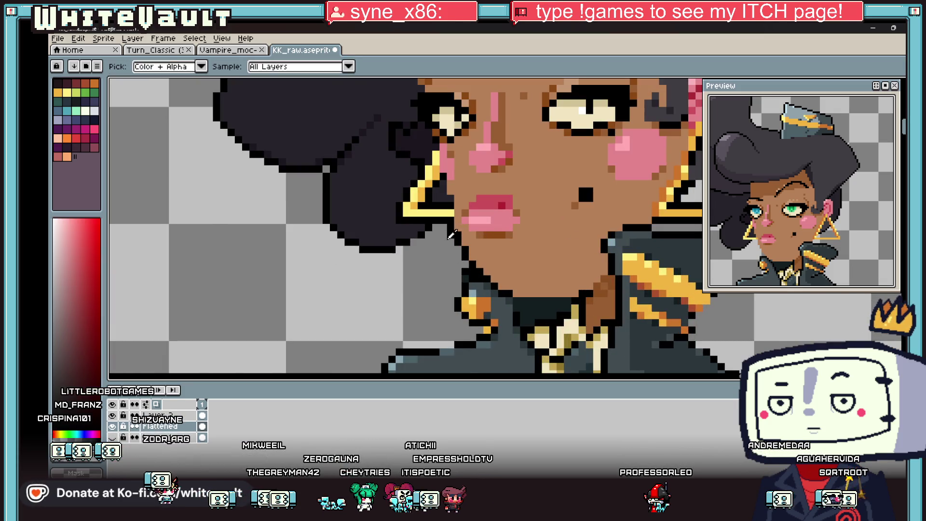
alt+click(457, 215)
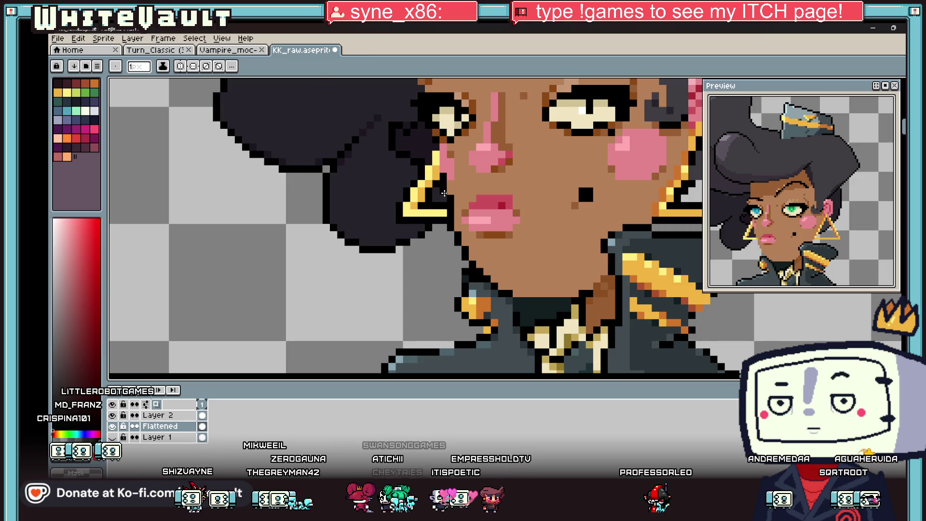
Take the earring's orange and choose a lighter yellow-orange for its highlights
alt+click(659, 229)
alt+click(662, 207)
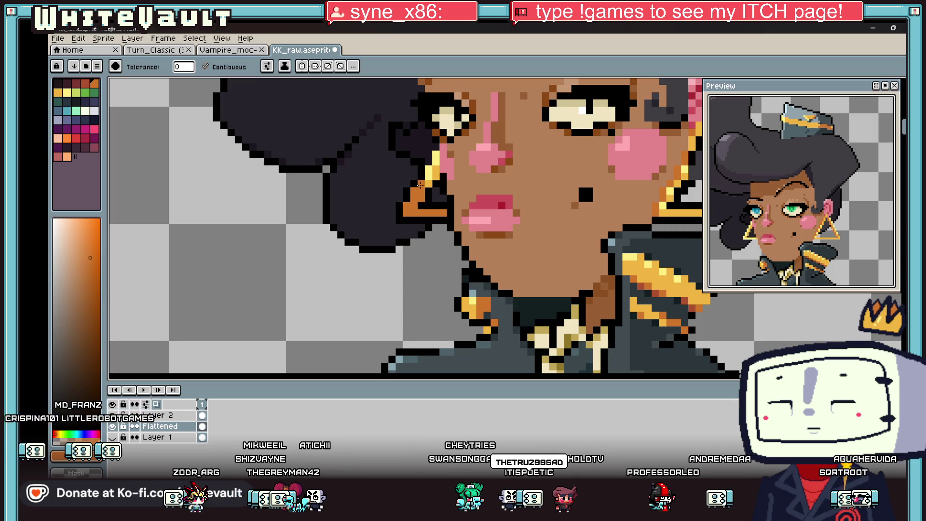
key(b)
alt+click(426, 170)
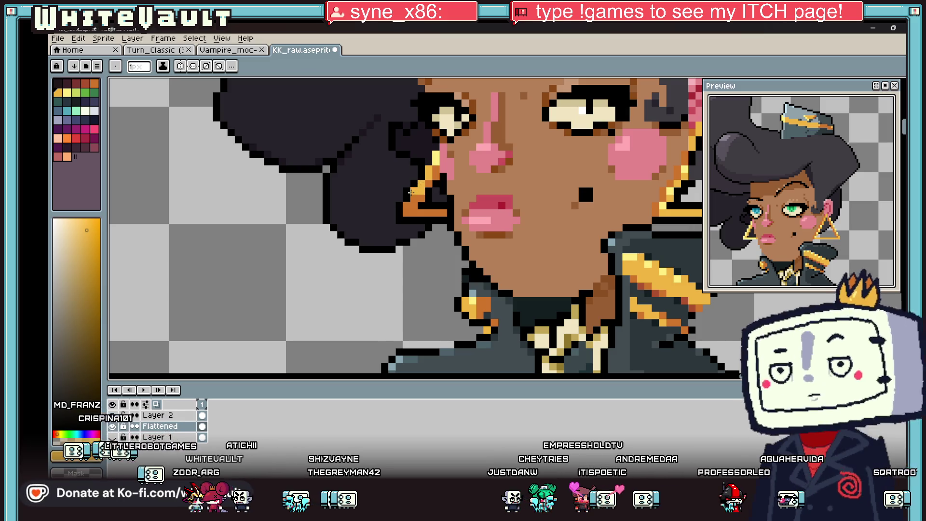
alt+click(416, 194)
alt+click(406, 207)
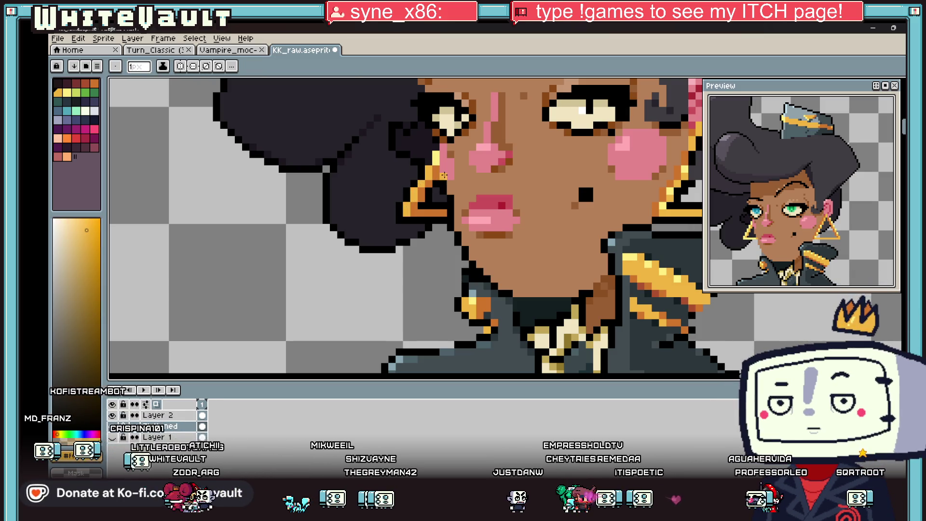
scroll(436, 158, down, 4)
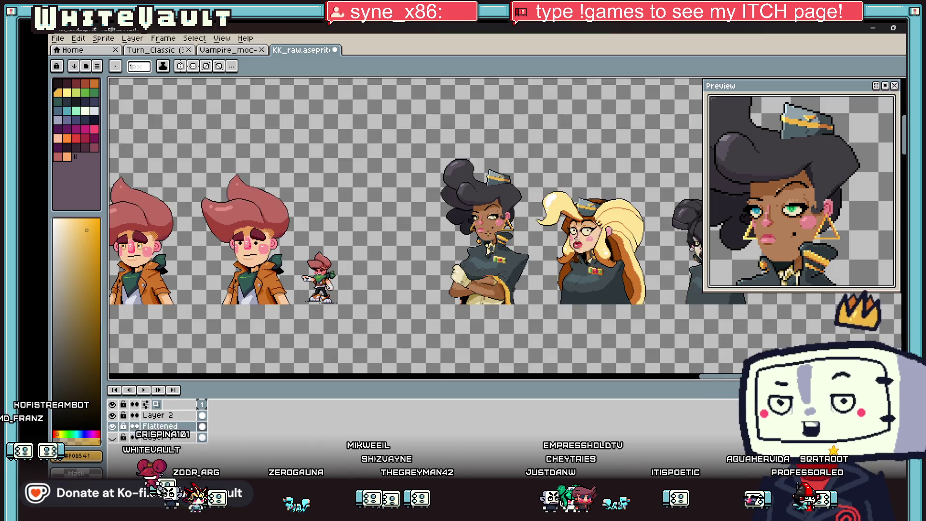
Sample black and draw a black outline along the hairline above the forehead
scroll(477, 226, up, 4)
alt+click(426, 248)
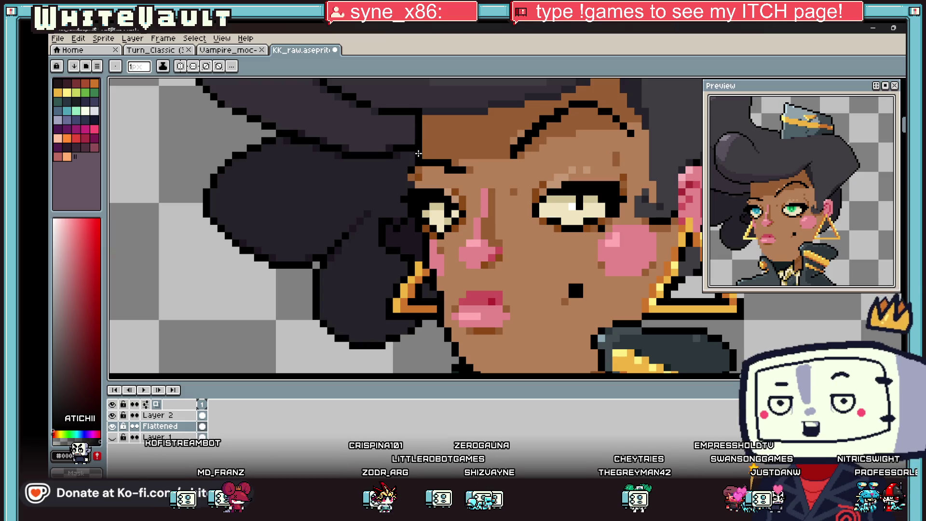
scroll(470, 134, down, 4)
scroll(495, 122, up, 3)
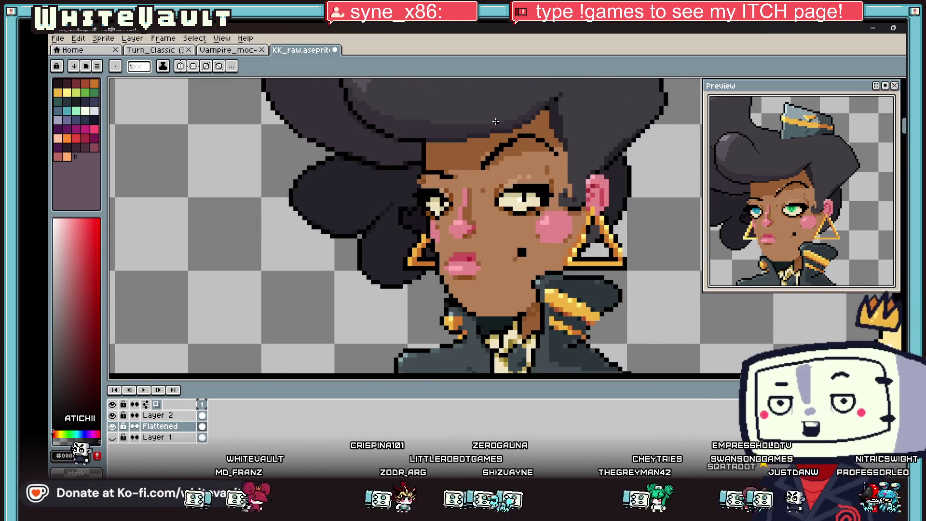
scroll(430, 137, up, 3)
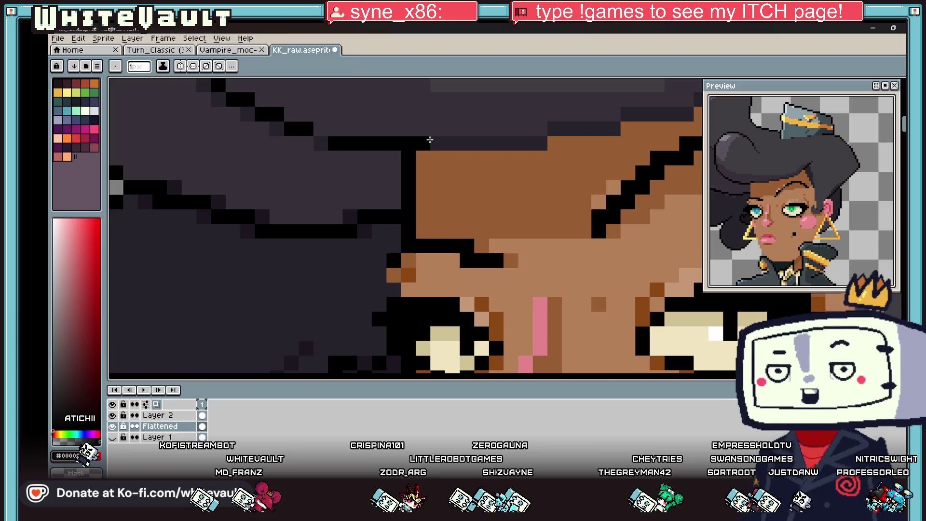
click(408, 144)
alt+click(381, 143)
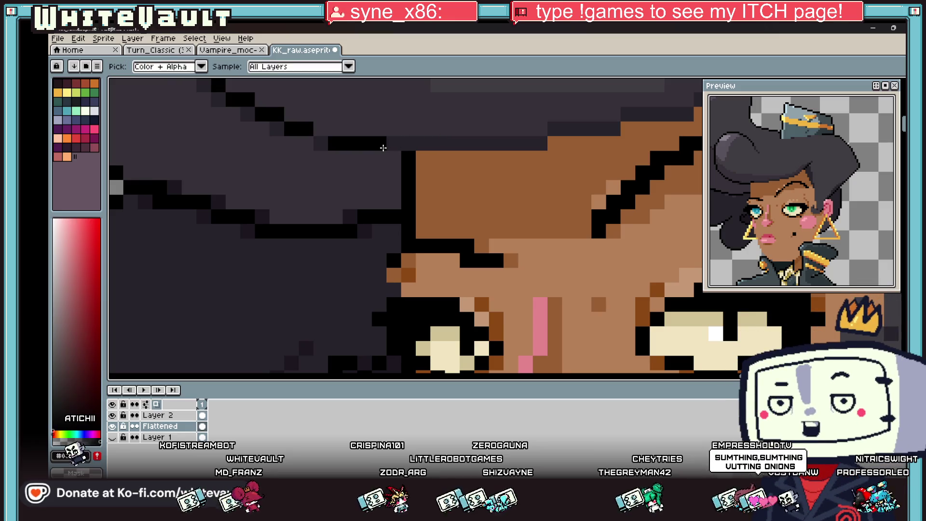
drag(393, 158, 536, 152)
Paint additional dark pixels along the hair edge where it meets the forehead
scroll(536, 153, down, 4)
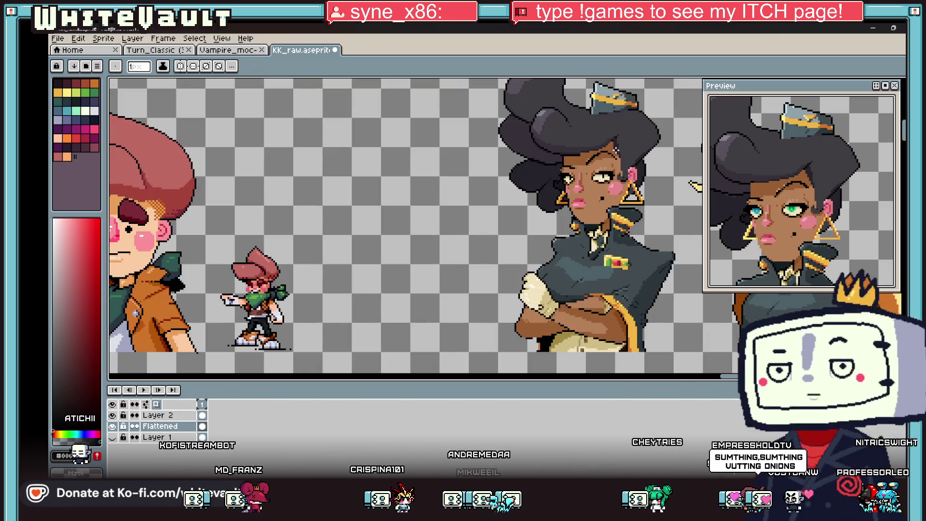
scroll(549, 147, up, 5)
mouse_move(549, 147)
mouse_down()
mouse_move(484, 144)
mouse_move(391, 172)
mouse_up()
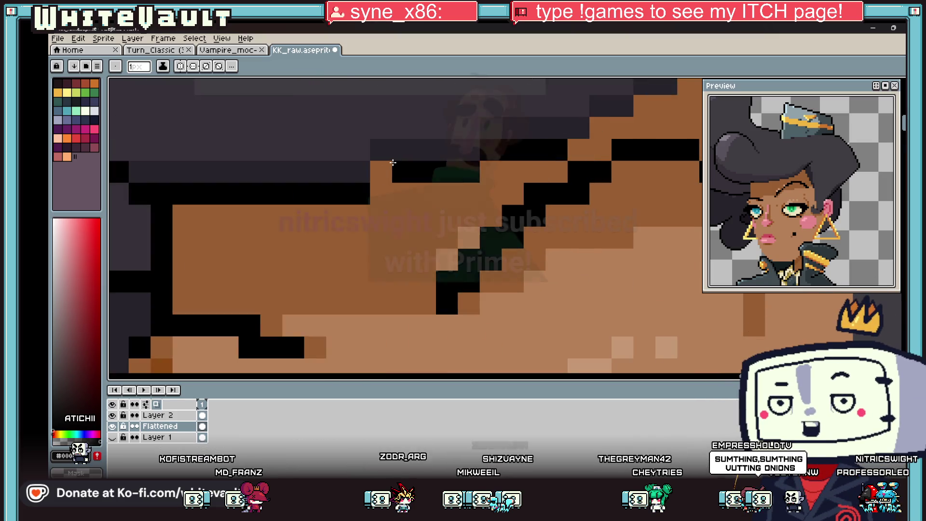
scroll(390, 171, down, 3)
scroll(482, 130, down, 2)
scroll(483, 131, up, 3)
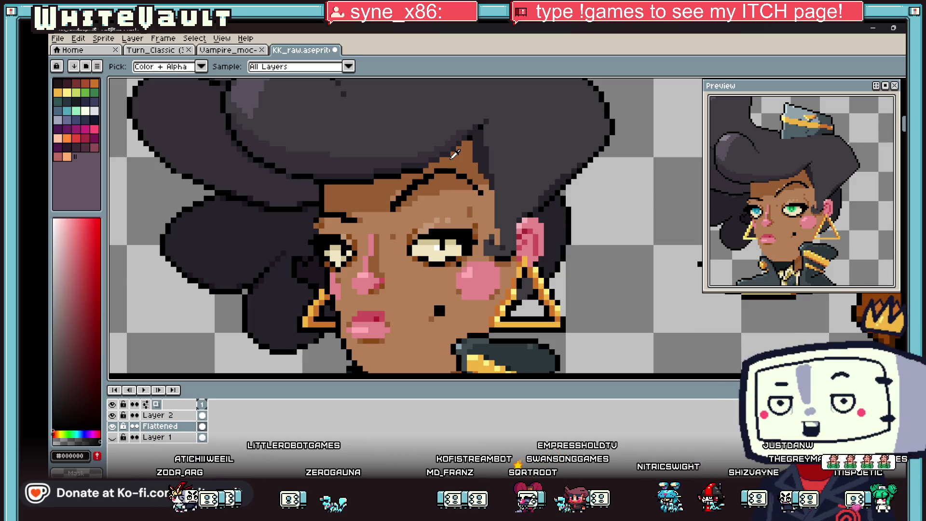
key(b)
scroll(452, 139, up, 4)
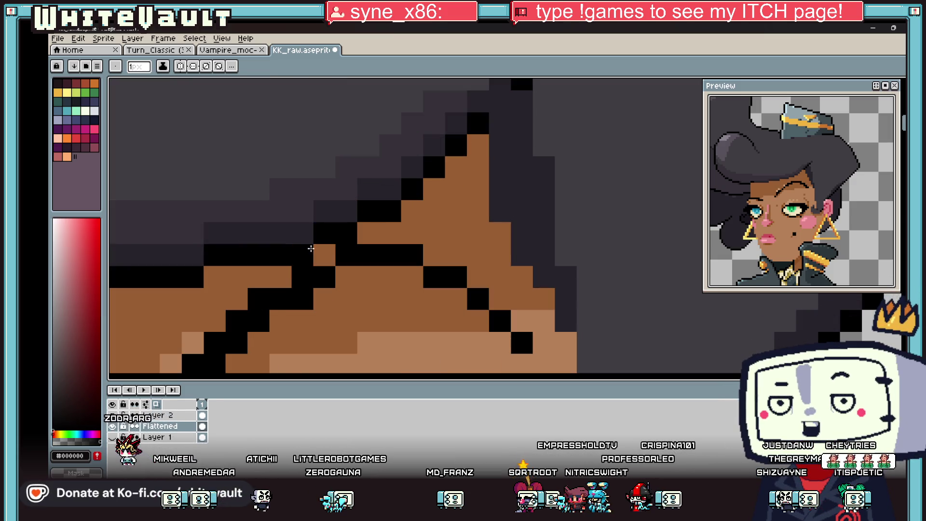
scroll(428, 223, down, 5)
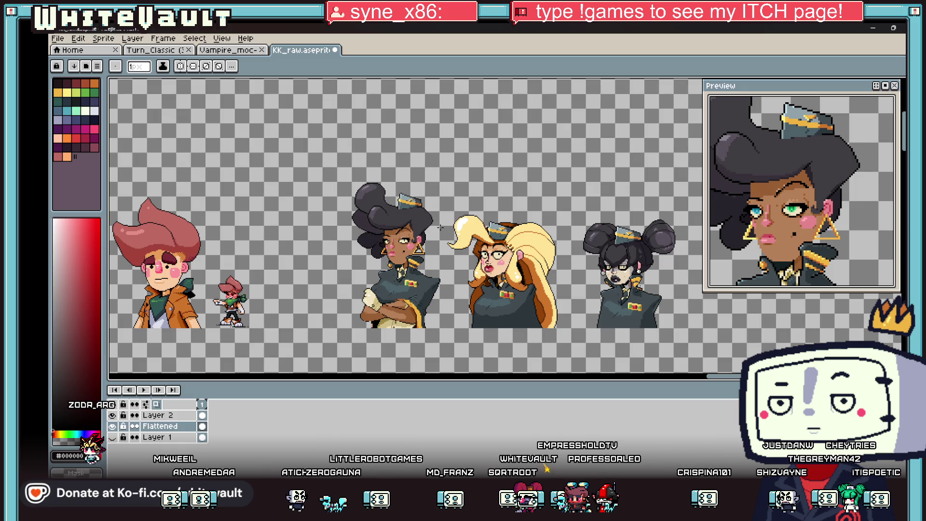
scroll(405, 230, up, 2)
scroll(405, 231, up, 1)
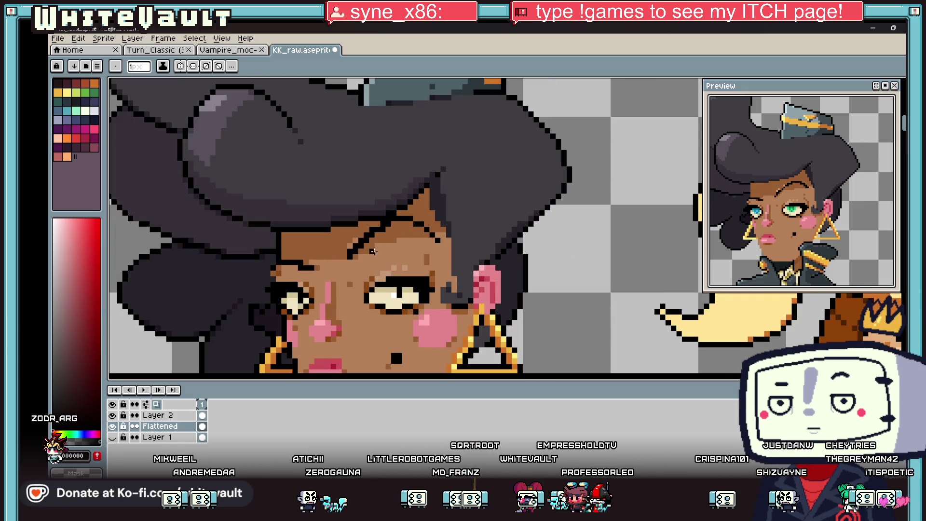
click(903, 89)
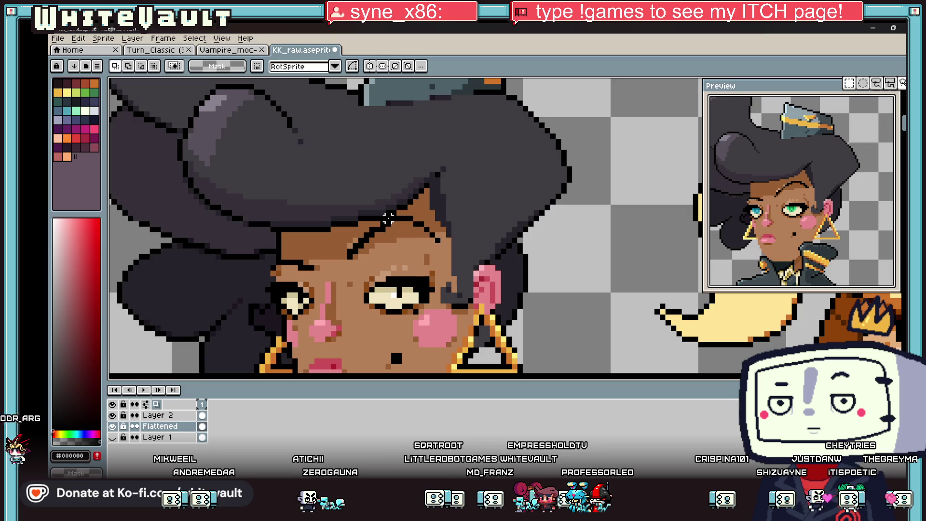
Select the doubled black outline pixels along the forehead hairline and delete them
scroll(443, 229, up, 2)
mouse_move(386, 215)
mouse_down()
mouse_move(458, 244)
mouse_move(424, 232)
mouse_move(311, 258)
mouse_move(292, 299)
mouse_move(283, 289)
mouse_move(297, 319)
mouse_up()
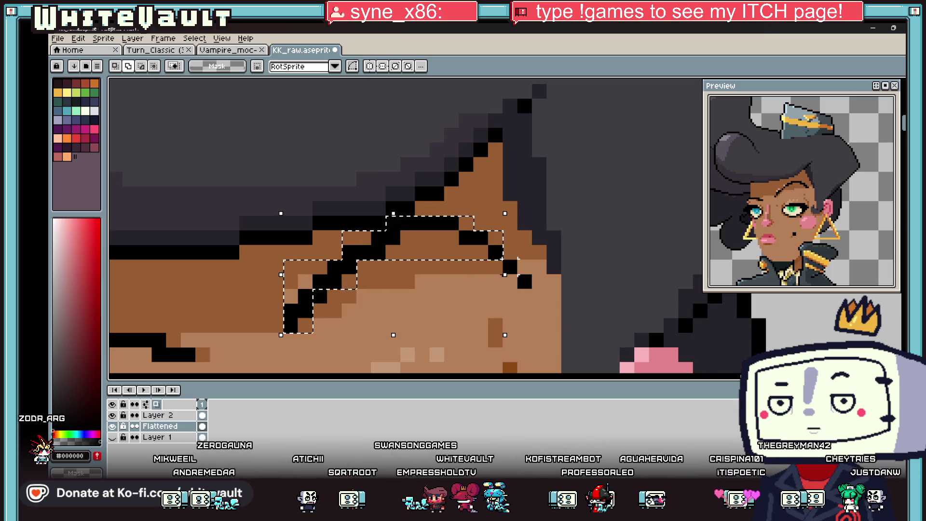
drag(519, 275, 531, 287)
key(Delete)
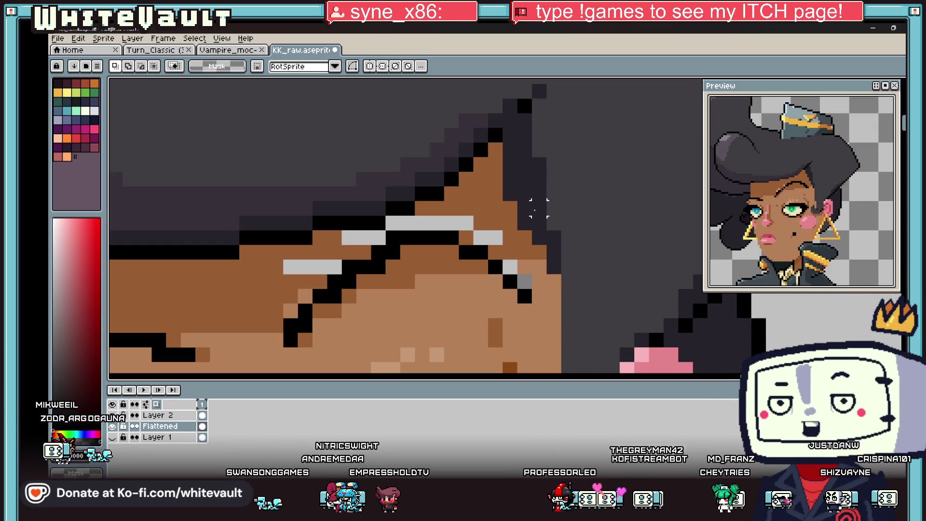
Fill the five leftover forehead gaps with skin brown #995F33
alt+click(546, 249)
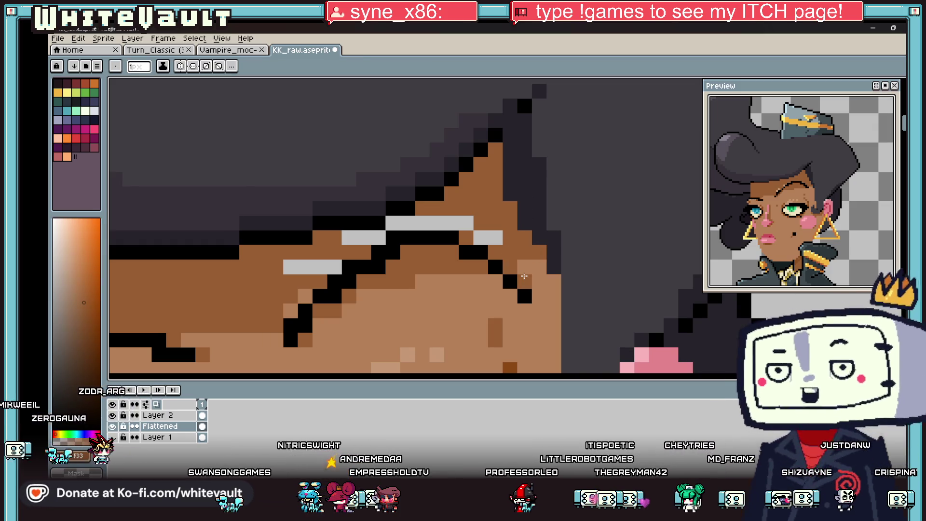
key(g)
click(510, 268)
click(525, 283)
click(495, 234)
click(425, 223)
click(362, 238)
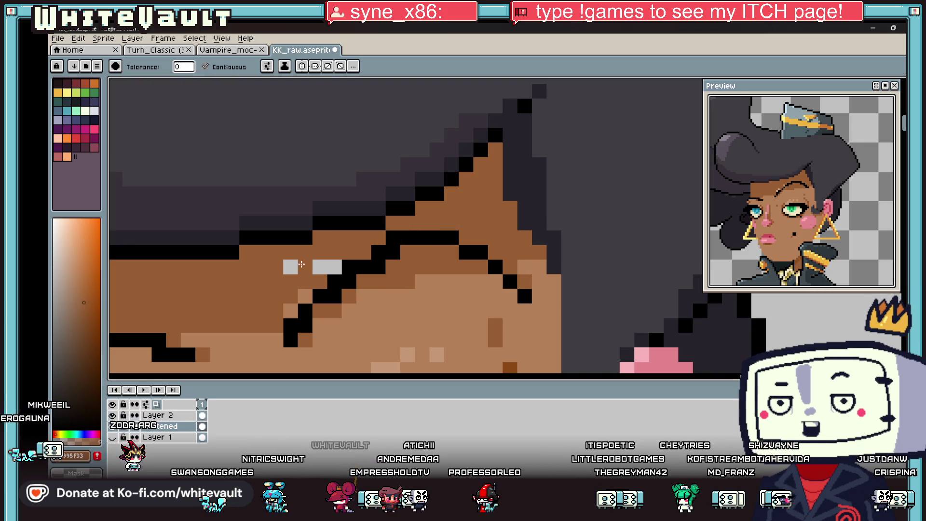
key(i)
scroll(411, 267, down, 8)
scroll(409, 267, up, 8)
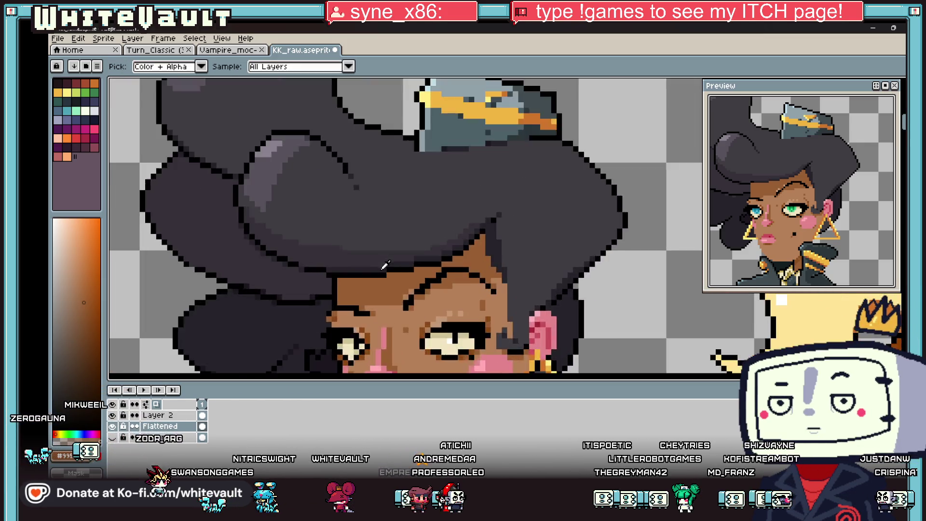
With the pencil active, sample black from the outline, then the brown skin tone from the face
key(b)
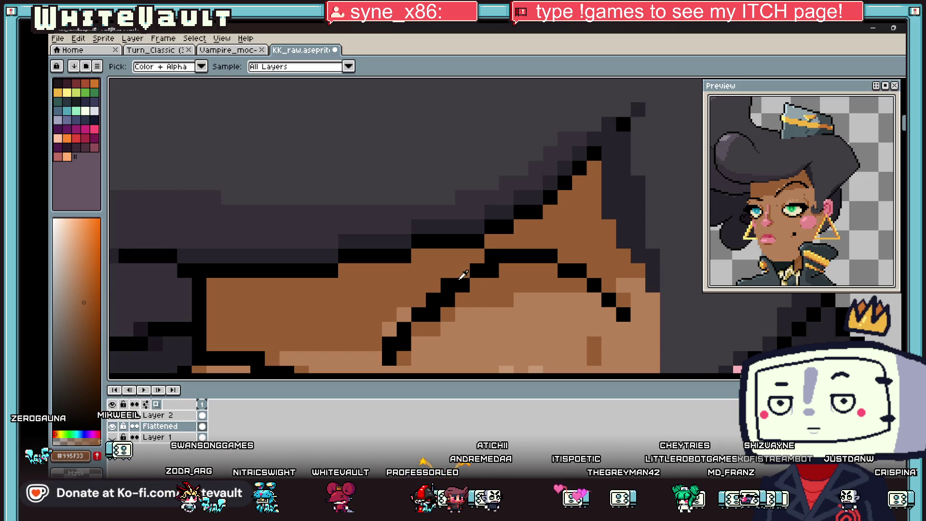
alt+click(467, 269)
scroll(524, 271, down, 5)
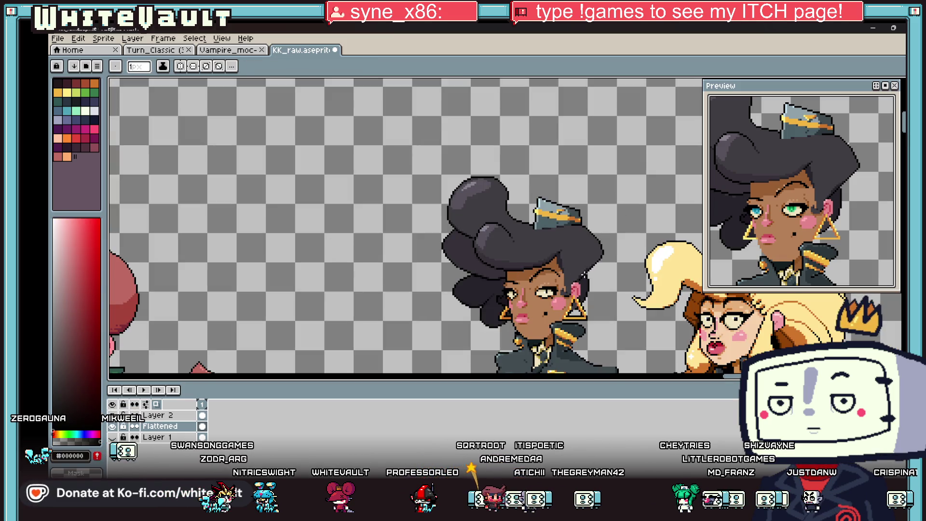
scroll(582, 273, up, 3)
scroll(573, 266, down, 1)
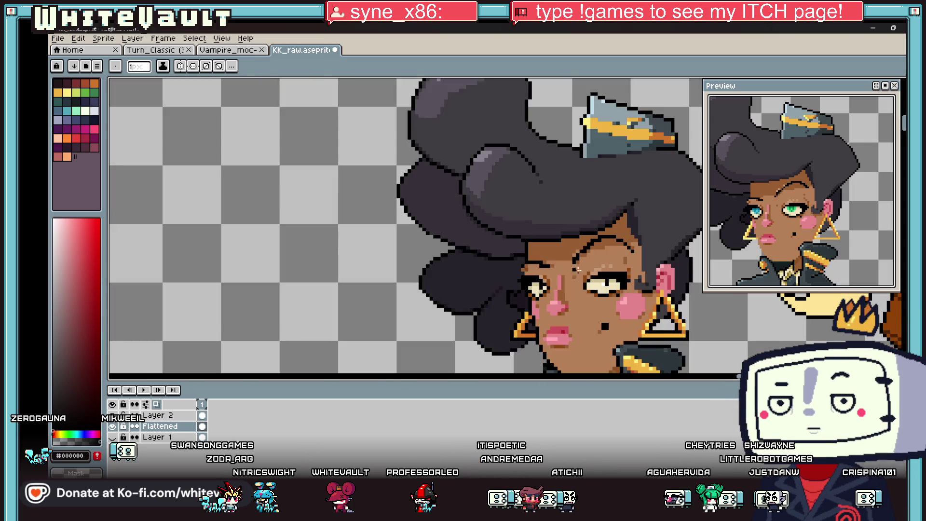
scroll(574, 267, up, 1)
alt+click(591, 261)
scroll(593, 259, down, 2)
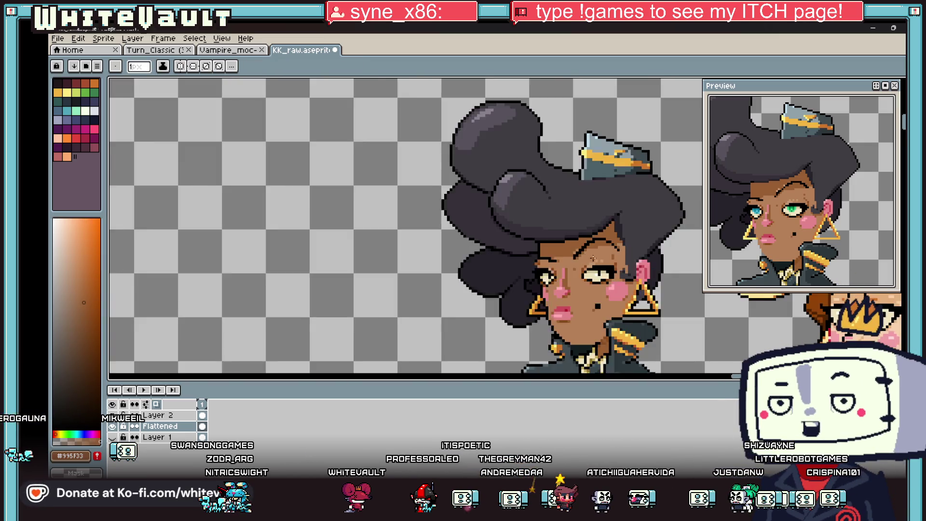
scroll(592, 259, down, 2)
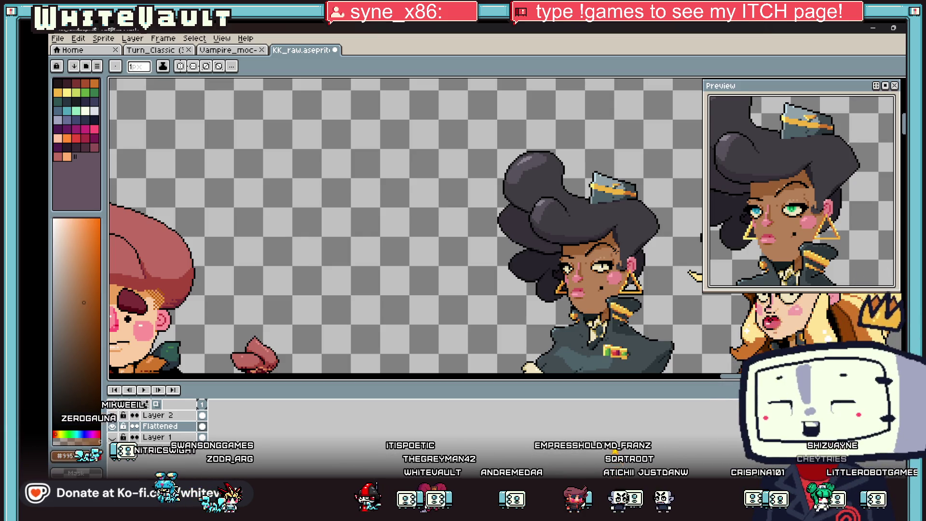
scroll(589, 248, up, 5)
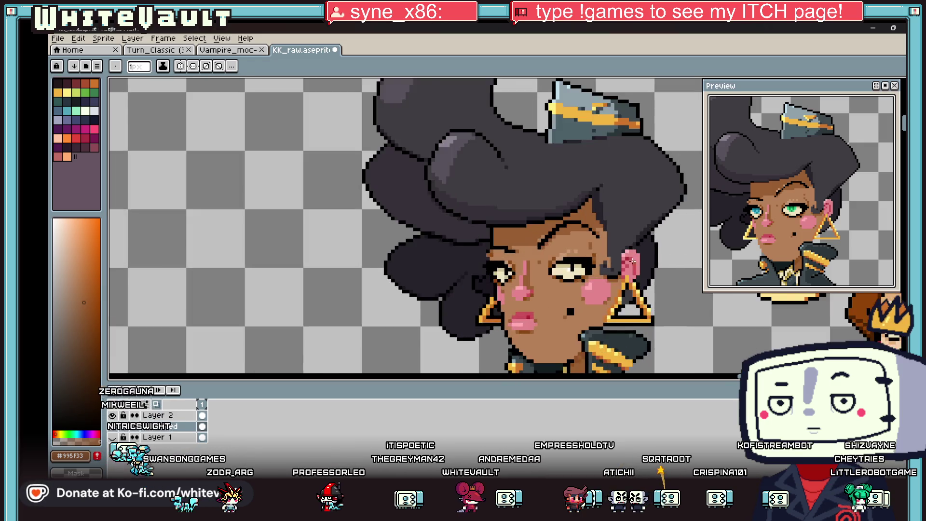
Draw a short black eyebrow line above the eye
alt+click(563, 255)
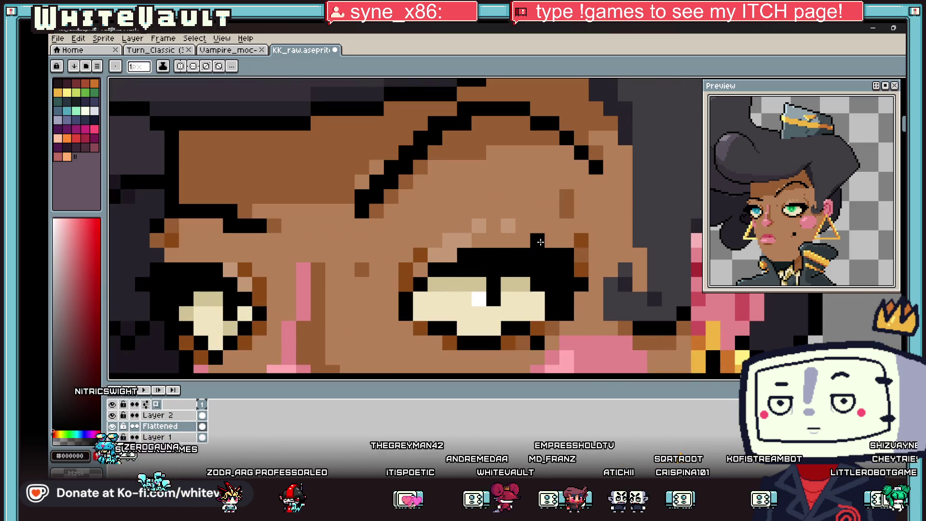
drag(538, 241, 492, 242)
scroll(617, 261, down, 5)
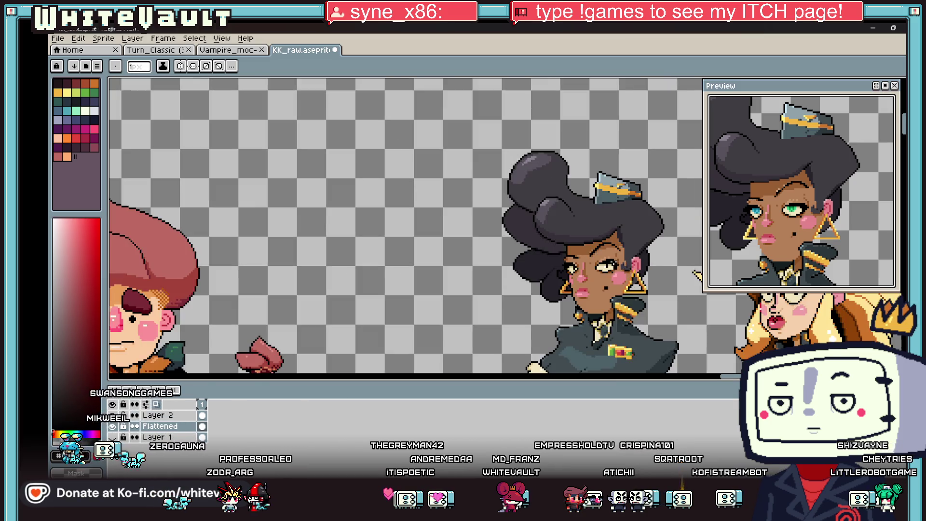
scroll(610, 258, up, 5)
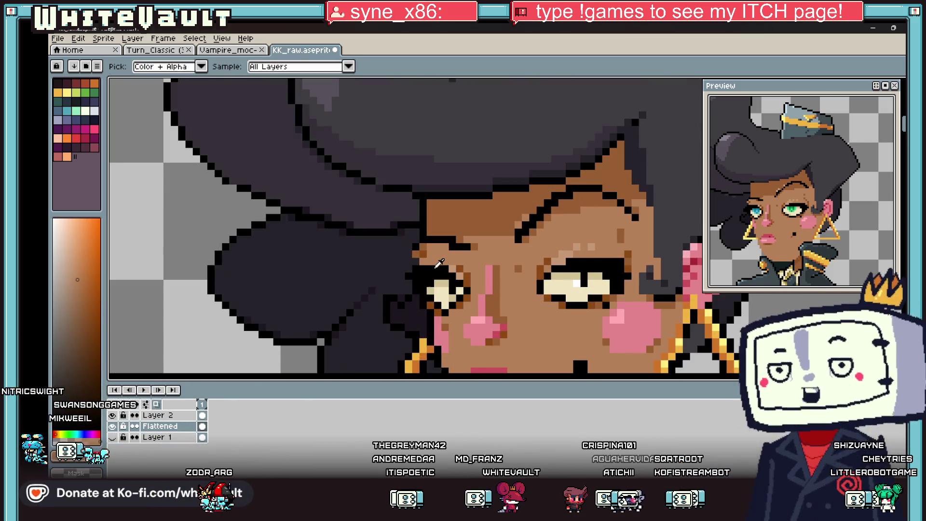
Sample reddish and skin tones from the face and adjust the foreground colour to a skin shade
alt+click(436, 259)
scroll(436, 259, down, 3)
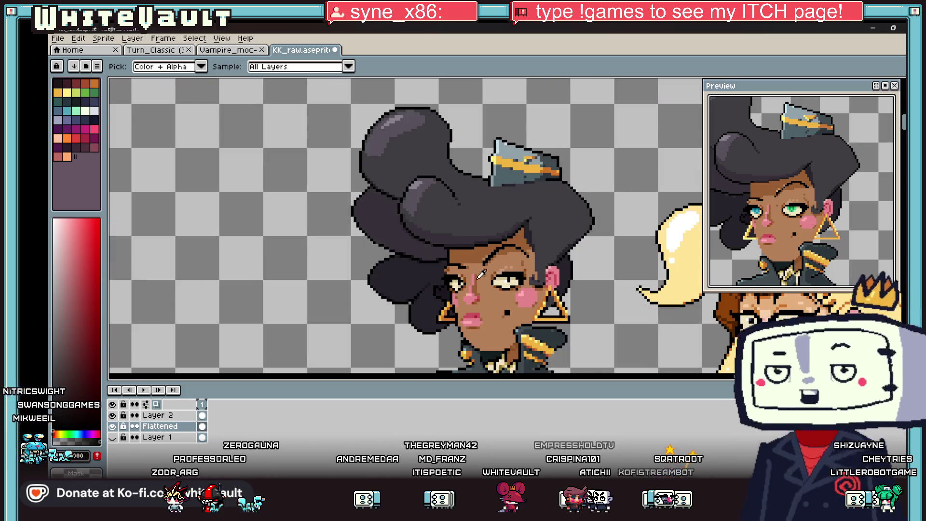
scroll(503, 267, up, 4)
scroll(528, 281, down, 3)
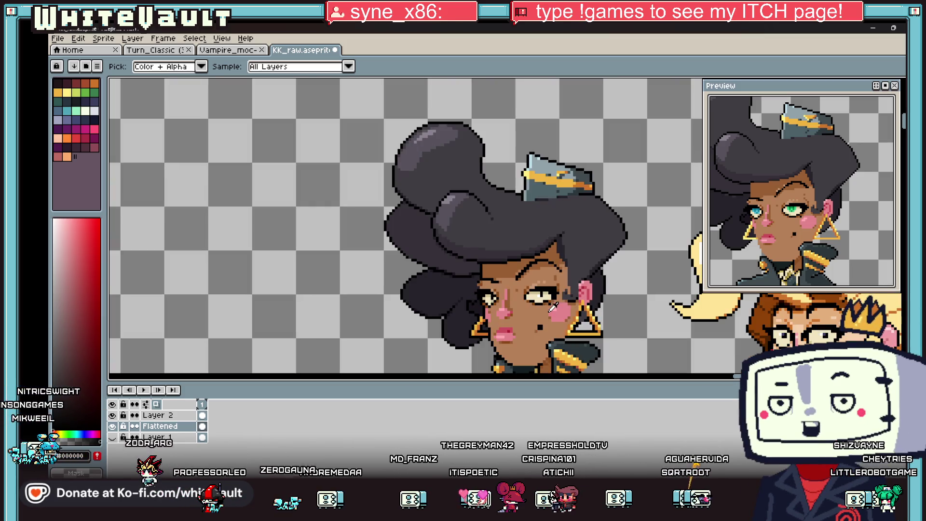
scroll(556, 280, up, 3)
scroll(556, 280, down, 3)
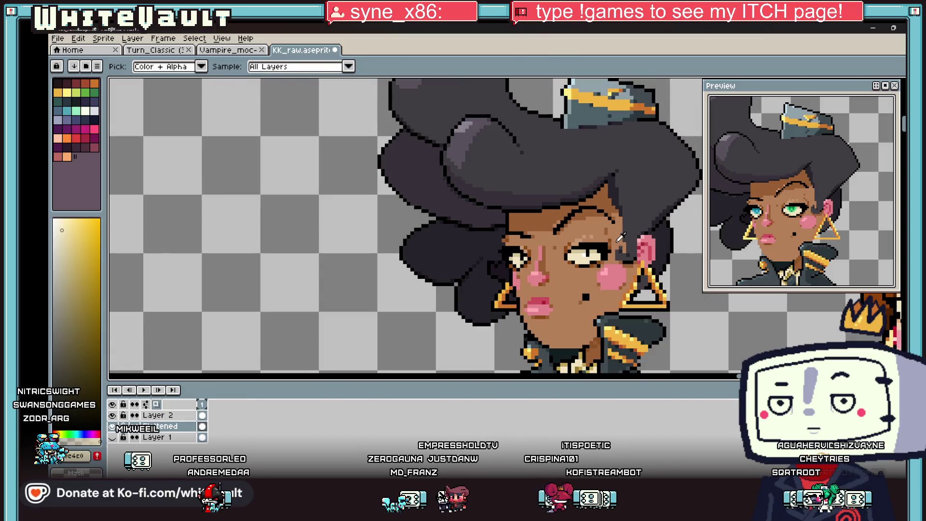
scroll(600, 230, up, 3)
alt+click(601, 236)
alt+click(601, 216)
scroll(608, 237, down, 5)
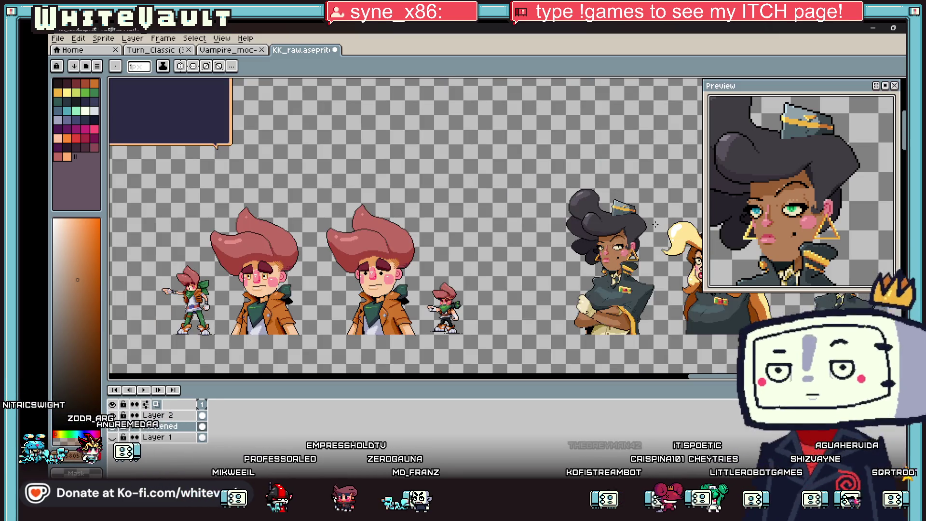
scroll(628, 238, up, 5)
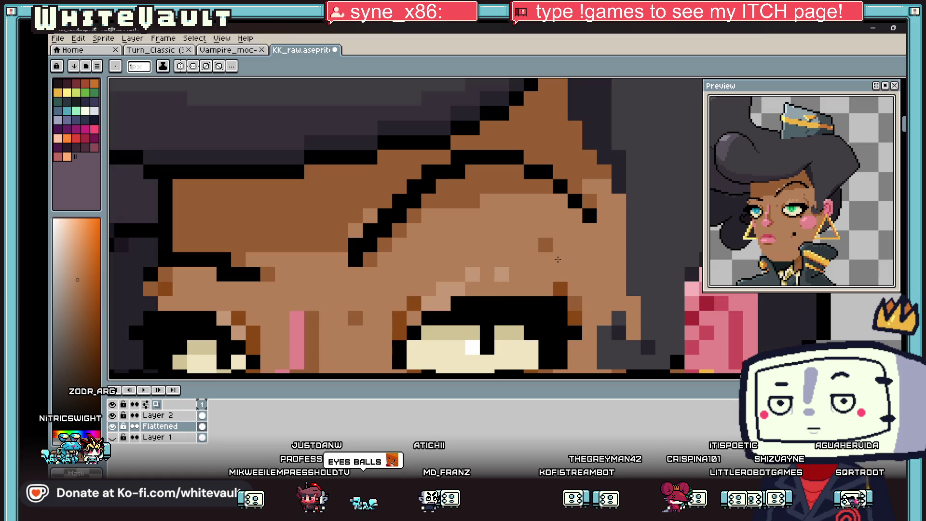
scroll(604, 267, down, 5)
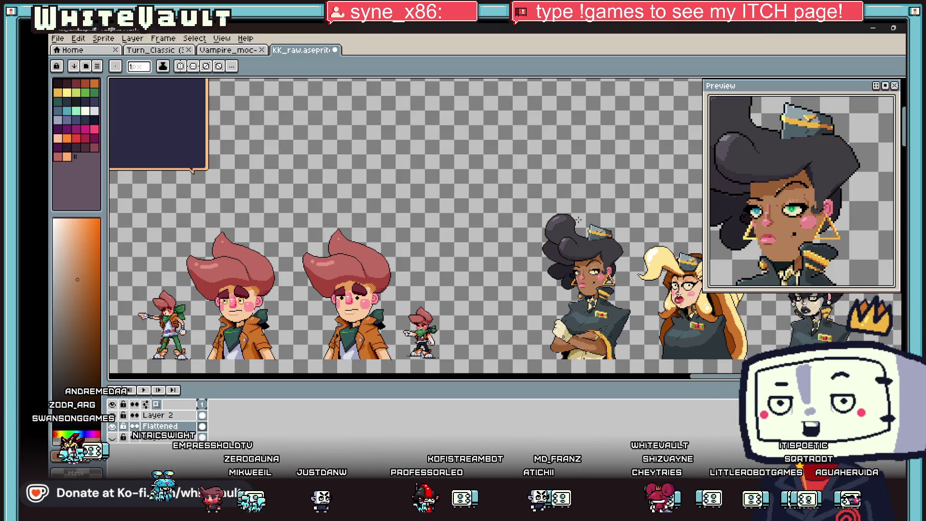
scroll(603, 267, up, 5)
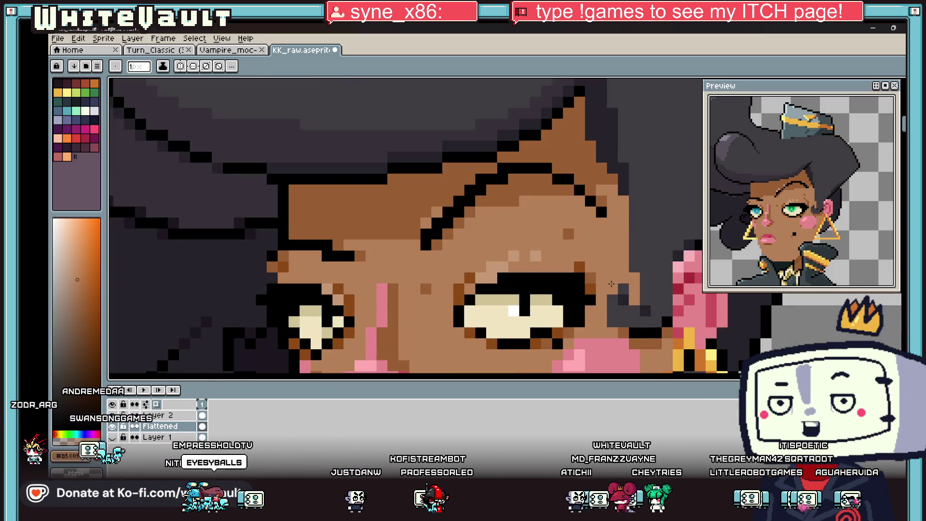
key(alt)
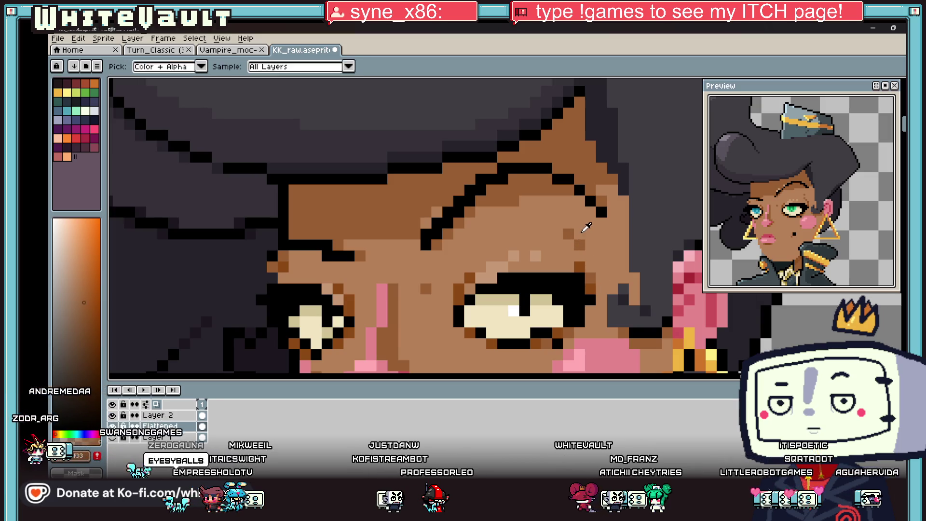
scroll(589, 245, down, 6)
scroll(627, 340, up, 2)
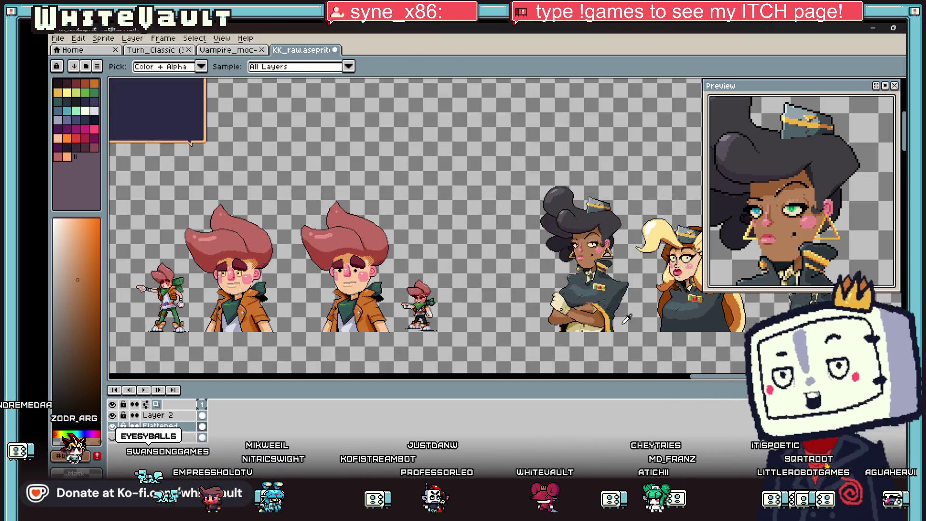
Extend the black forearm outline to the right and repaint a stray black pixel in skin brown
scroll(560, 290, up, 3)
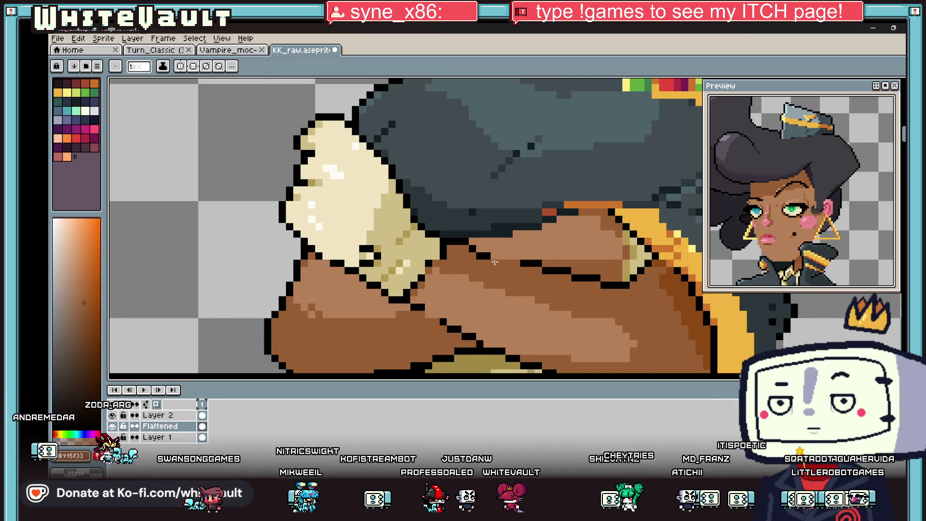
scroll(511, 259, up, 1)
alt+click(483, 246)
click(495, 254)
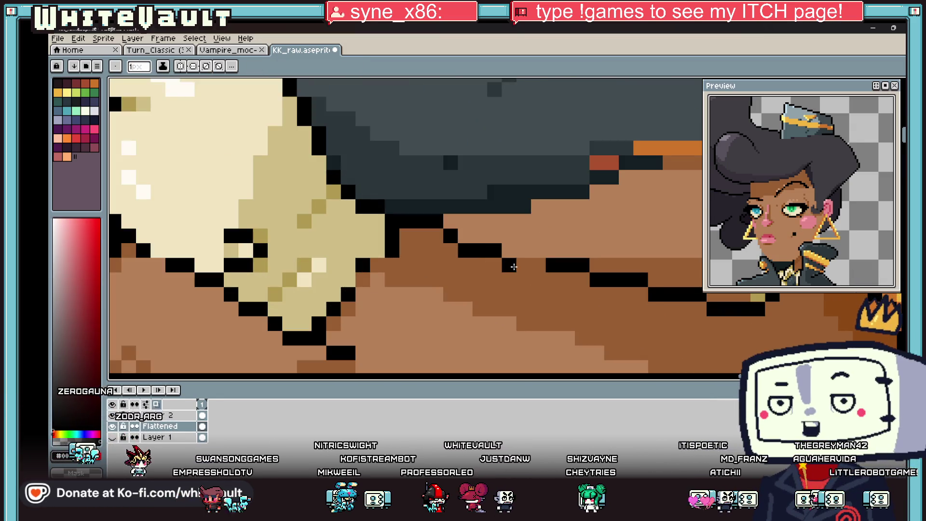
drag(511, 266, 538, 265)
alt+click(595, 263)
click(574, 265)
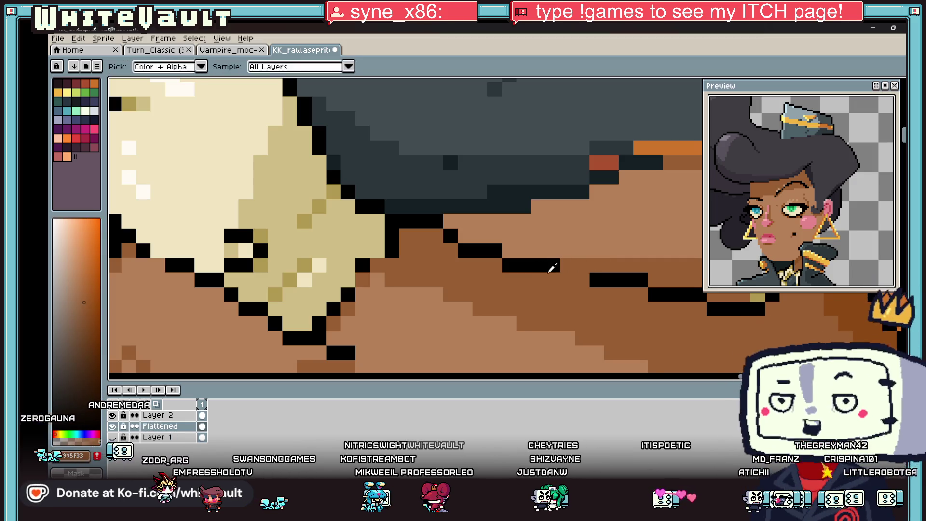
Shift the arm outline one pixel left, recolour its right end brown, and close the outline gap
alt+click(603, 280)
click(575, 279)
alt+click(641, 269)
click(634, 280)
alt+click(659, 291)
click(625, 294)
scroll(626, 292, down, 3)
scroll(624, 285, up, 3)
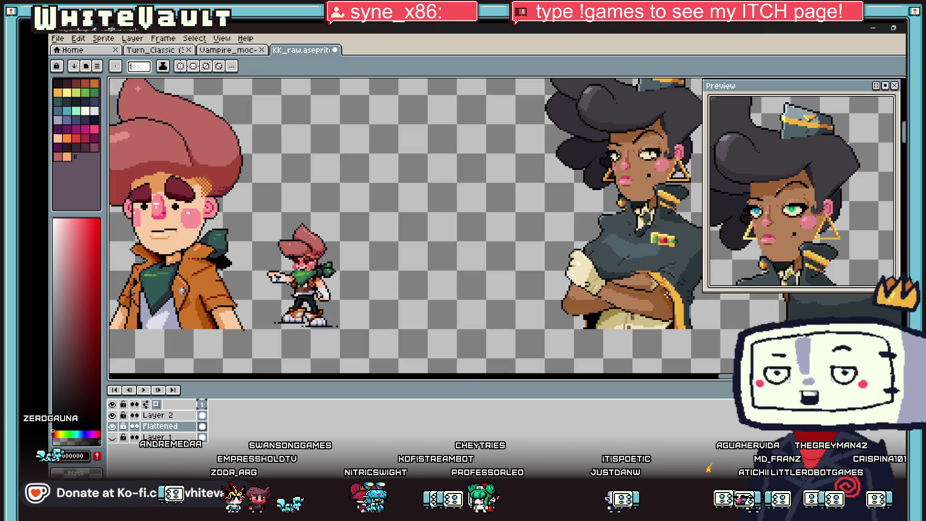
Draw a vertical black outline along the arm edge and add tan and black pixels near the elbow
alt+click(673, 284)
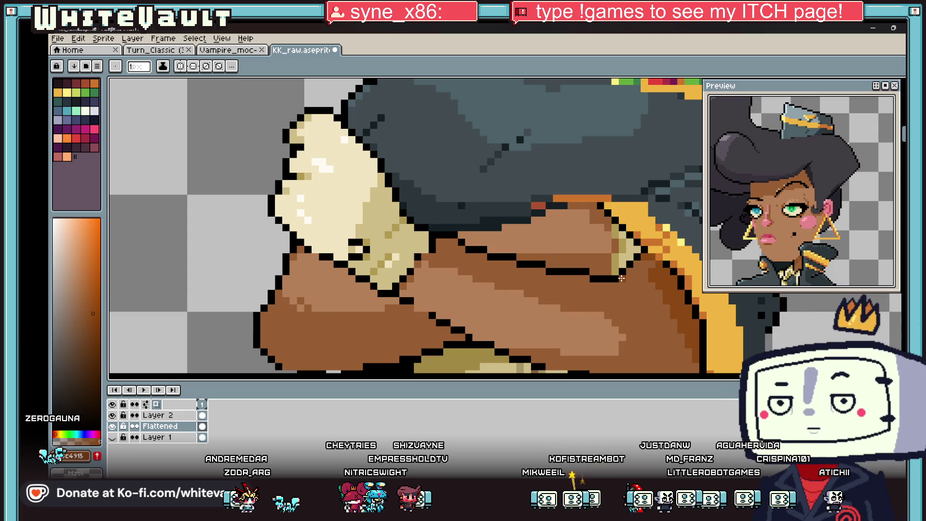
key(alt)
scroll(627, 275, down, 3)
scroll(625, 270, down, 2)
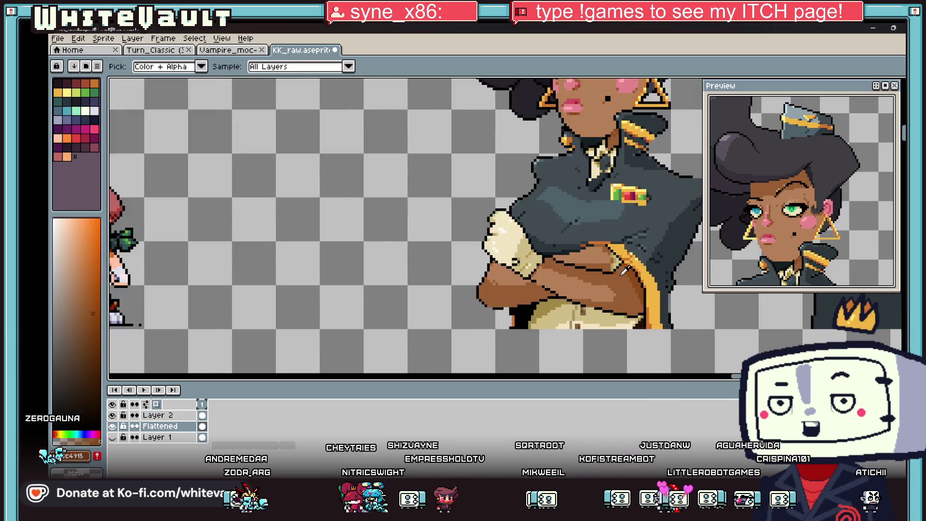
scroll(626, 270, up, 5)
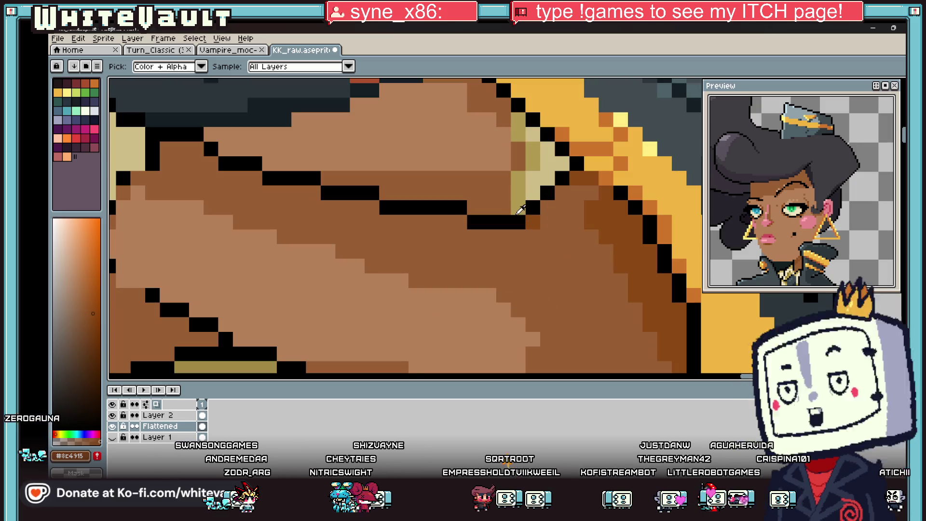
click(563, 231)
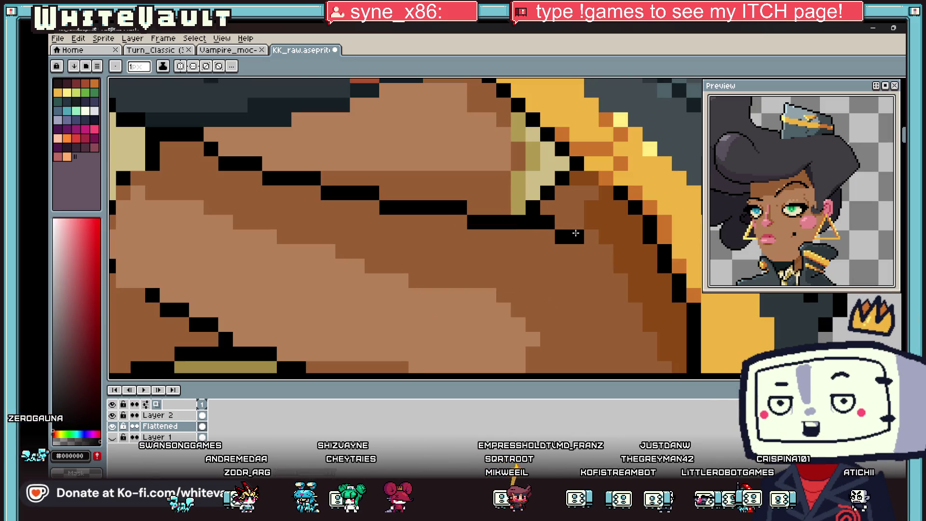
mouse_move(592, 225)
mouse_down()
mouse_move(591, 190)
mouse_move(575, 215)
mouse_move(619, 208)
mouse_move(647, 250)
mouse_up()
alt+click(562, 175)
click(563, 222)
alt+click(591, 207)
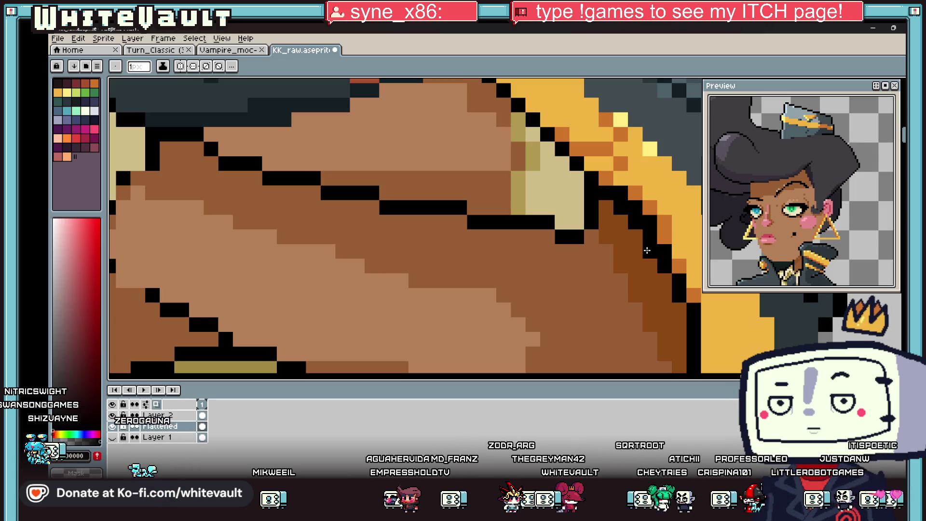
scroll(561, 90, down, 6)
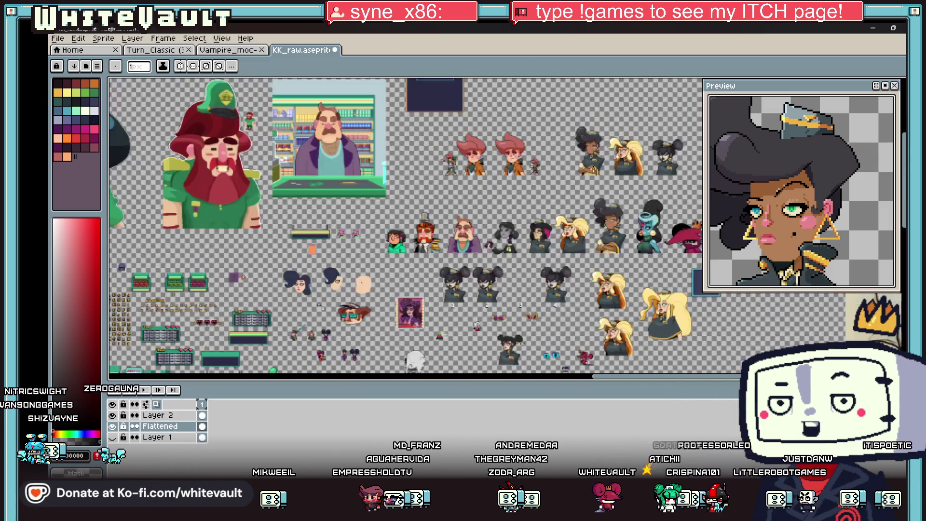
Draw several black tally strokes on the empty canvas
scroll(561, 90, up, 3)
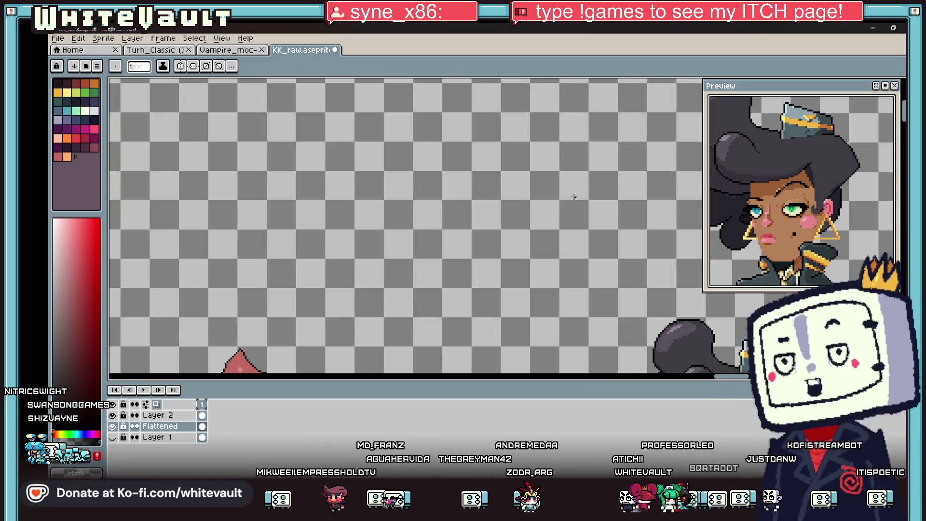
key(i)
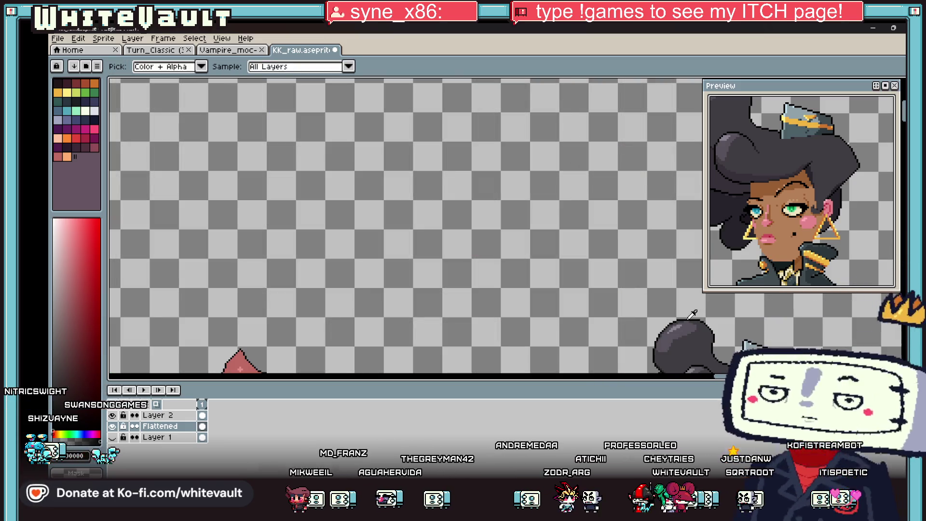
key(b)
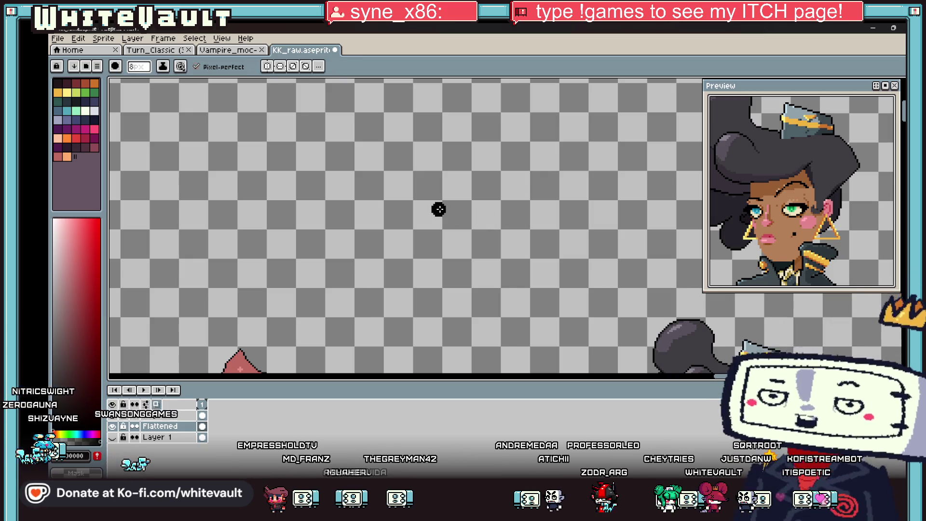
scroll(438, 209, up, 1)
drag(433, 183, 436, 239)
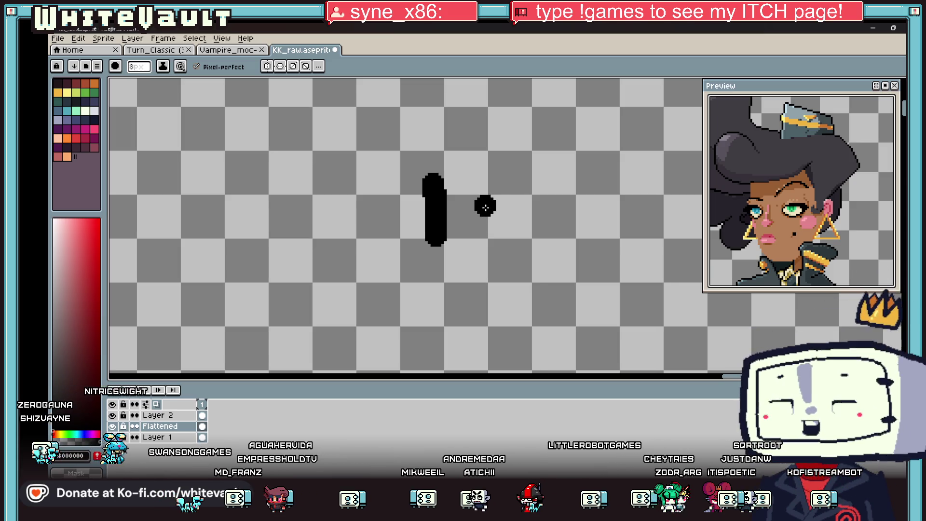
drag(494, 180, 497, 231)
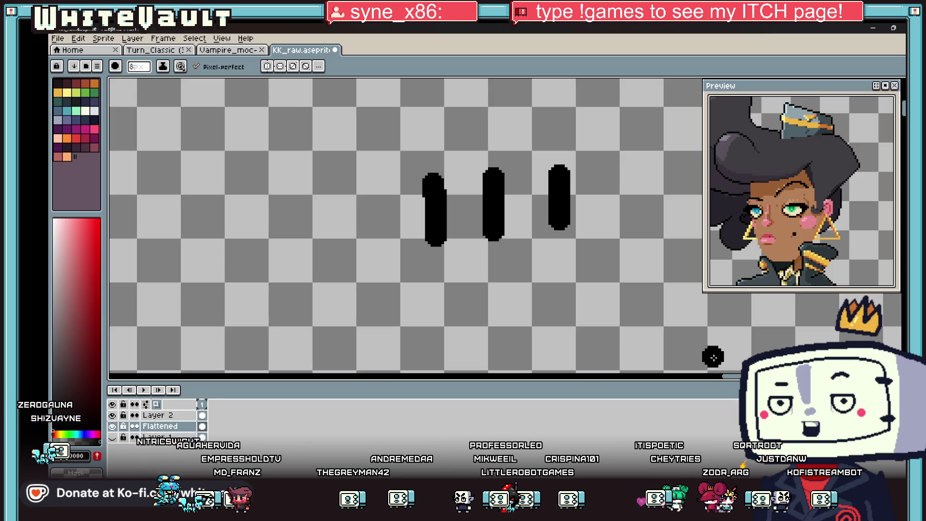
drag(732, 376, 745, 379)
drag(489, 170, 480, 252)
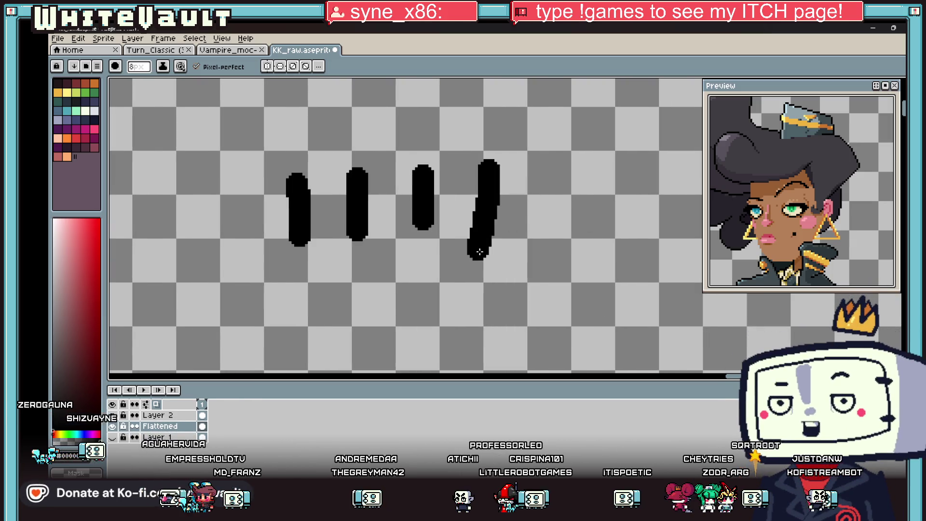
drag(548, 166, 555, 230)
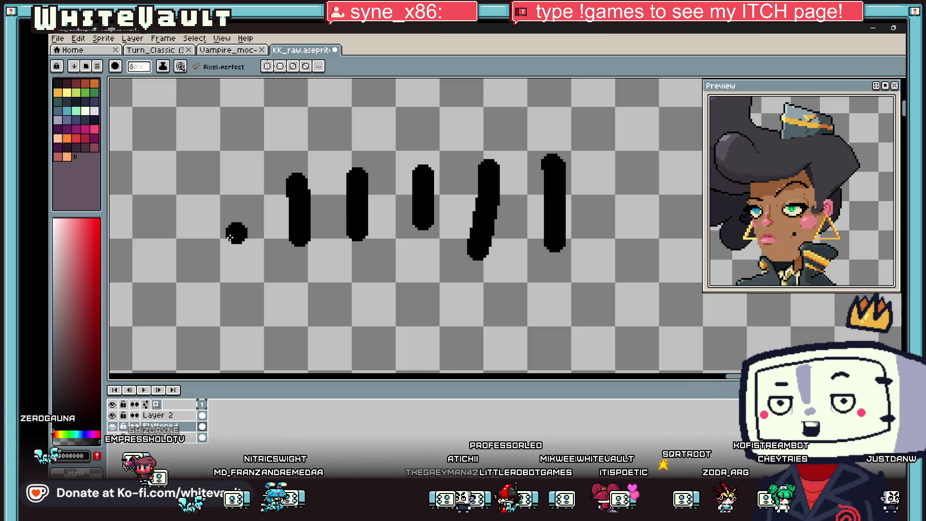
Write a green 100000 with a bracket drawn over the tally marks
click(95, 92)
mouse_move(292, 152)
mouse_down()
mouse_move(292, 127)
mouse_move(566, 114)
mouse_up()
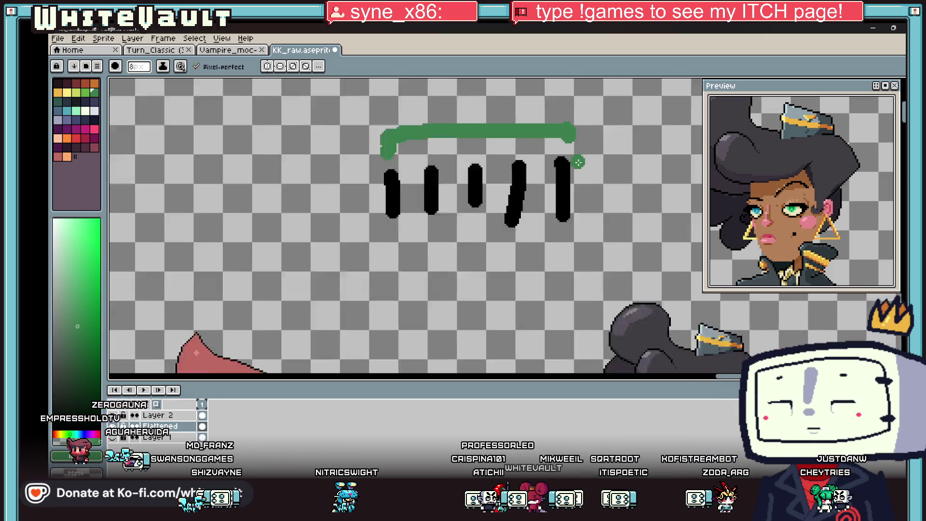
scroll(405, 226, up, 5)
drag(345, 200, 345, 260)
drag(414, 215, 432, 221)
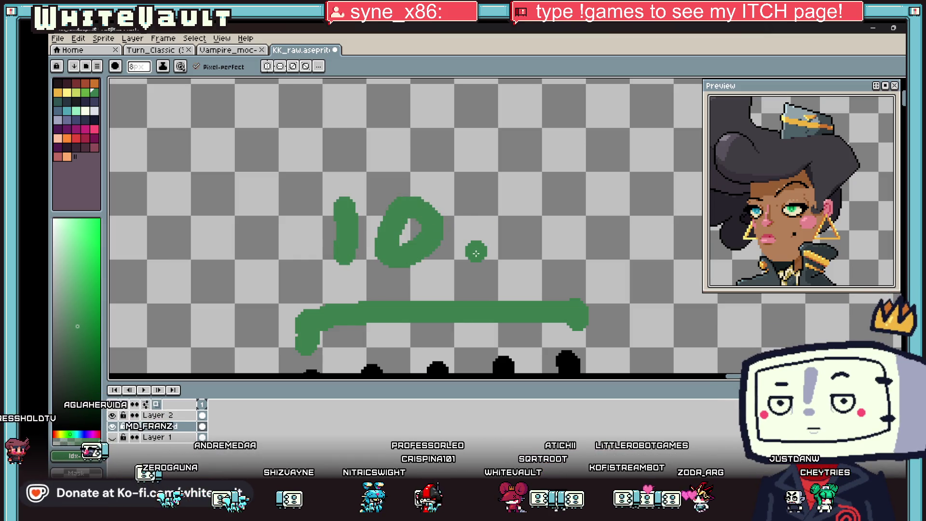
drag(497, 208, 502, 214)
mouse_move(609, 222)
mouse_down()
mouse_move(644, 243)
mouse_move(624, 217)
mouse_up()
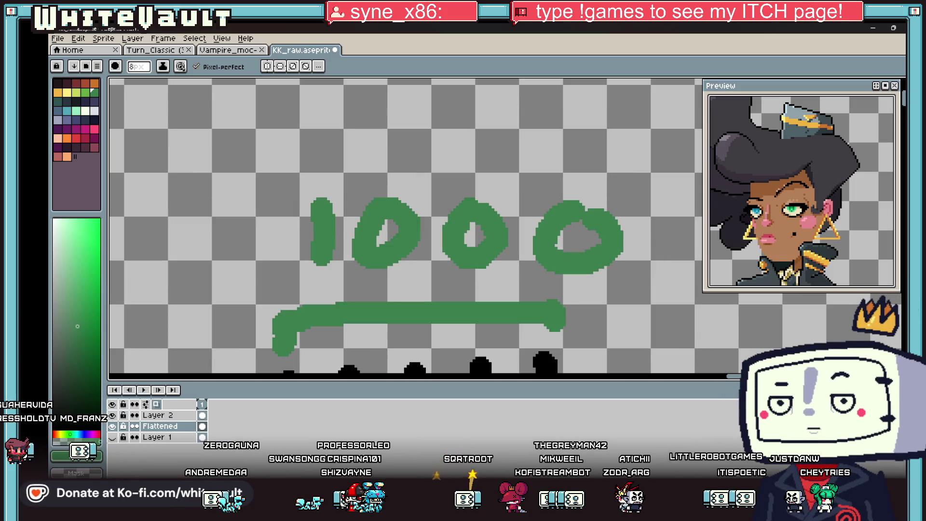
scroll(405, 227, right, 5)
mouse_move(571, 213)
mouse_down()
mouse_move(591, 227)
mouse_move(574, 212)
mouse_up()
mouse_move(663, 216)
mouse_down()
mouse_move(636, 237)
mouse_move(660, 231)
mouse_up()
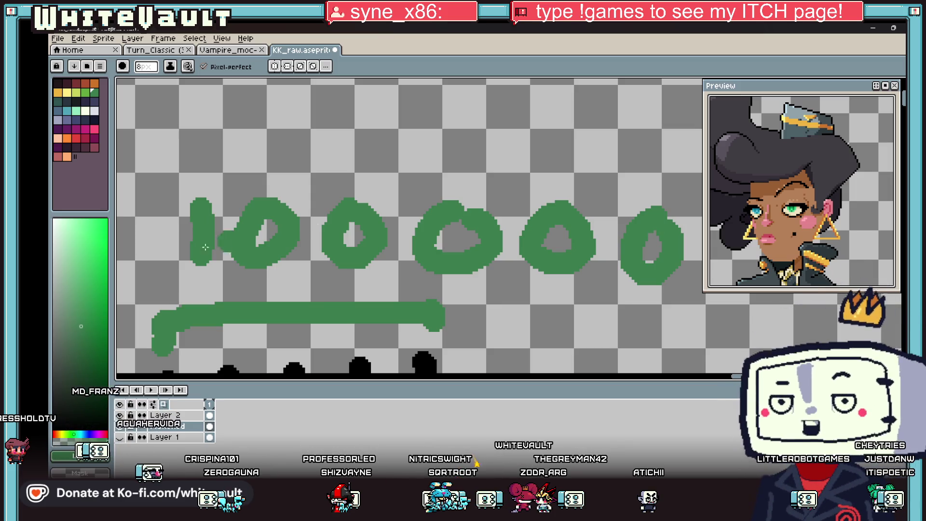
Pick the first palette colour and shrink the brush to 2px
click(58, 84)
key(e)
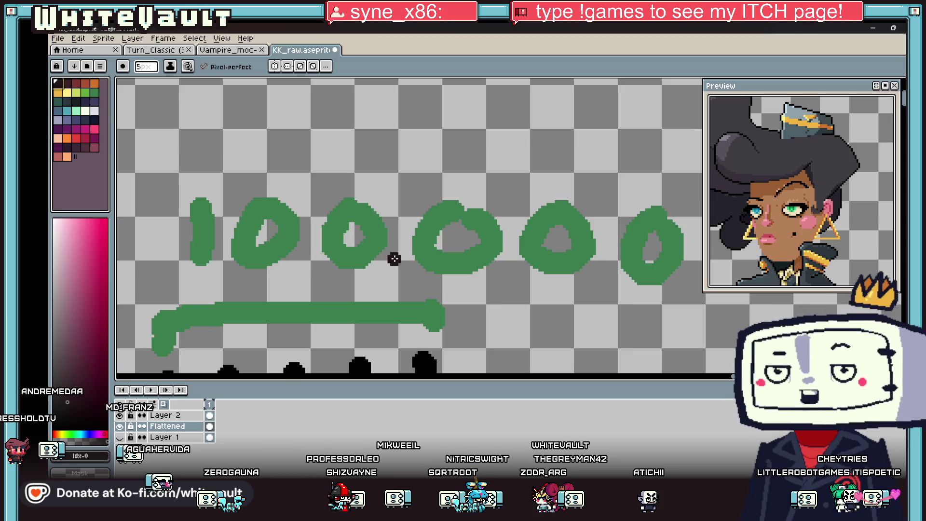
key(minus)
key(minus)
scroll(464, 306, down, 3)
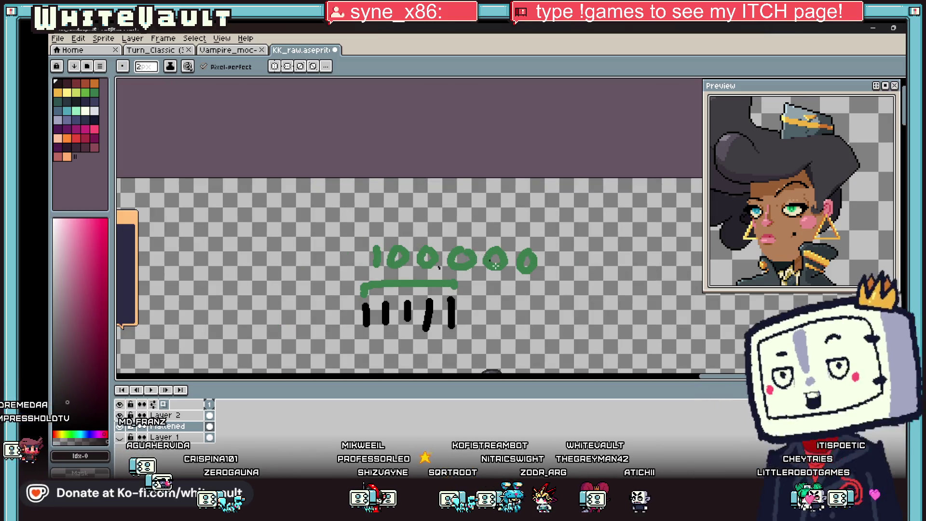
scroll(497, 268, up, 2)
scroll(548, 268, down, 1)
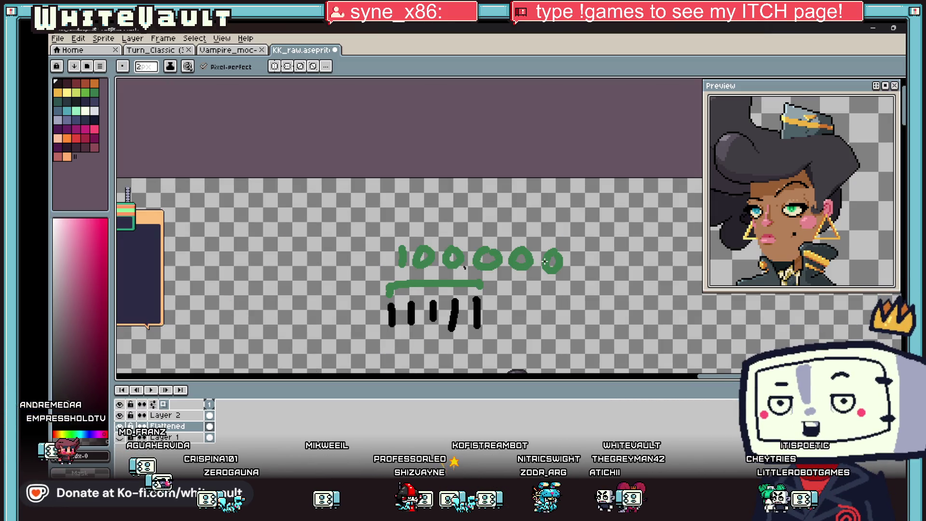
scroll(493, 303, up, 1)
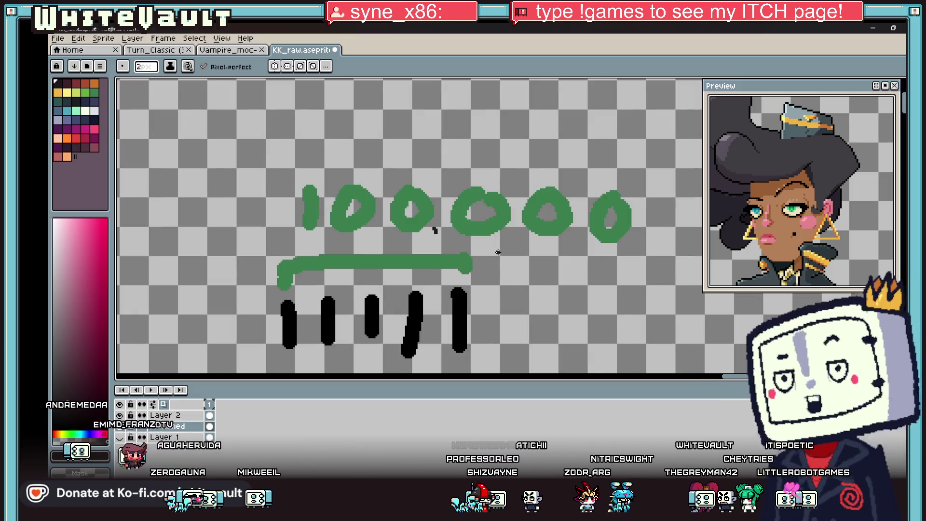
key(i)
key(b)
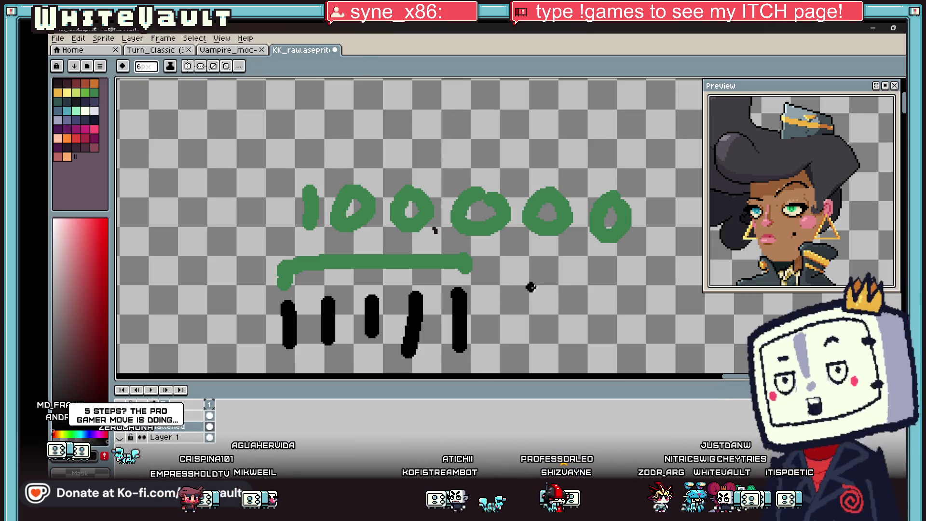
Add a black tally mark right of the others and top it with a green bracket, undoing a slanted stray stroke
drag(554, 293, 554, 328)
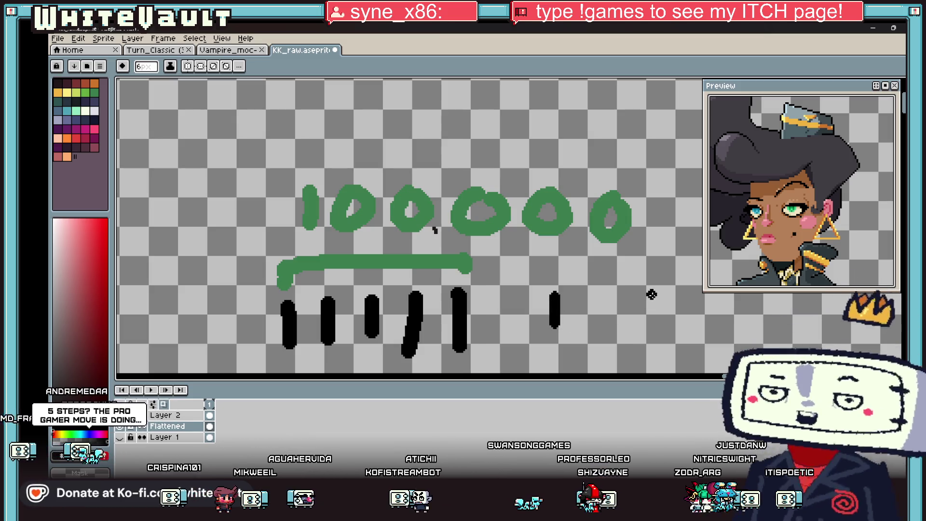
alt+click(453, 259)
drag(542, 259, 600, 279)
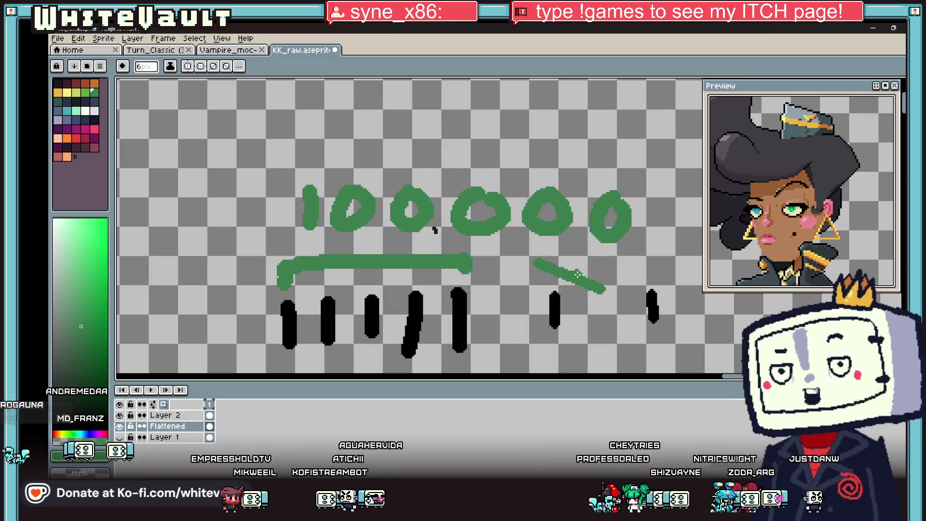
key(ctrl+z)
drag(533, 264, 594, 274)
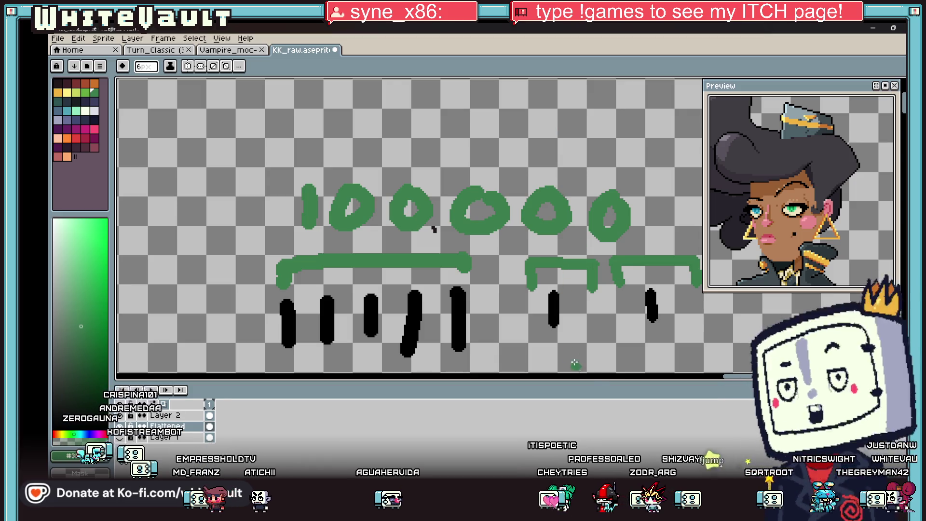
scroll(702, 319, down, 3)
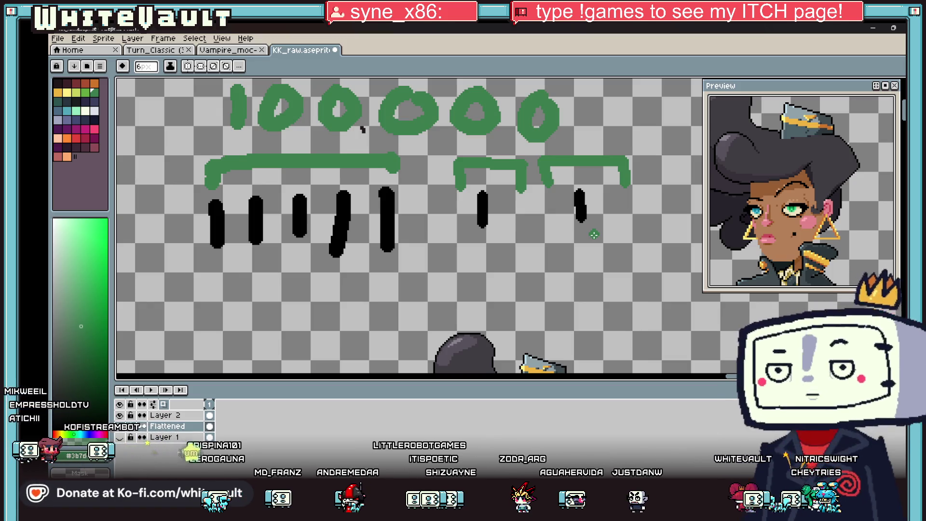
scroll(594, 235, down, 4)
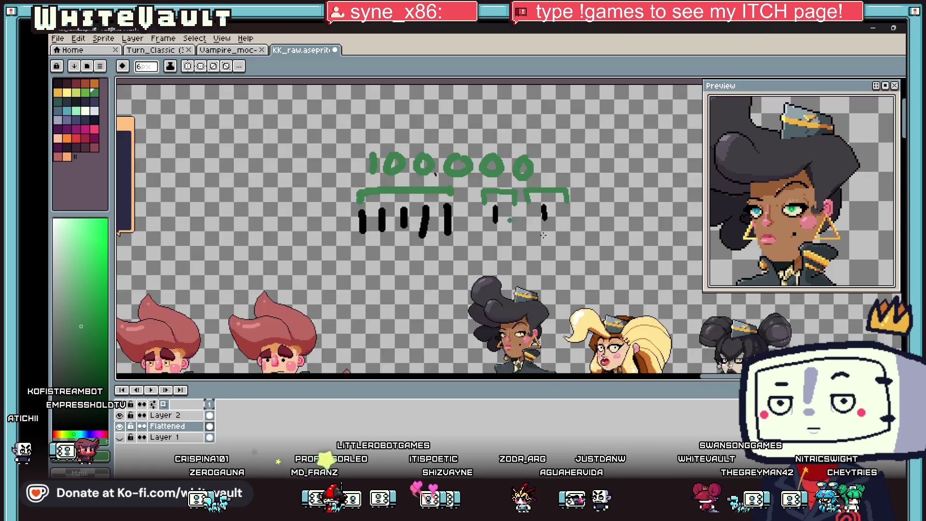
Sample the dark hair colour from the face and shrink the pencil to a single pixel
scroll(506, 227, up, 4)
scroll(506, 228, up, 1)
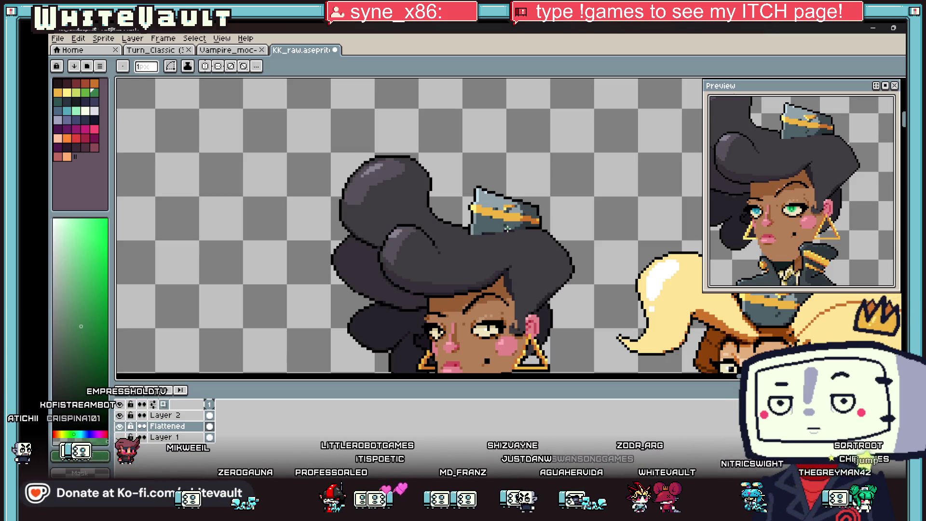
scroll(578, 256, up, 2)
scroll(577, 259, down, 2)
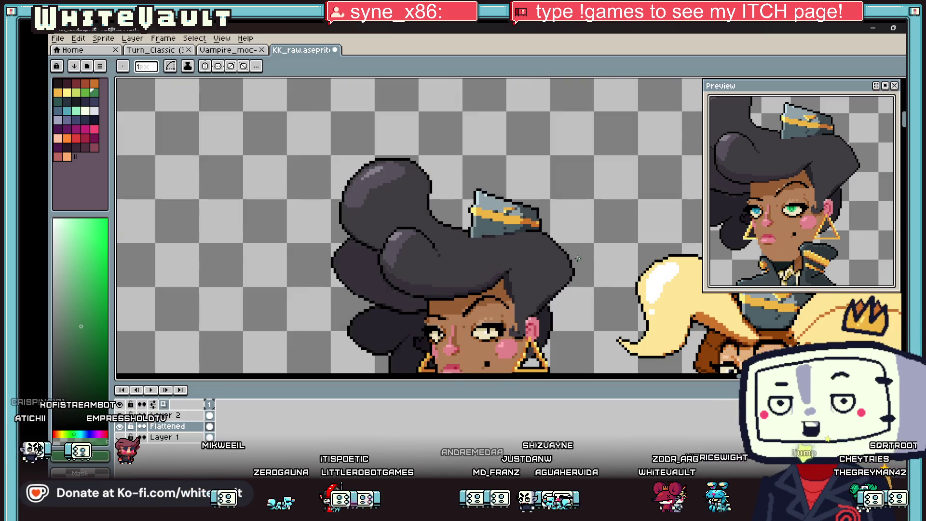
scroll(536, 340, up, 3)
key(b)
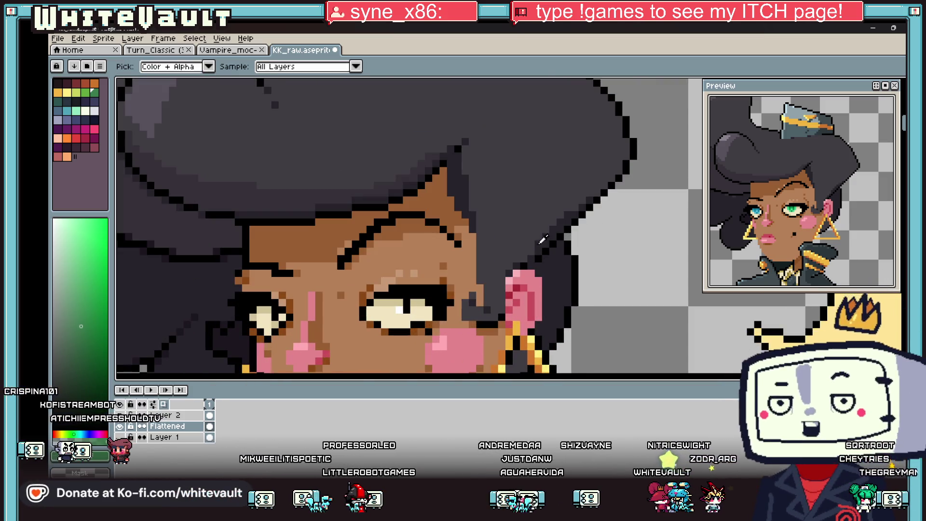
alt+click(534, 250)
key(minus)
key(minus)
key(minus)
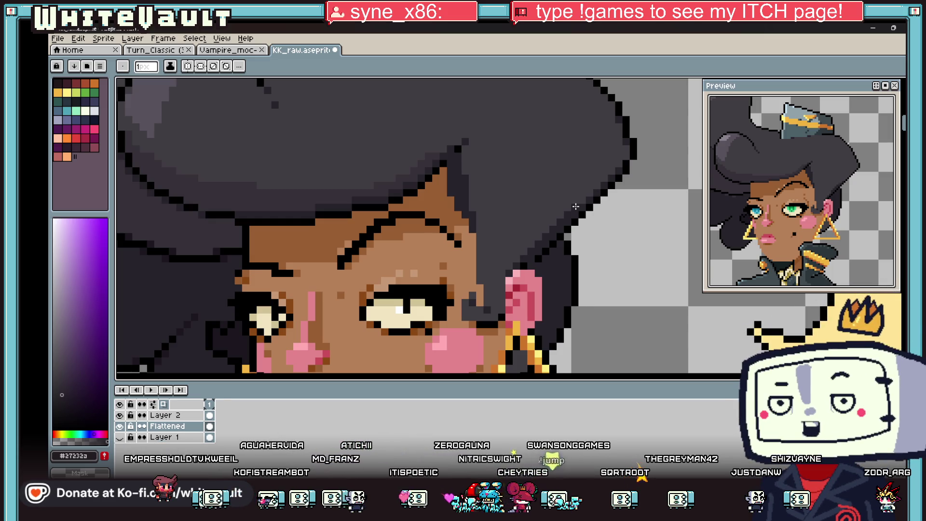
scroll(587, 203, down, 5)
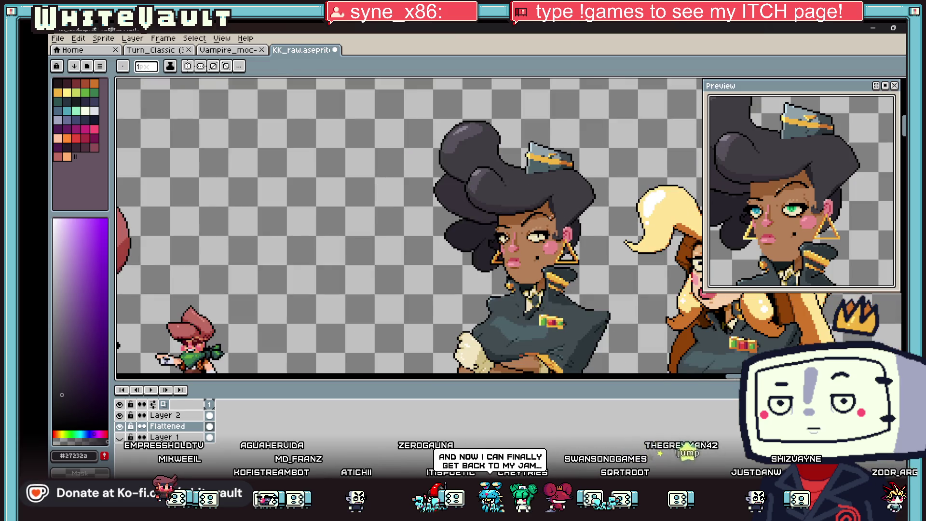
Sample the brown skin tone and the dark hair outline colour from the face
scroll(550, 217, up, 6)
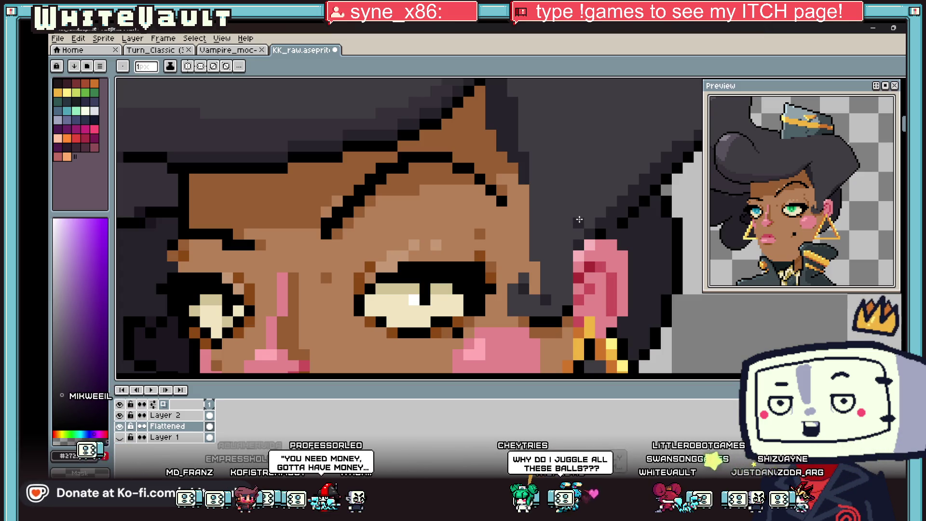
key(i)
key(b)
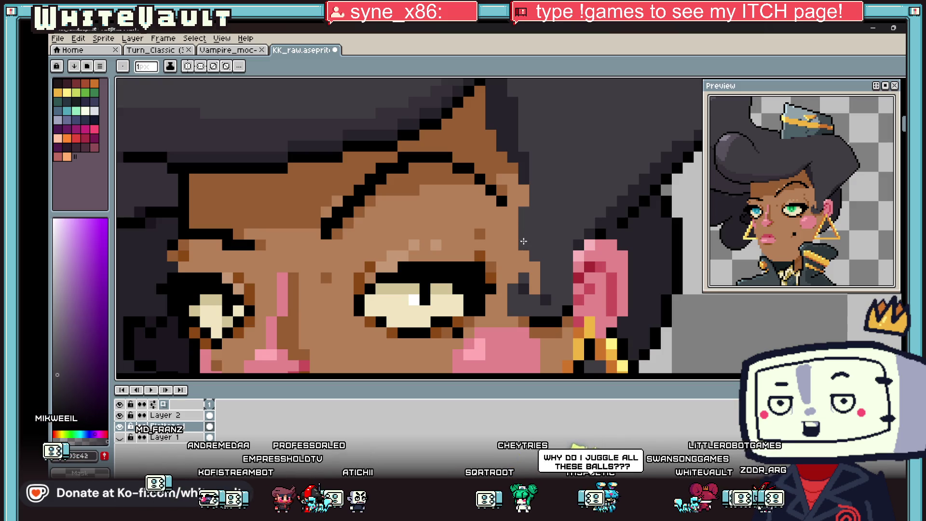
scroll(524, 243, down, 2)
scroll(537, 266, up, 2)
scroll(535, 265, down, 3)
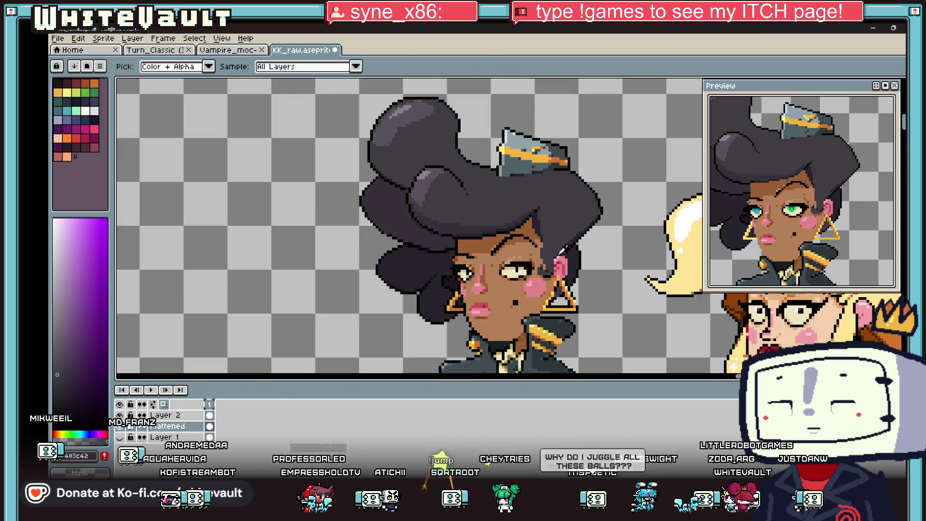
scroll(531, 278, up, 1)
key(i)
click(530, 278)
key(b)
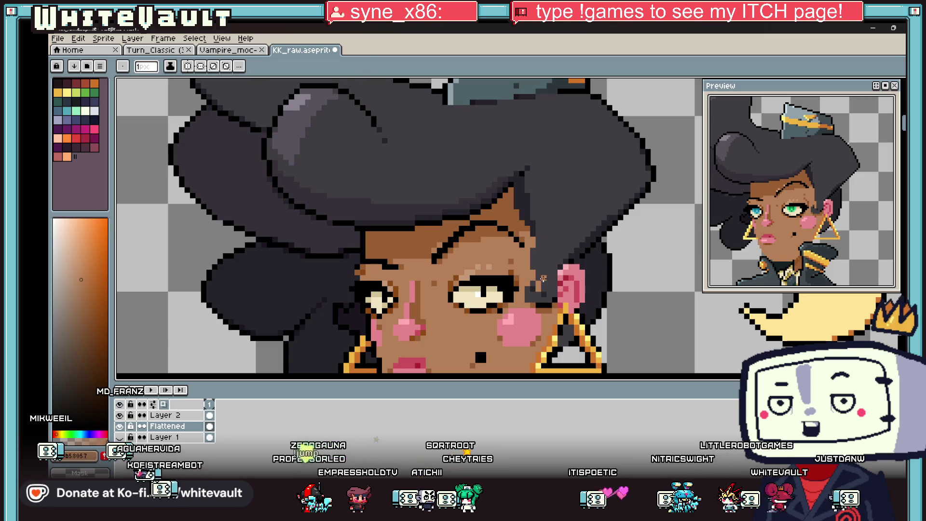
key(i)
click(544, 289)
key(b)
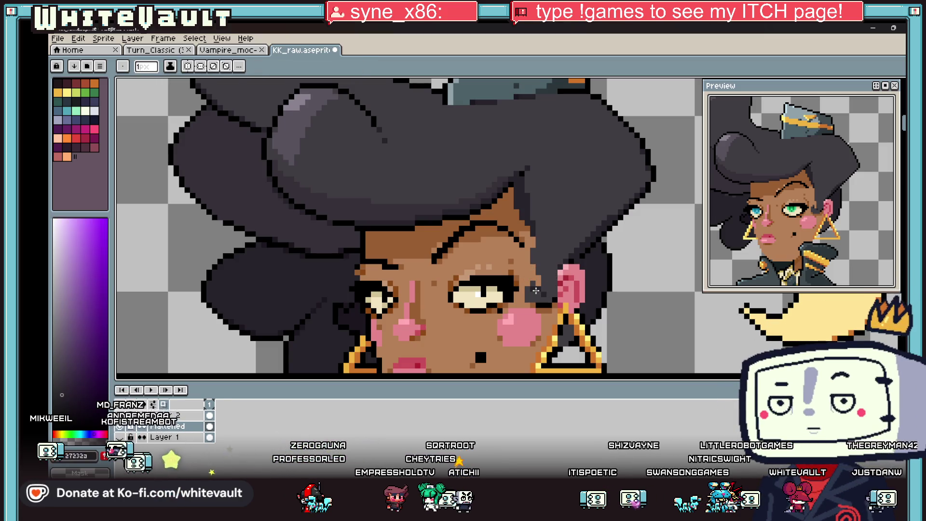
key(i)
scroll(548, 286, down, 3)
scroll(548, 249, up, 3)
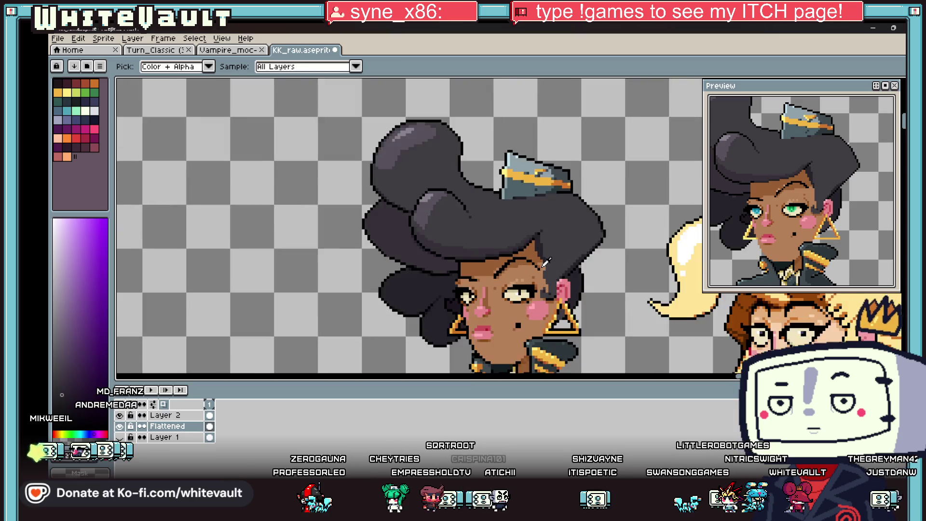
key(b)
scroll(545, 283, up, 1)
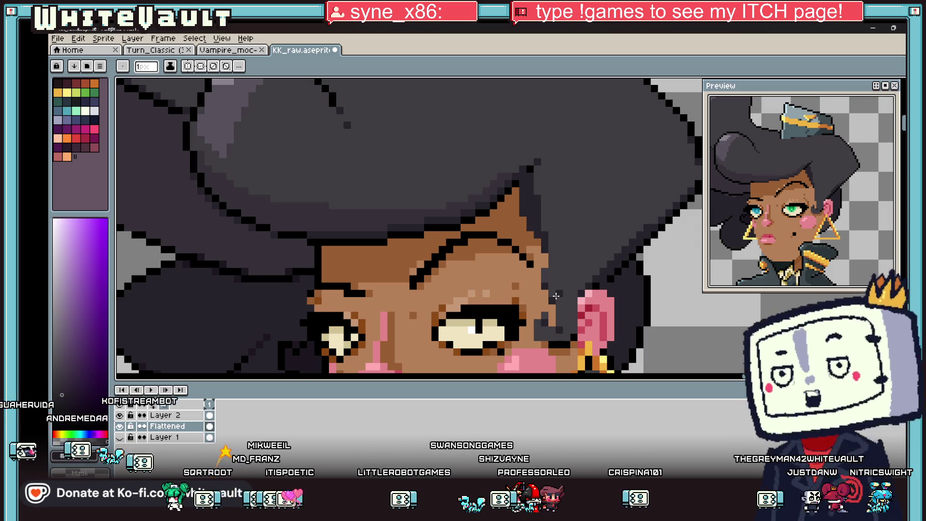
Zoom out to view the whole character sheet, returning to the single-pixel pencil
key(2)
scroll(680, 308, up, 2)
scroll(627, 289, down, 2)
scroll(539, 262, up, 4)
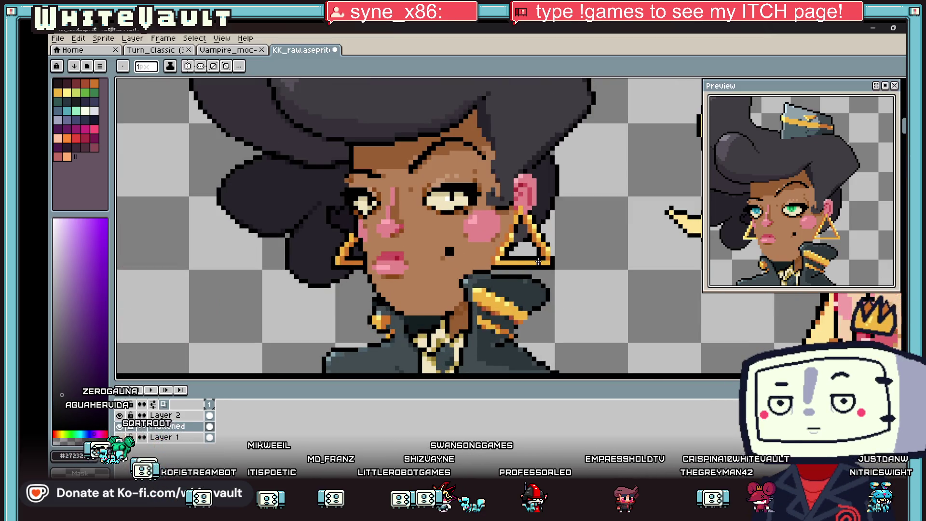
key(m)
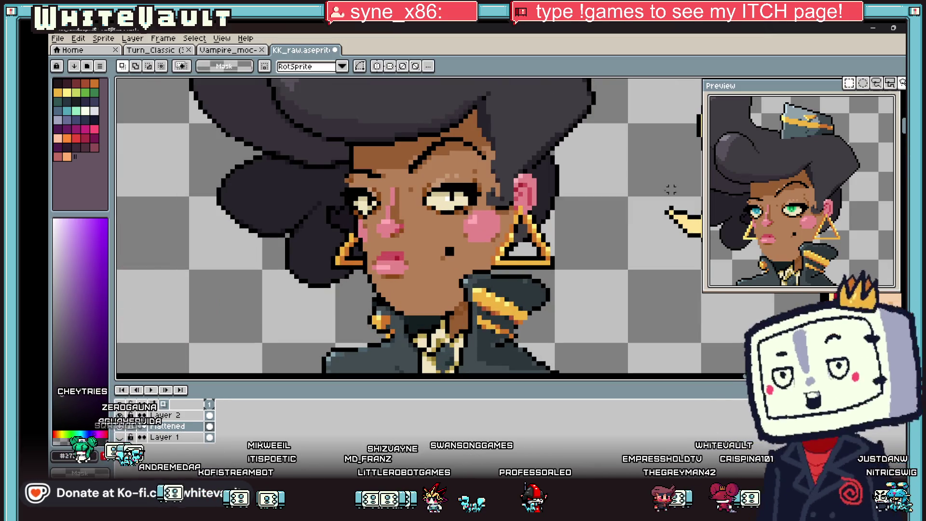
scroll(543, 266, up, 1)
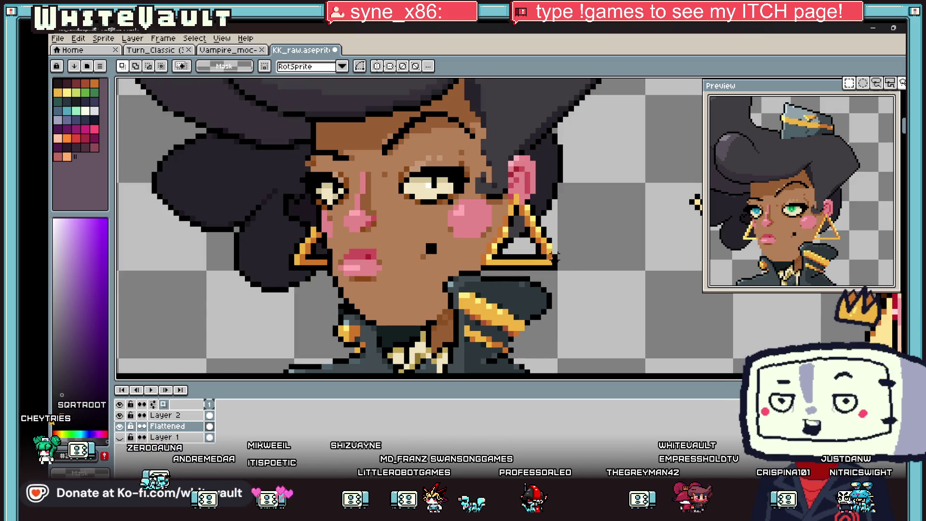
scroll(559, 250, up, 2)
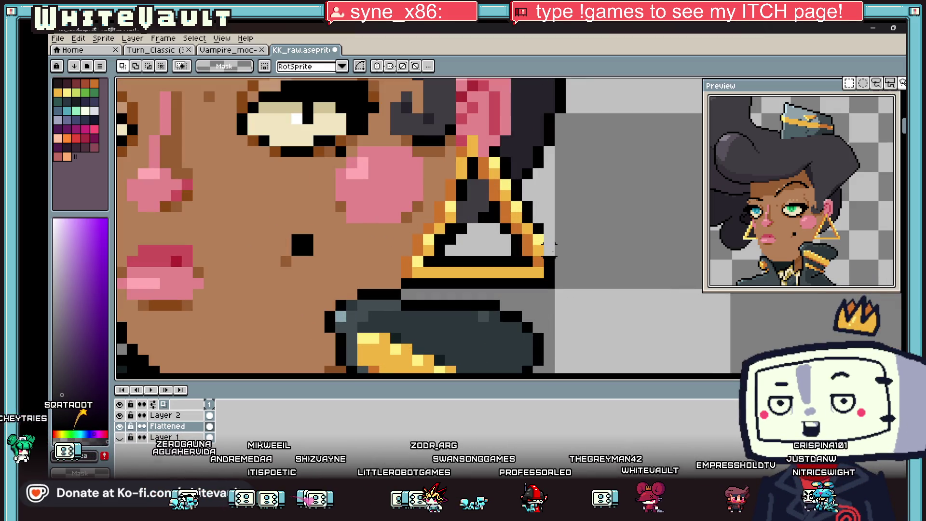
key(b)
scroll(554, 256, up, 1)
Refine the earring with a gold corner pixel and a black edge pixel
alt+click(557, 264)
click(558, 292)
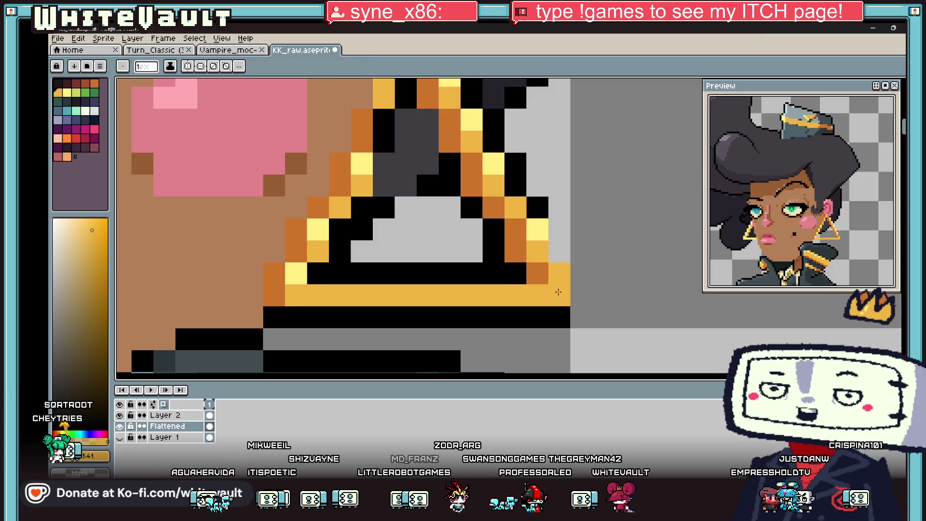
alt+click(537, 207)
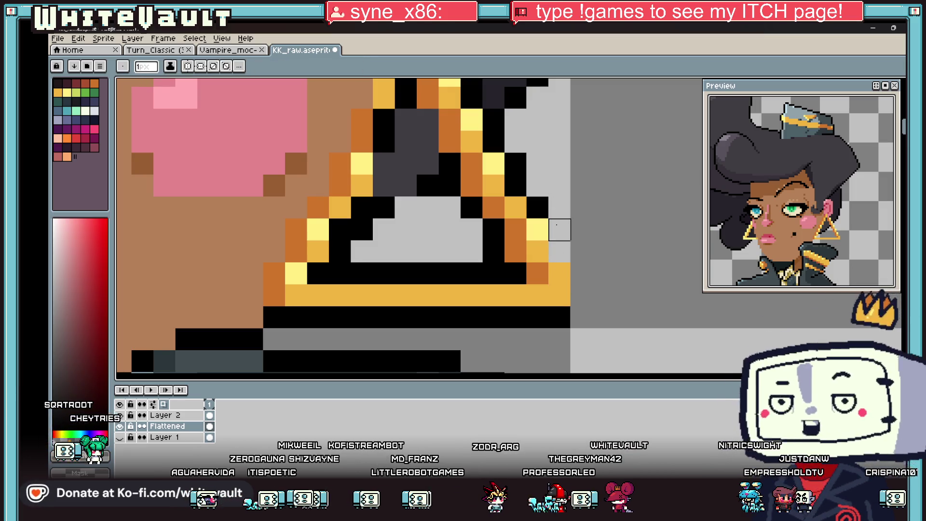
click(558, 257)
scroll(558, 257, down, 8)
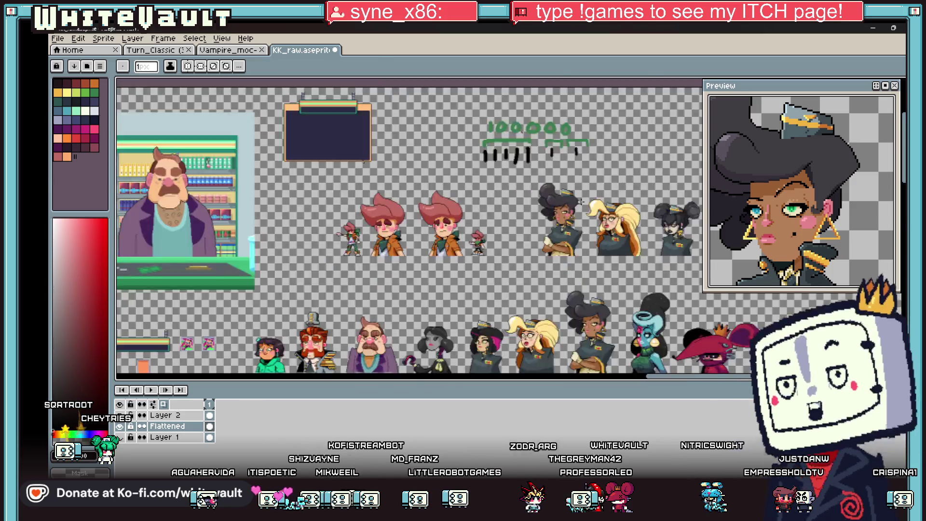
scroll(511, 166, up, 3)
scroll(463, 167, up, 1)
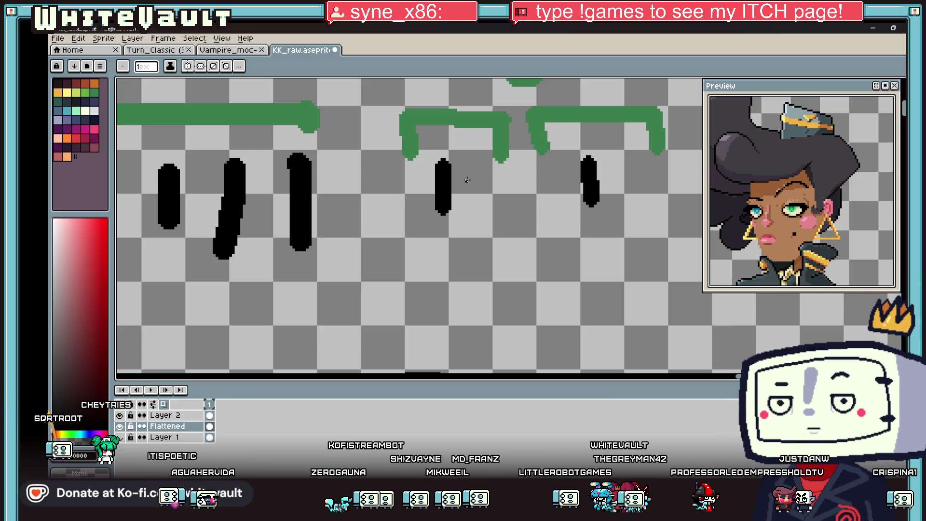
Draw a thin black line under the tally marks, then undo it
mouse_move(424, 233)
mouse_down()
mouse_move(506, 236)
mouse_move(465, 234)
mouse_move(487, 235)
mouse_move(478, 234)
mouse_up()
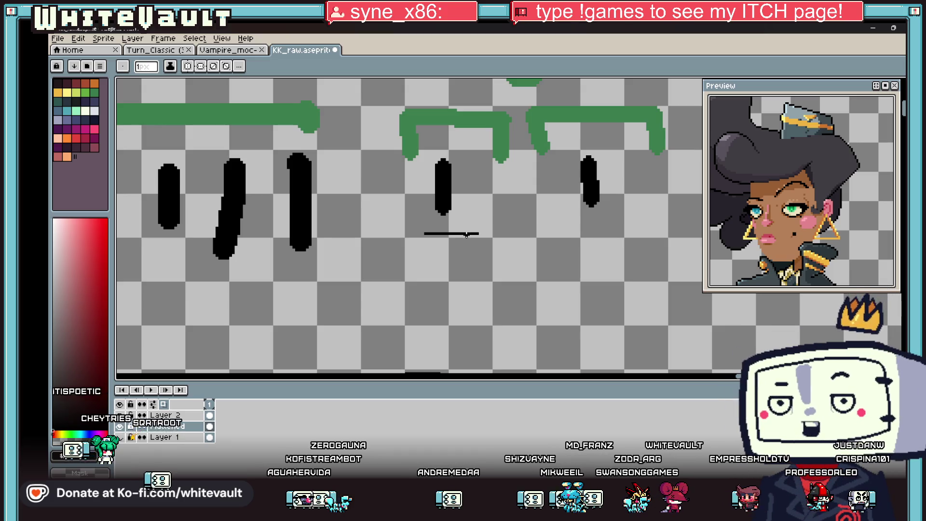
key(ctrl+z)
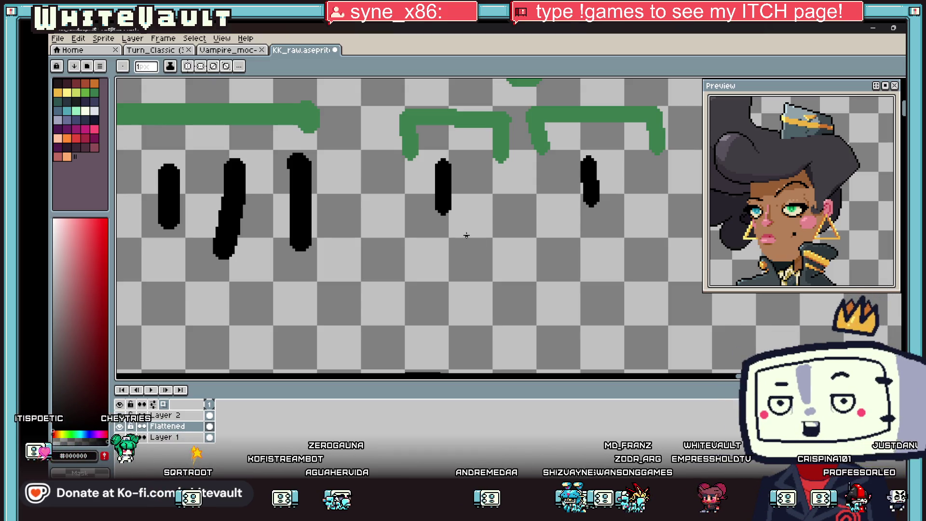
scroll(466, 235, down, 3)
scroll(534, 250, up, 2)
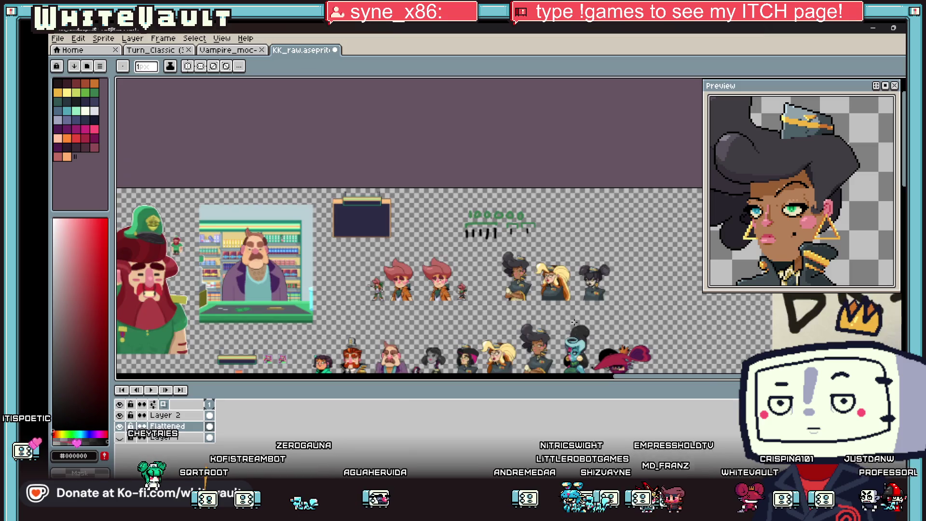
scroll(428, 235, up, 5)
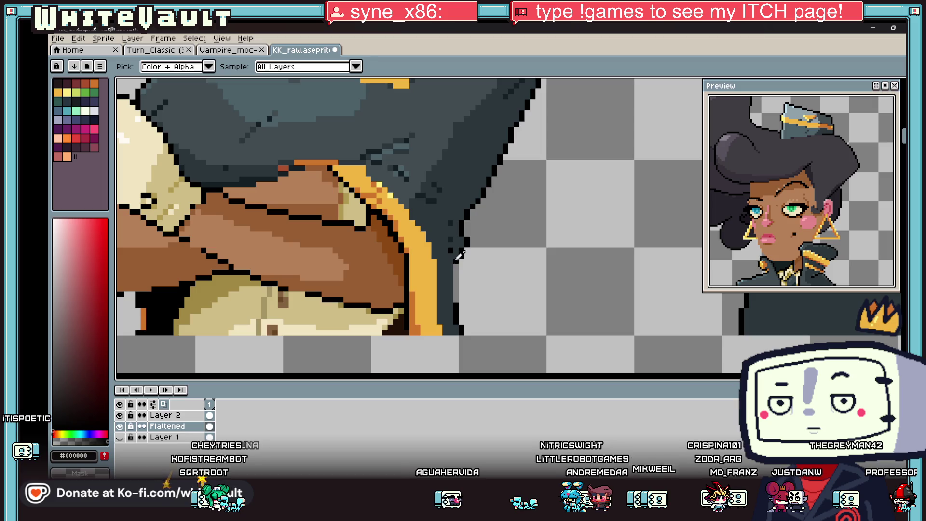
Draw black outline pixels along the jacket edge and recolour a stray outline pixel tan
mouse_move(460, 289)
mouse_down()
mouse_move(459, 333)
mouse_move(461, 321)
mouse_up()
alt+click(459, 333)
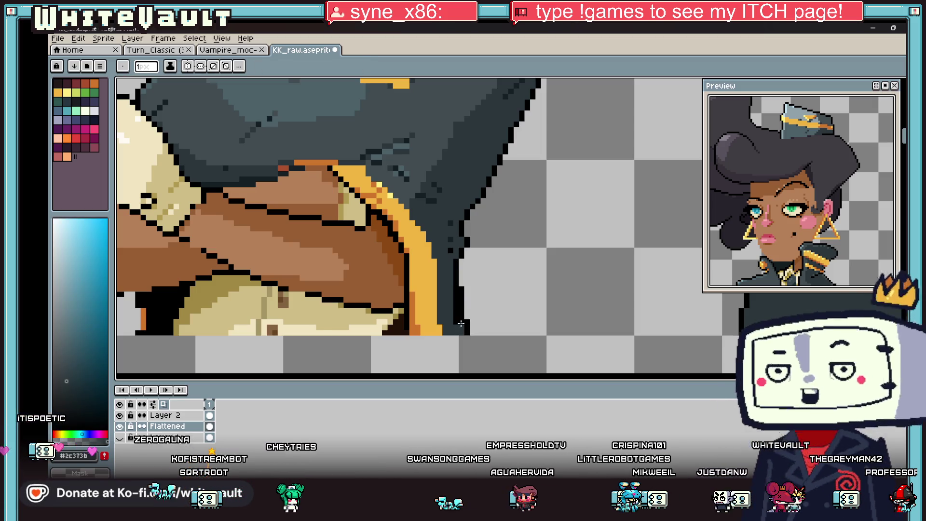
key(i)
scroll(434, 289, down, 4)
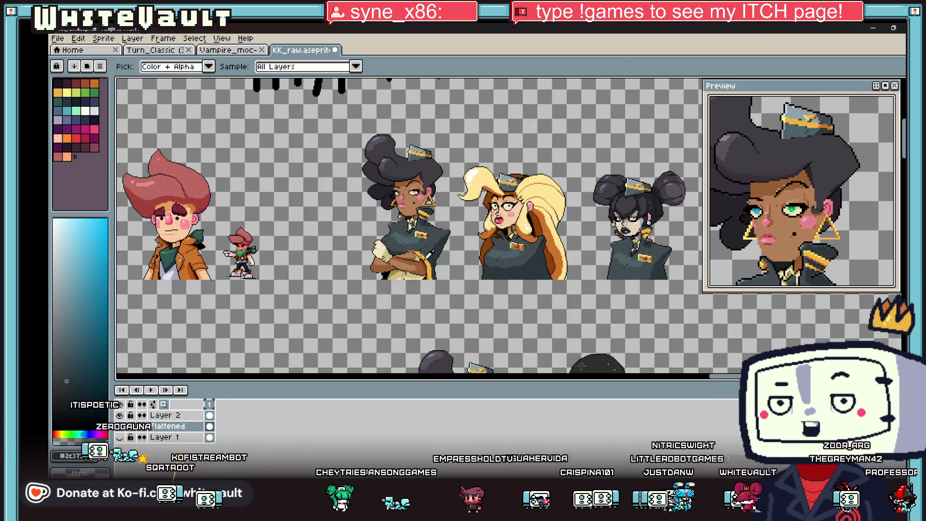
scroll(420, 256, up, 4)
scroll(421, 256, up, 3)
alt+click(443, 269)
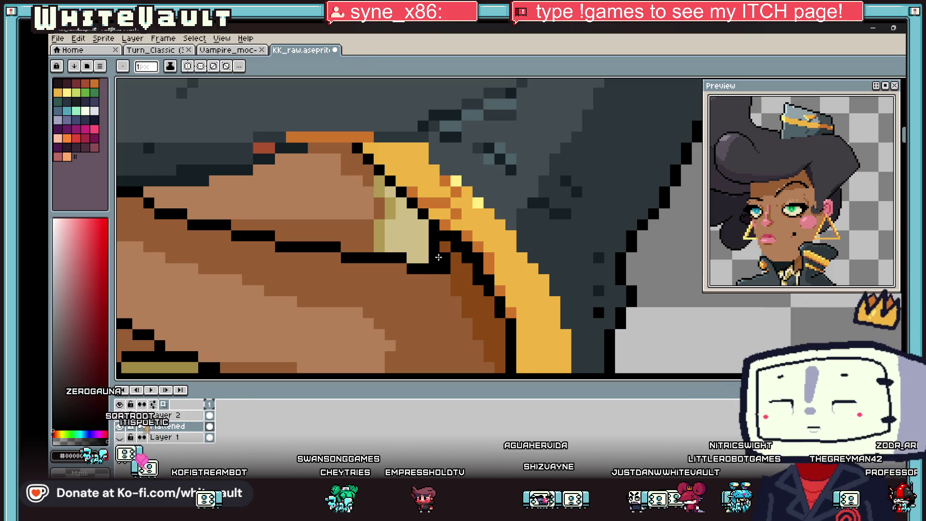
alt+click(419, 253)
click(433, 257)
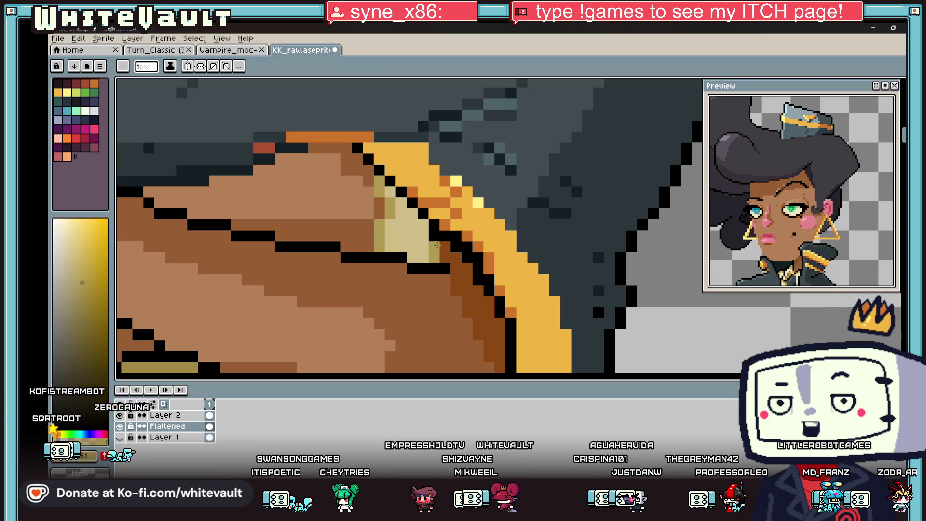
Extend the black outline, then shade the elbow area with khaki and darker olive
alt+click(443, 268)
click(457, 269)
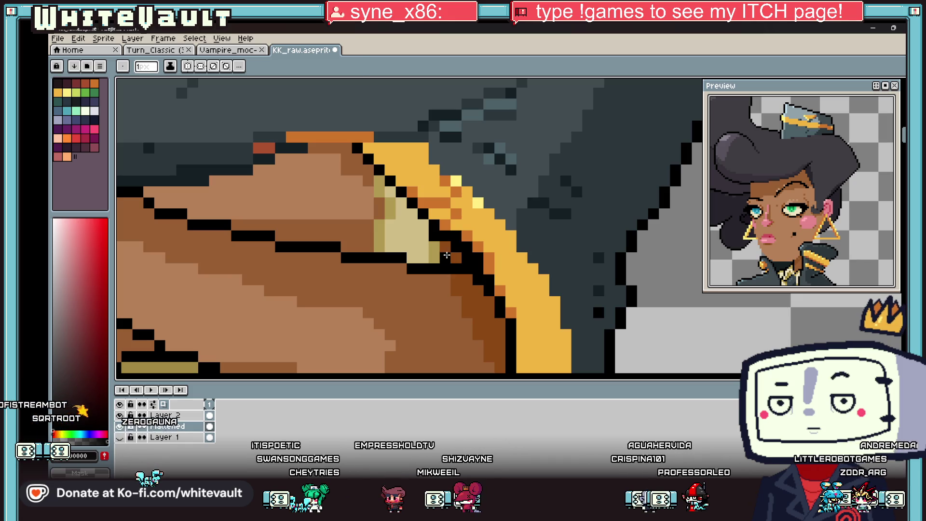
alt+click(434, 255)
click(445, 257)
alt+click(425, 254)
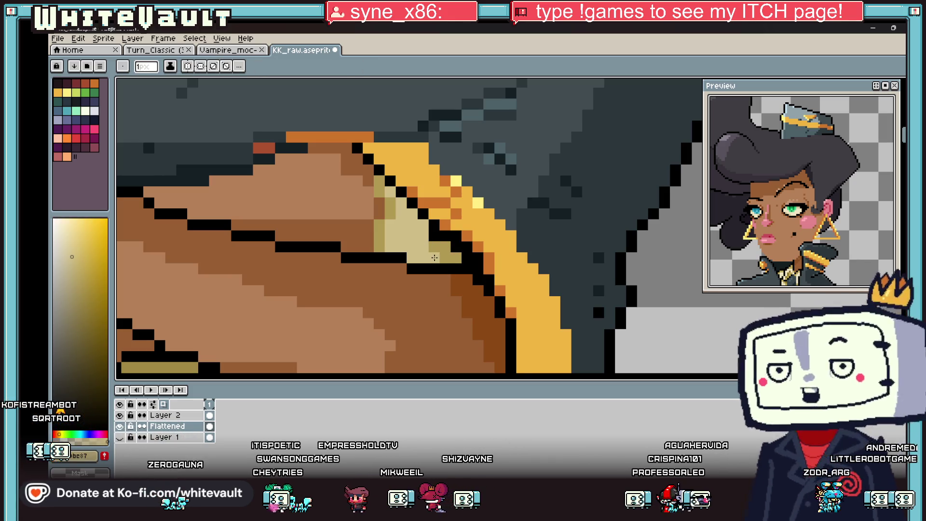
click(399, 202)
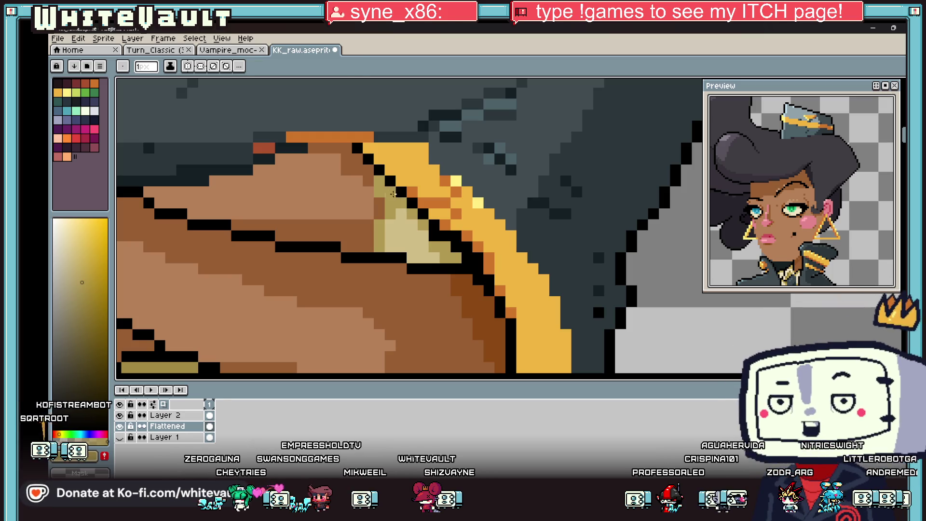
alt+click(482, 246)
scroll(482, 246, down, 5)
scroll(482, 246, up, 4)
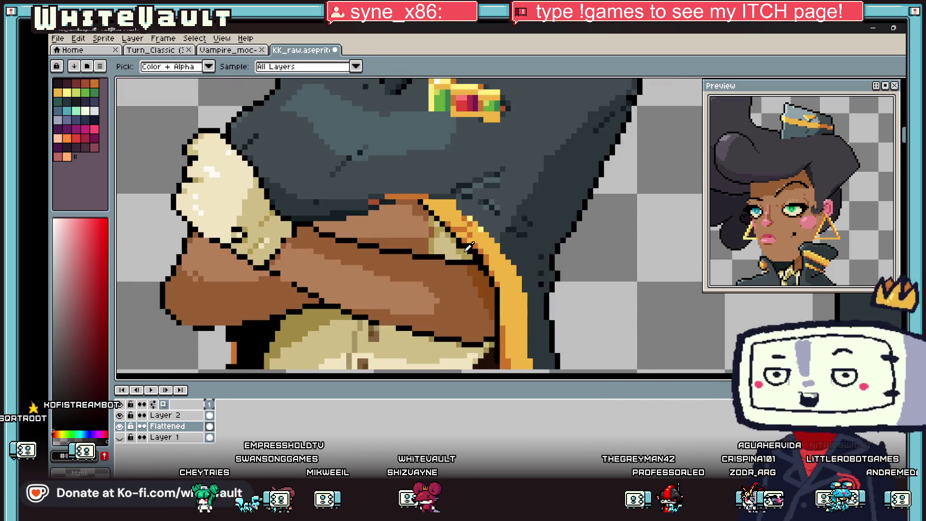
scroll(492, 273, down, 2)
scroll(492, 273, up, 1)
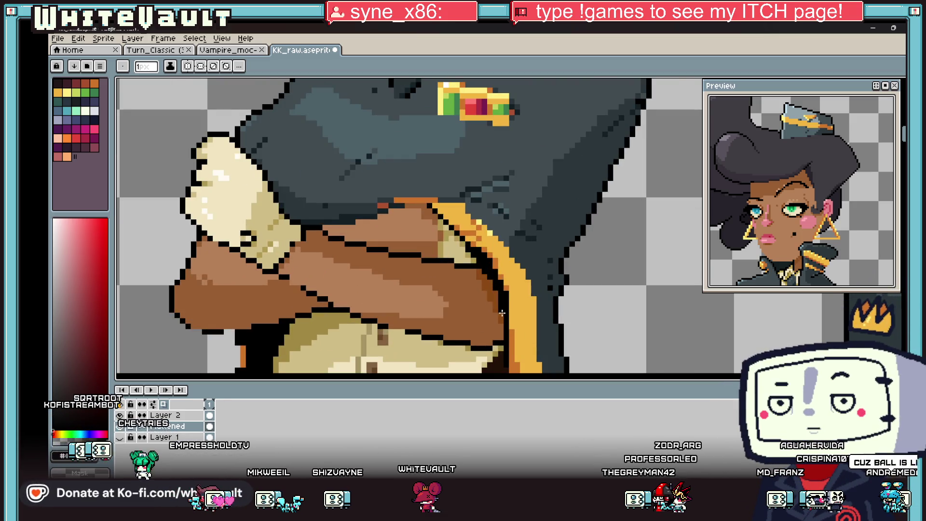
scroll(500, 309, down, 4)
scroll(501, 326, up, 6)
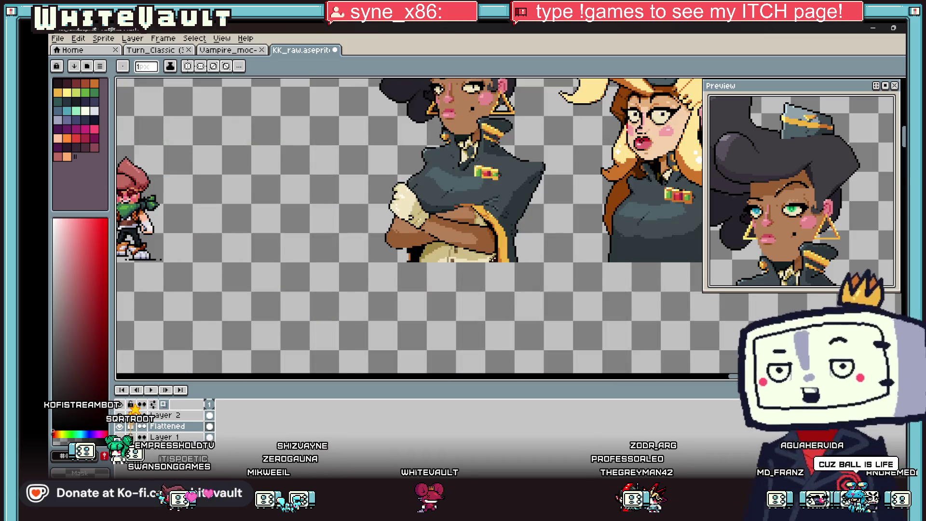
key(alt)
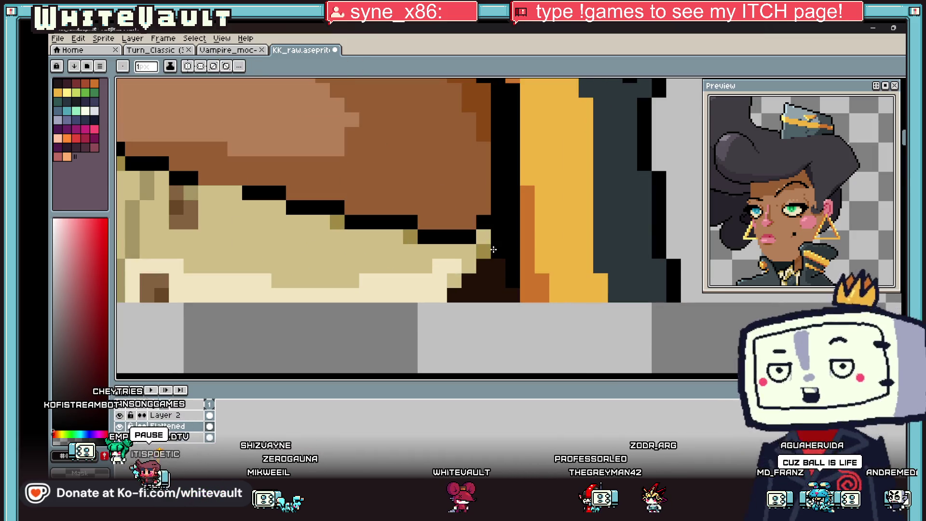
Add two black pixels to the arm outline and turn a stray outline pixel brown
click(499, 234)
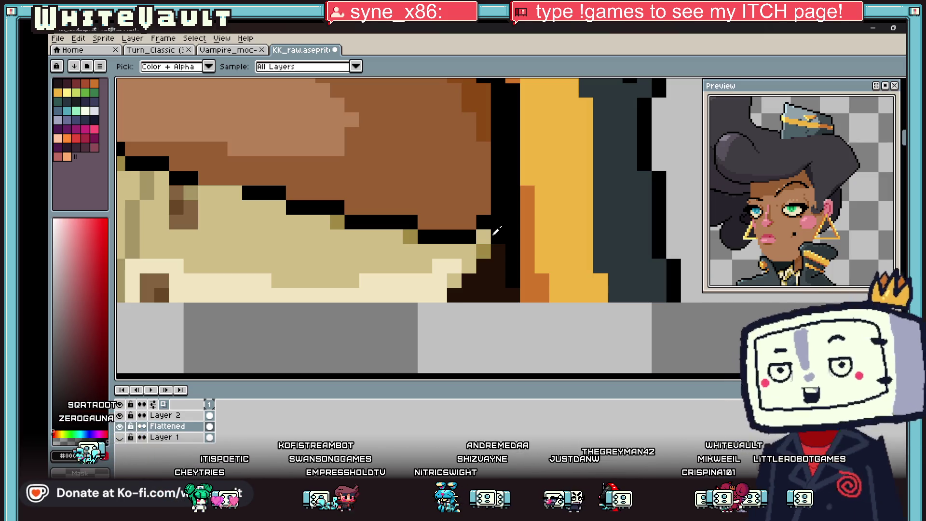
scroll(495, 229, down, 3)
scroll(472, 228, down, 2)
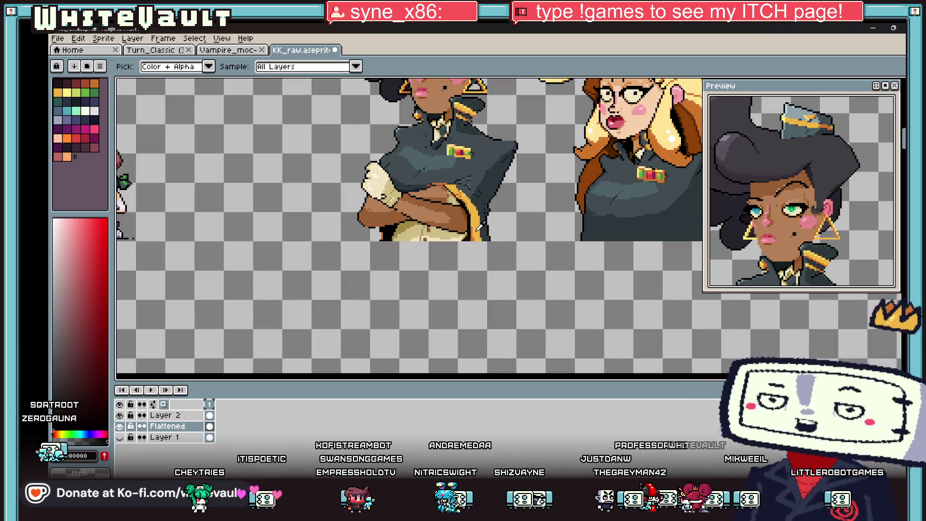
scroll(448, 223, up, 5)
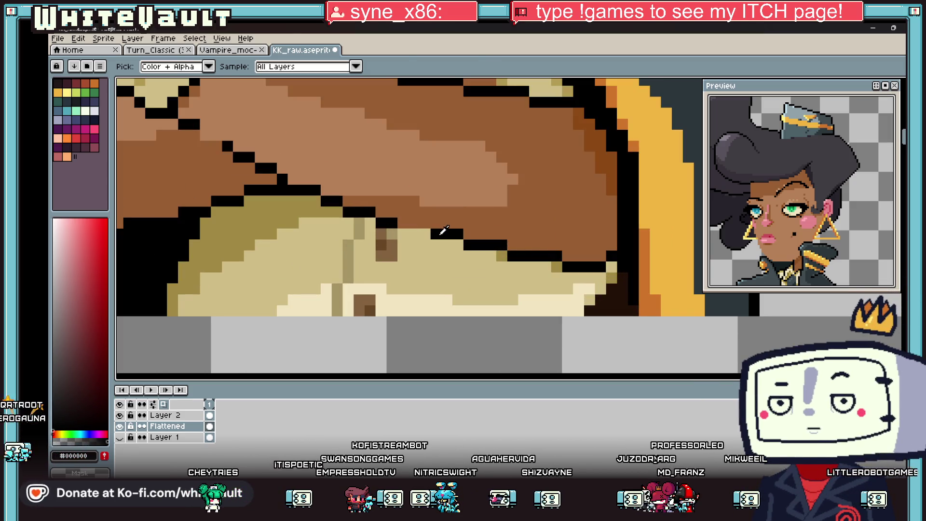
key(b)
click(403, 222)
click(425, 235)
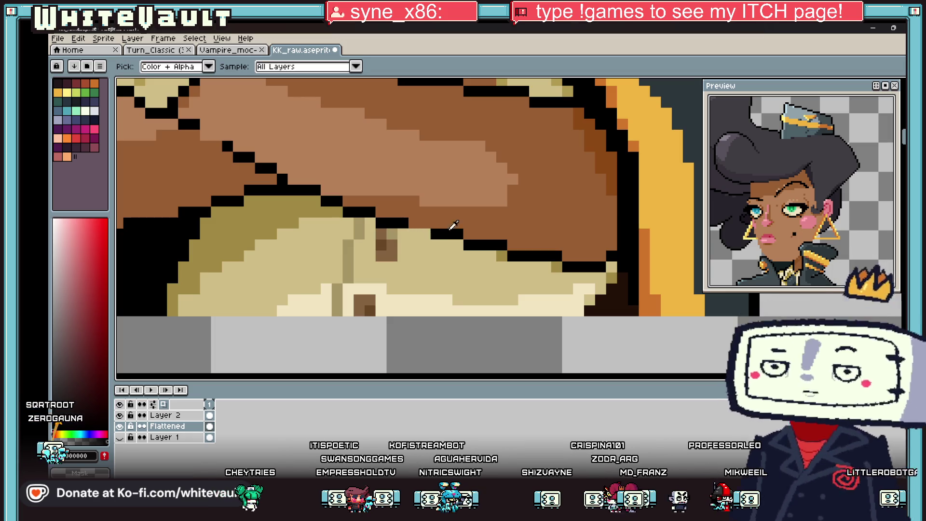
alt+click(476, 222)
click(458, 234)
alt+click(427, 230)
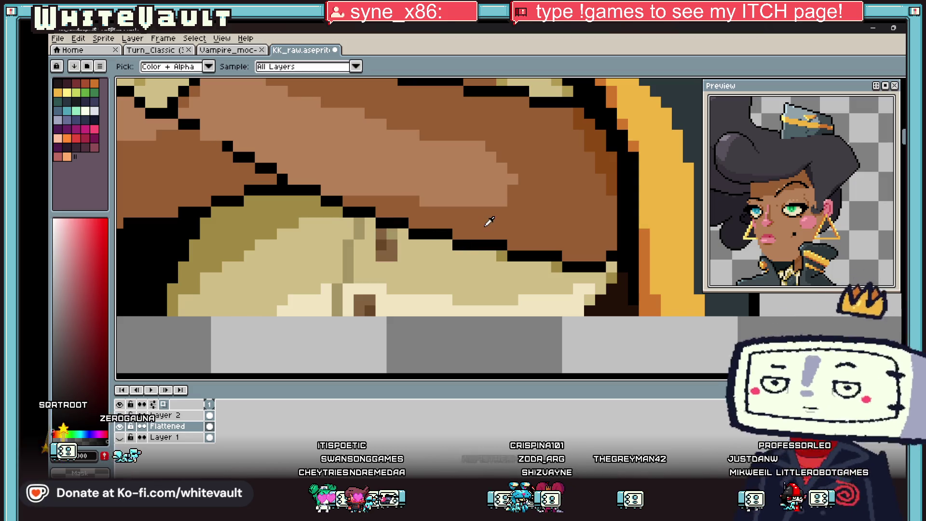
Smooth the forearm's diagonal outline with three black pixels, replacing three stray ones with brown
key(i)
scroll(482, 232, down, 4)
scroll(528, 206, up, 2)
scroll(527, 206, up, 3)
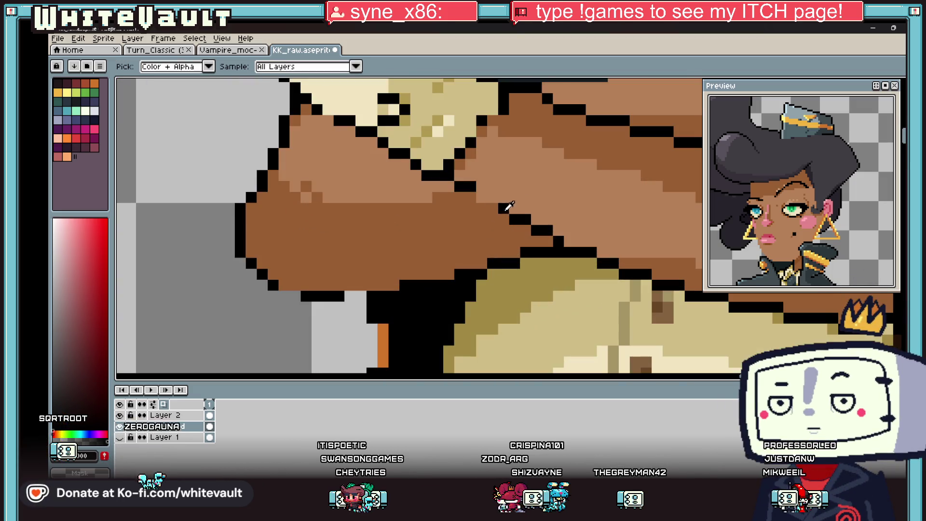
key(b)
click(514, 208)
click(535, 218)
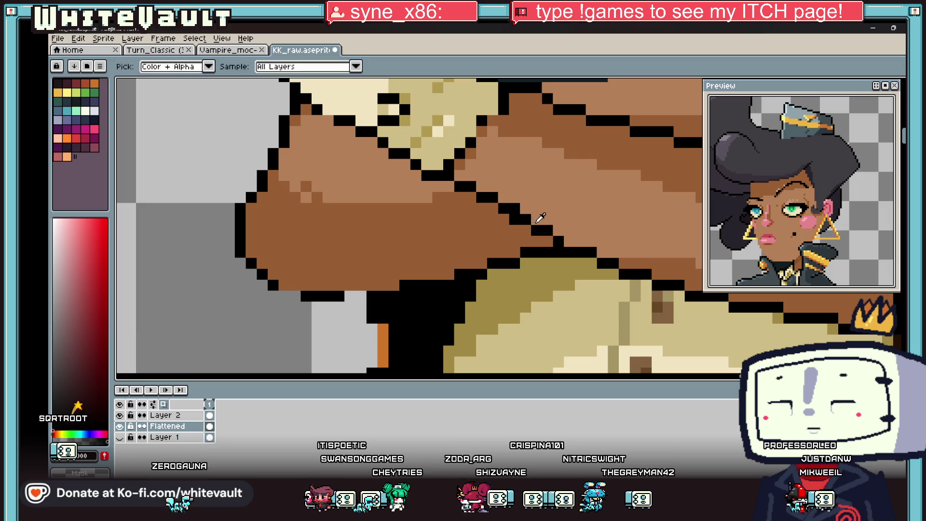
click(569, 241)
alt+click(578, 227)
click(558, 241)
click(536, 230)
click(515, 220)
Extend the black outline row beneath the crossed arms
scroll(518, 217, down, 4)
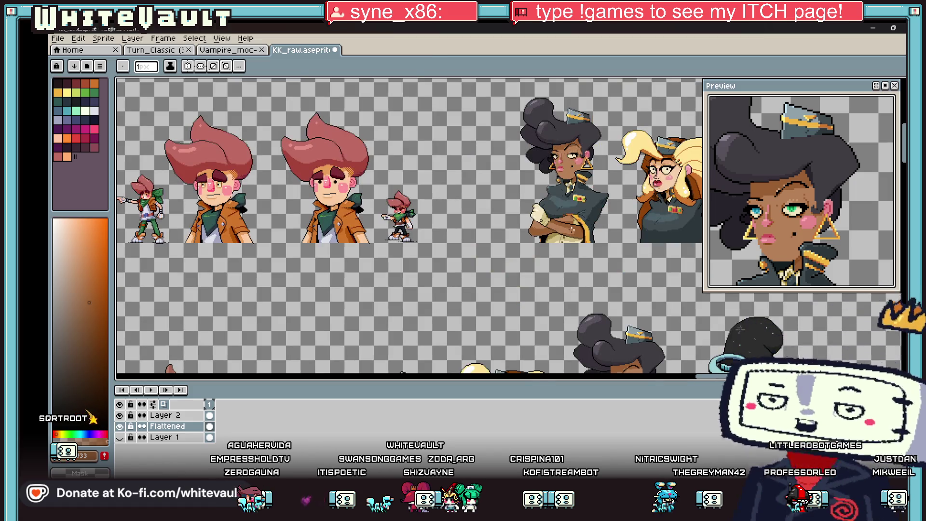
scroll(513, 231, up, 4)
alt+click(482, 272)
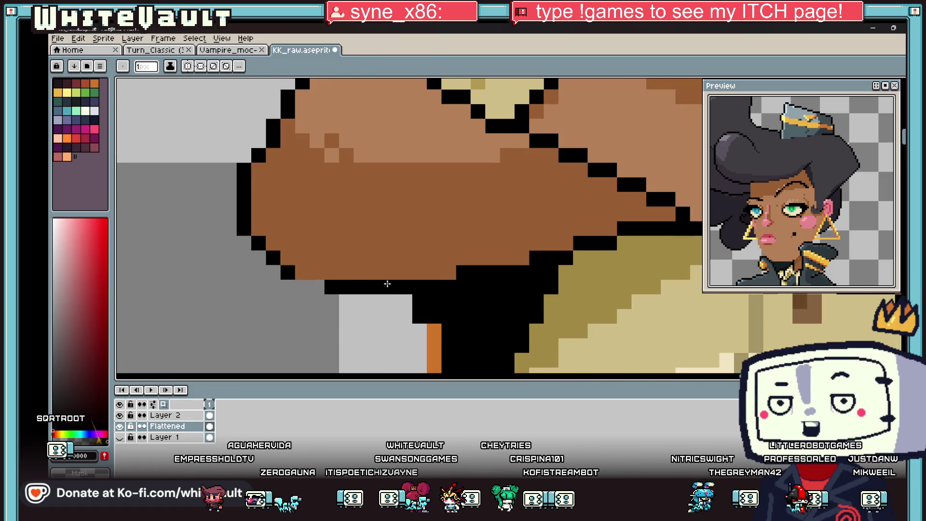
drag(405, 287, 302, 287)
scroll(366, 264, down, 3)
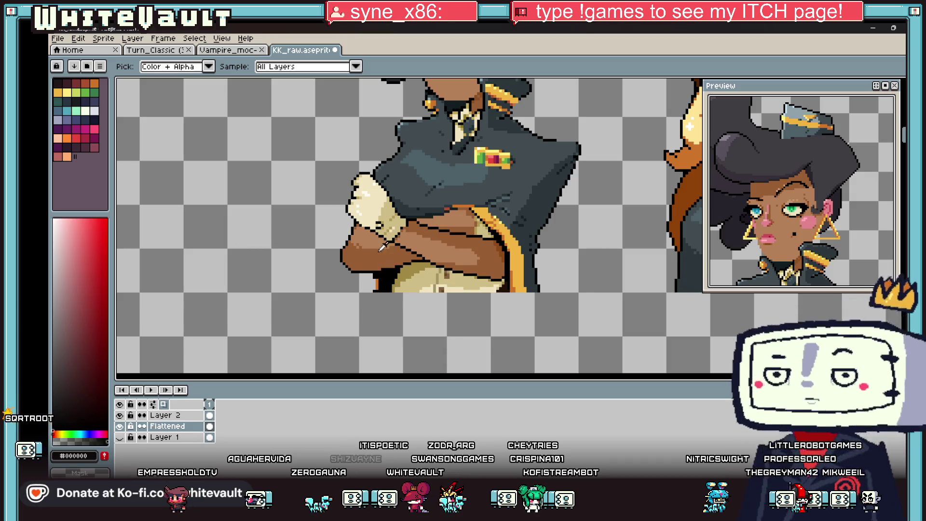
Extend the orange edge above the arm by two pixels and darken a yellow trim pixel
scroll(449, 232, up, 2)
alt+click(449, 232)
scroll(449, 233, up, 2)
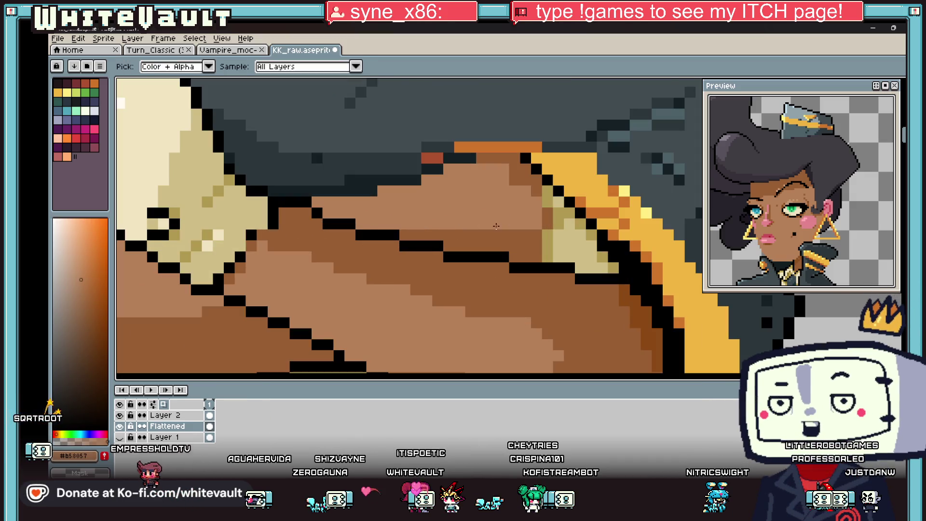
scroll(415, 234, down, 4)
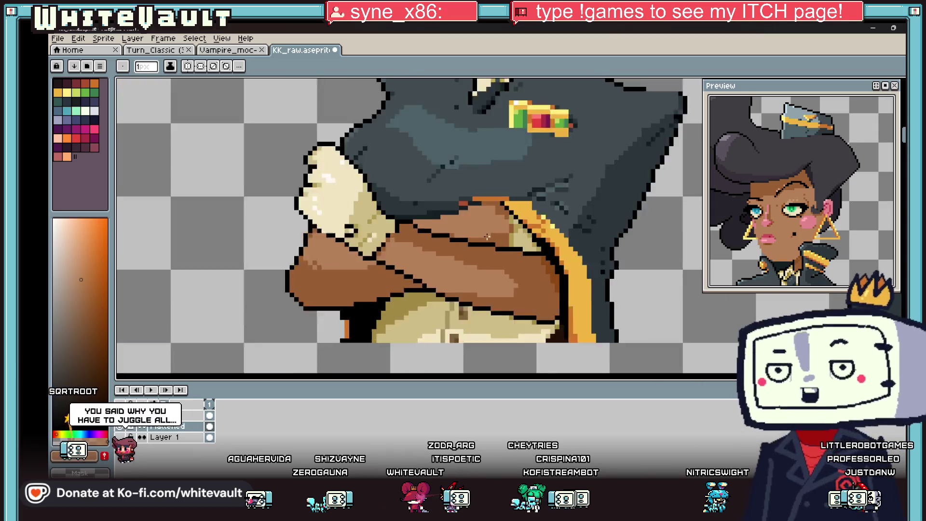
scroll(489, 218, up, 4)
alt+click(489, 218)
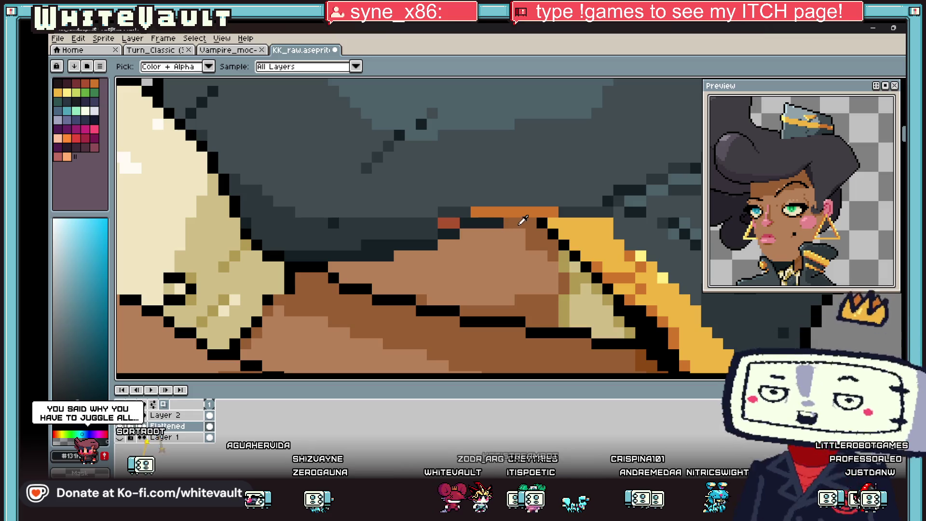
alt+click(520, 222)
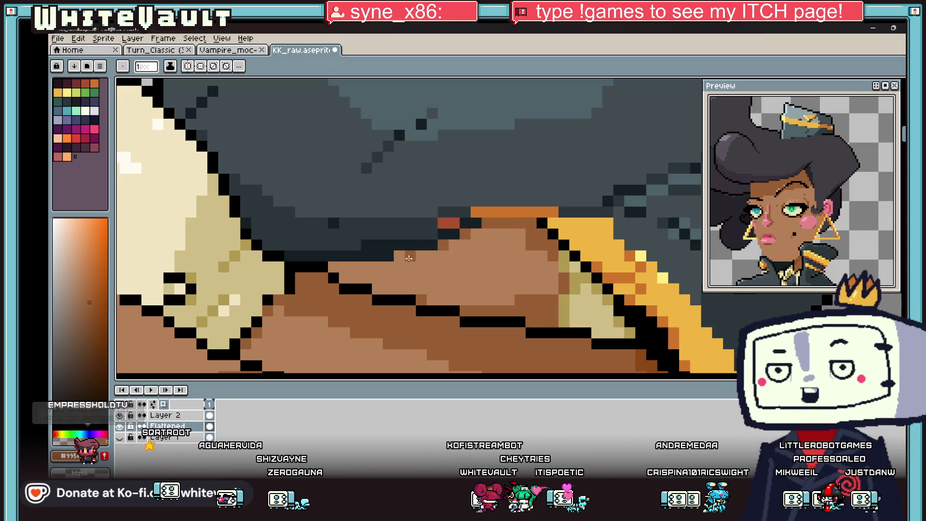
alt+click(316, 266)
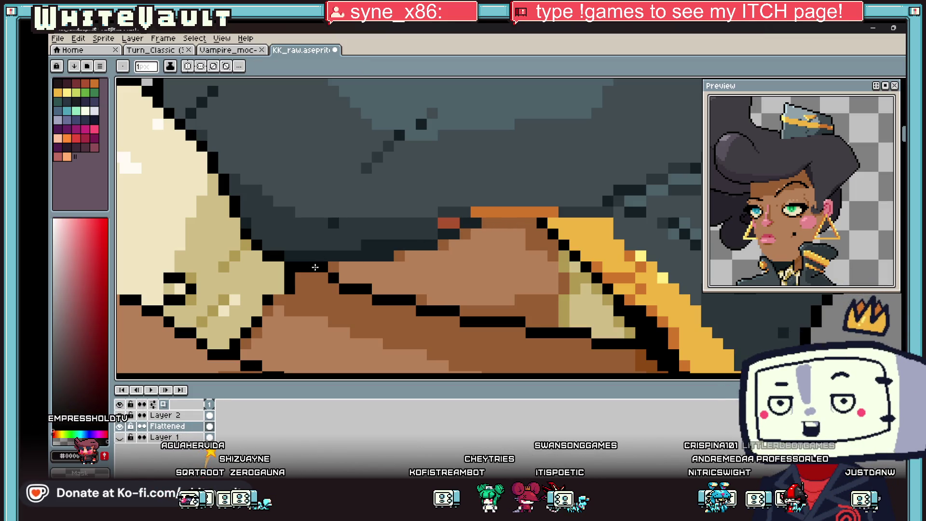
scroll(462, 205, down, 5)
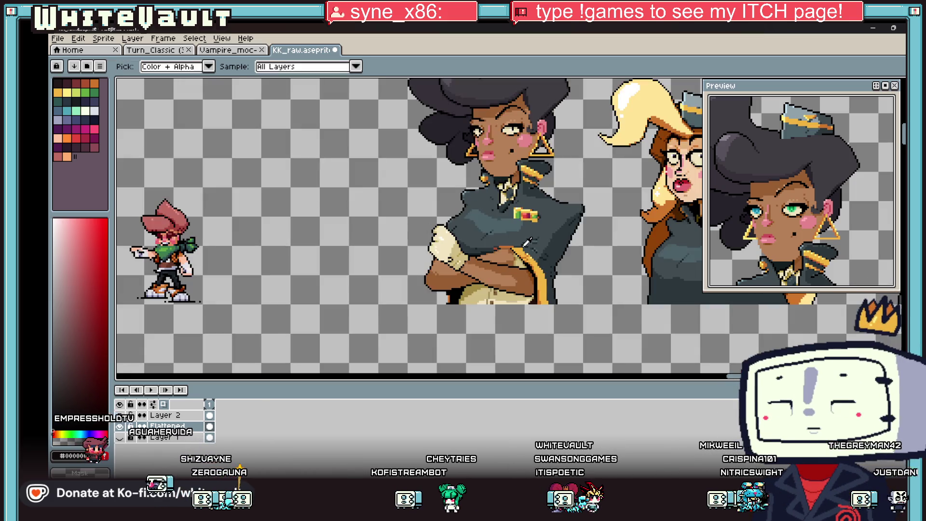
scroll(514, 236, up, 5)
alt+click(511, 240)
drag(512, 239, 538, 240)
alt+click(556, 237)
click(565, 252)
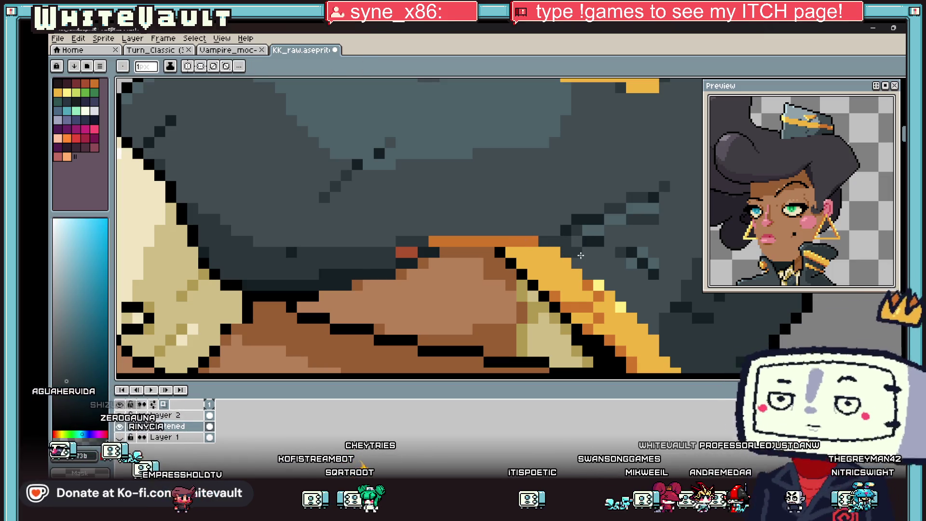
Add a reddish-brown pixel by the sleeve edge and darken two forearm pixels brown
key(alt)
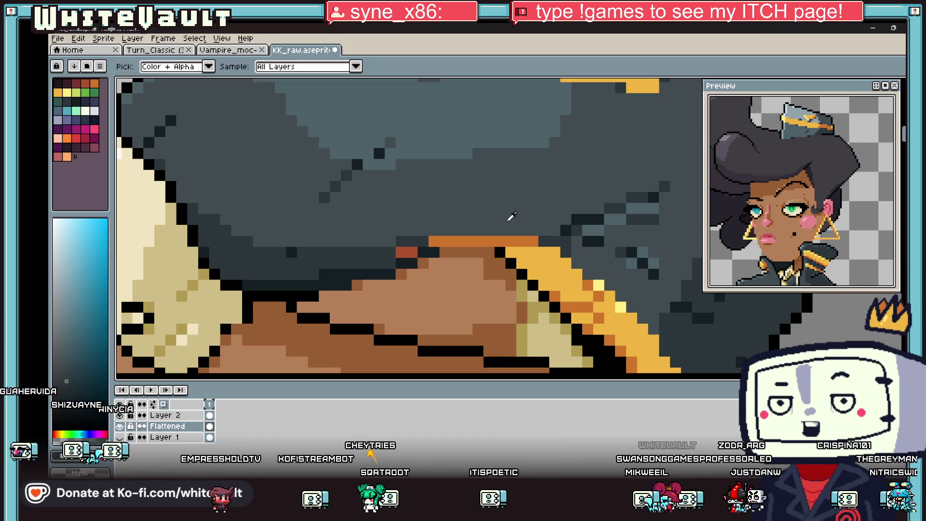
scroll(465, 230, down, 3)
scroll(465, 230, up, 3)
alt+click(445, 245)
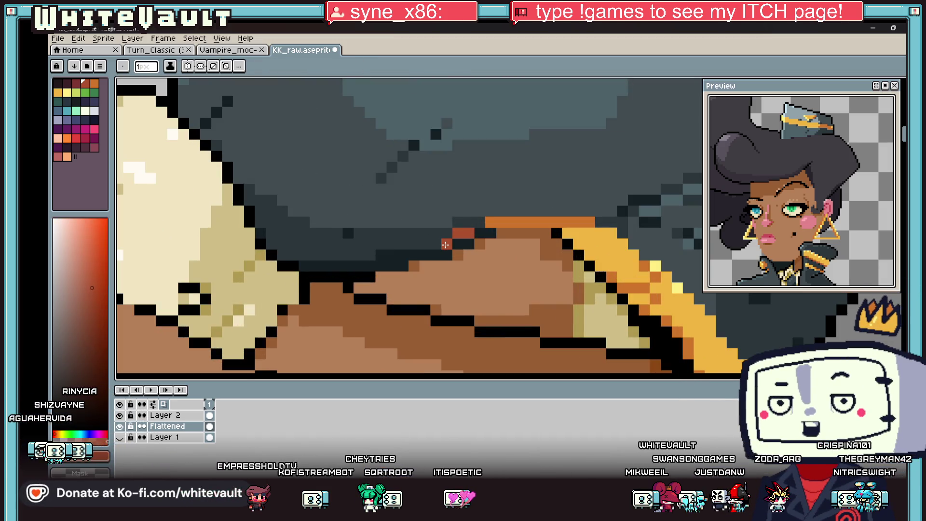
click(440, 243)
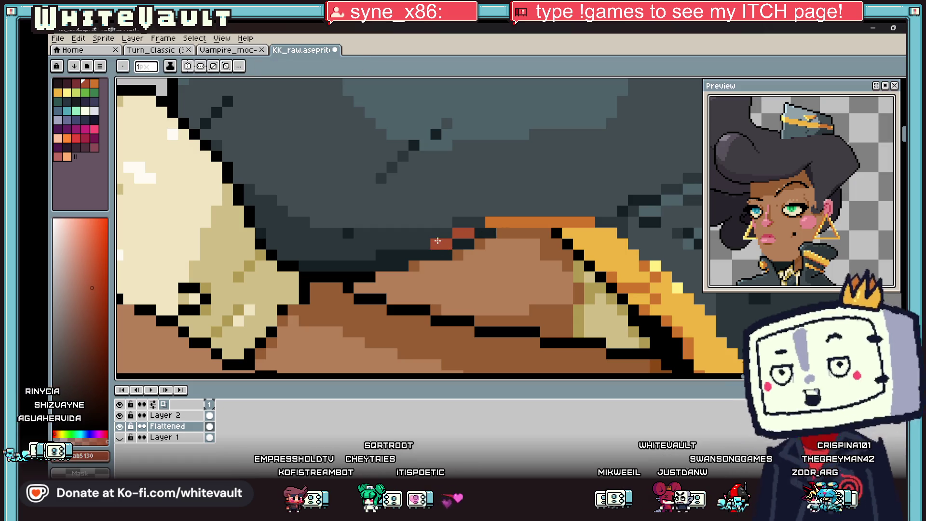
scroll(437, 241, down, 5)
key(alt)
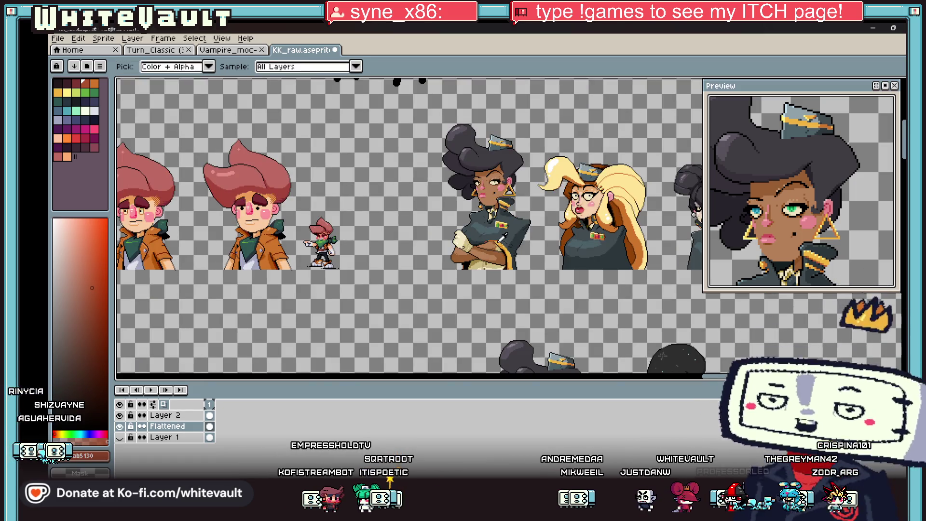
scroll(503, 235, down, 1)
scroll(503, 235, up, 5)
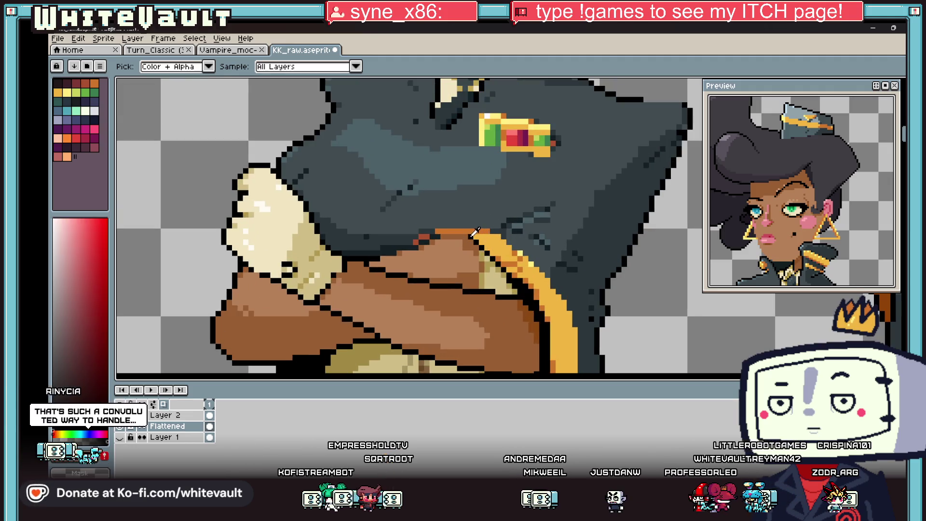
scroll(475, 232, down, 2)
scroll(479, 236, up, 2)
click(483, 239)
scroll(492, 242, up, 2)
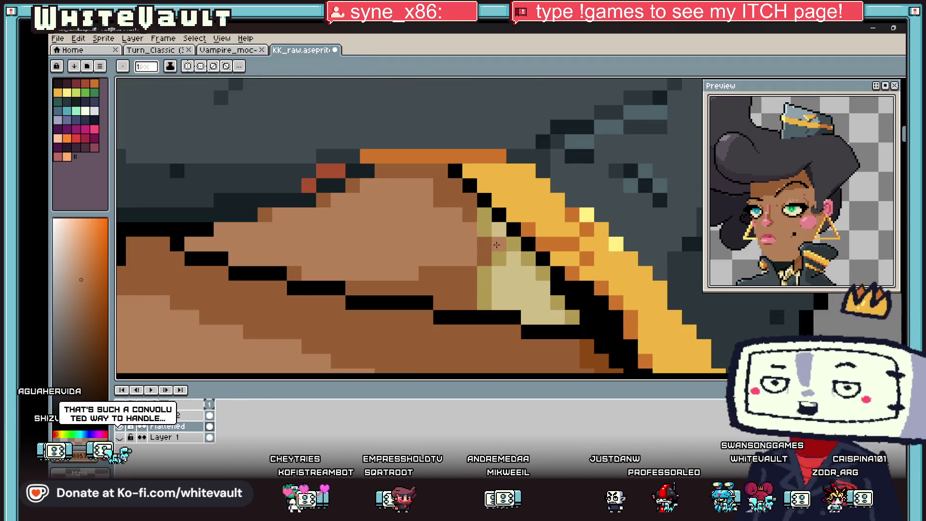
drag(512, 259, 515, 268)
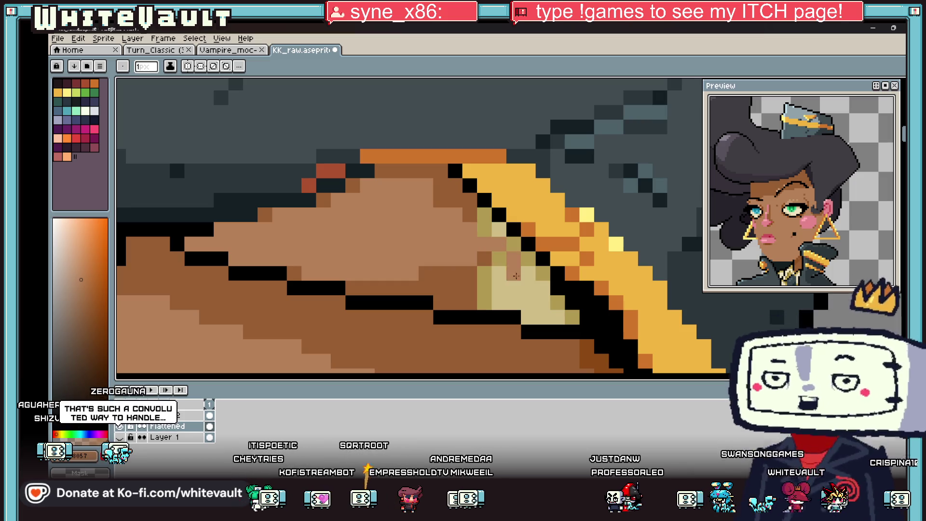
Flood-fill the light tan and olive elbow pixels with brown using the Paint Bucket
key(g)
click(519, 290)
click(503, 277)
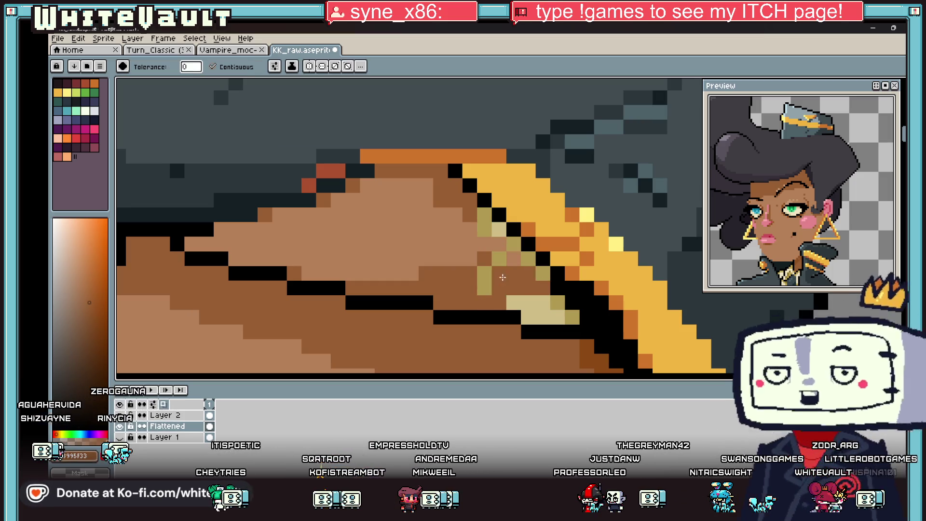
click(485, 279)
click(500, 258)
click(543, 272)
click(529, 258)
click(514, 244)
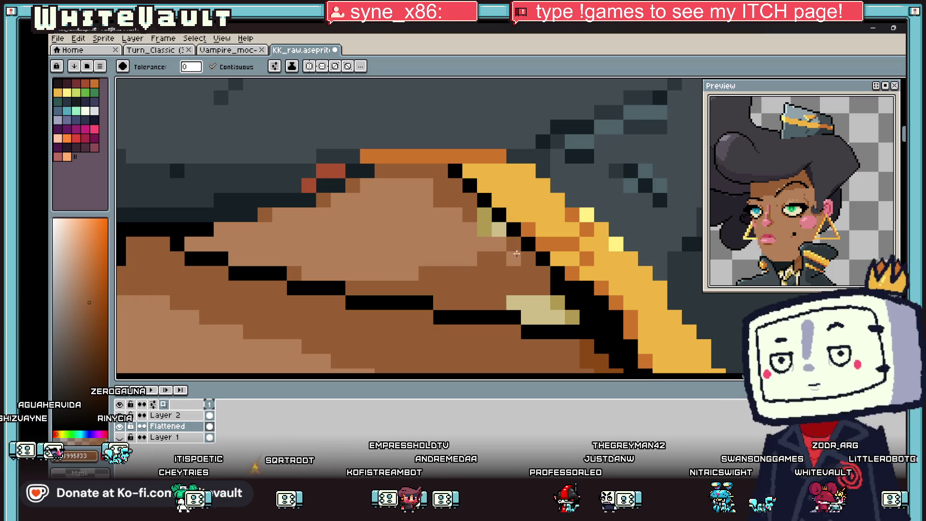
scroll(516, 254, down, 6)
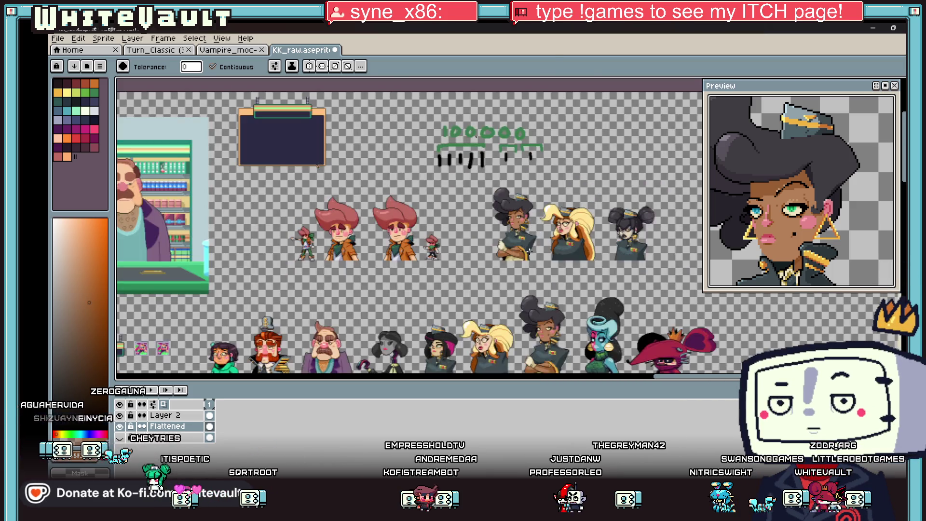
scroll(523, 245, up, 3)
scroll(450, 227, up, 3)
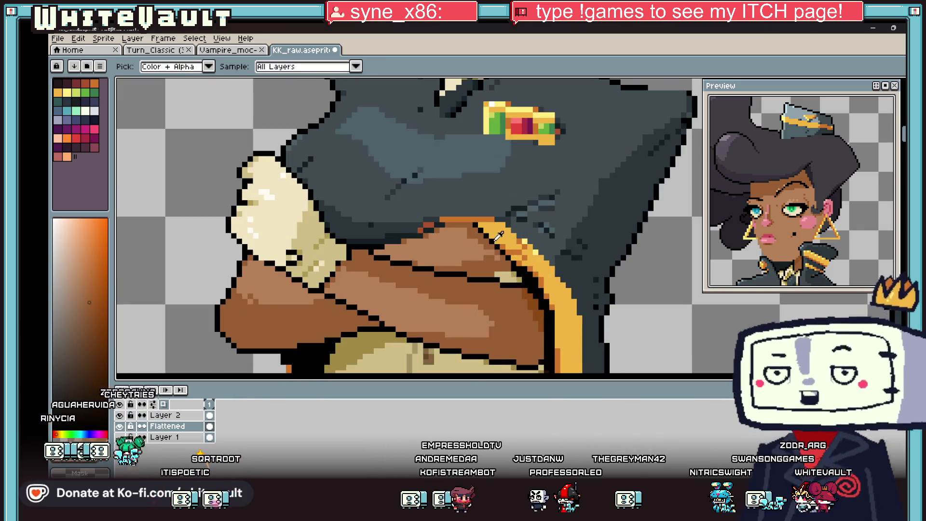
Draw a gold #f0b541 highlight line along the sash and fill its black gap orange
alt+click(450, 227)
key(b)
scroll(450, 227, up, 2)
mouse_move(450, 227)
mouse_down()
mouse_move(583, 329)
mouse_move(620, 333)
mouse_up()
key(alt)
alt+click(617, 311)
click(549, 296)
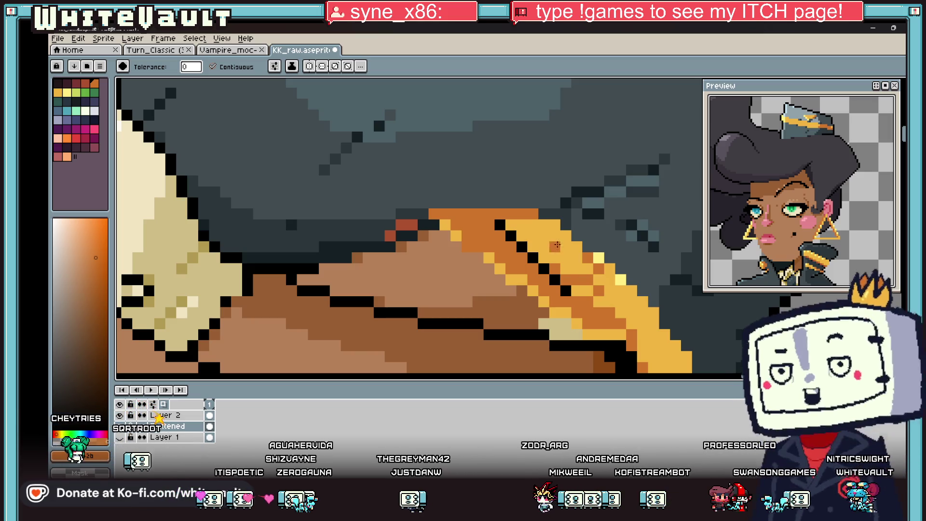
Repaint the sash's black diagonal edge gold, then sample orange #cf752b and pale yellow #ffec83
key(alt)
click(579, 287)
drag(567, 290, 510, 233)
click(500, 225)
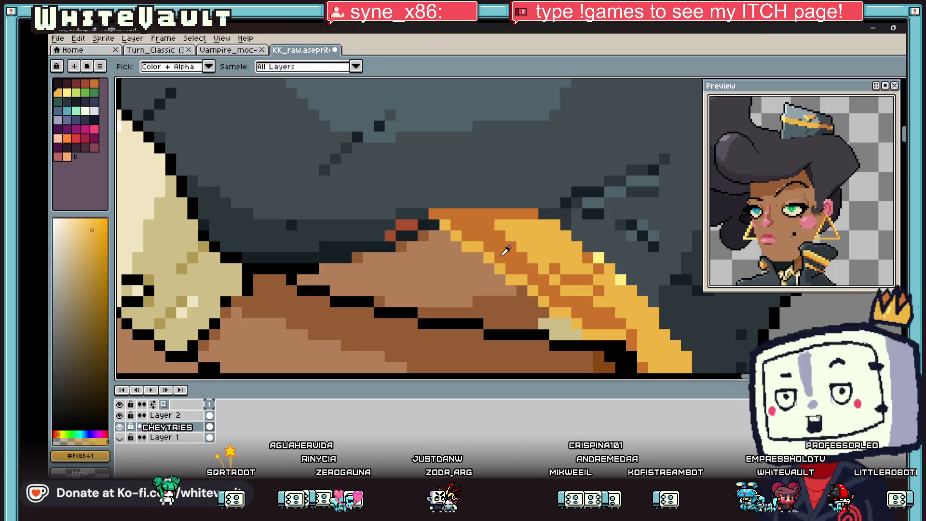
alt+click(503, 248)
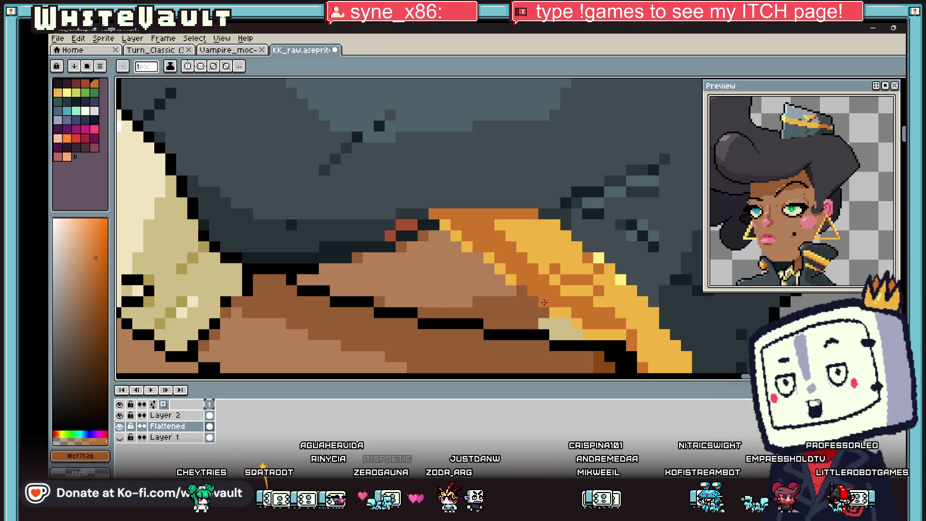
key(i)
scroll(550, 257, down, 5)
scroll(549, 257, up, 5)
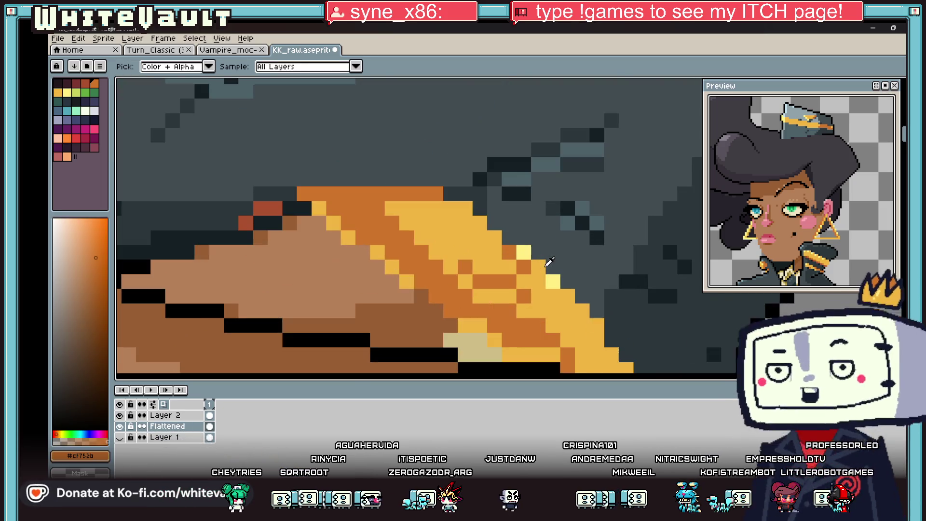
click(527, 252)
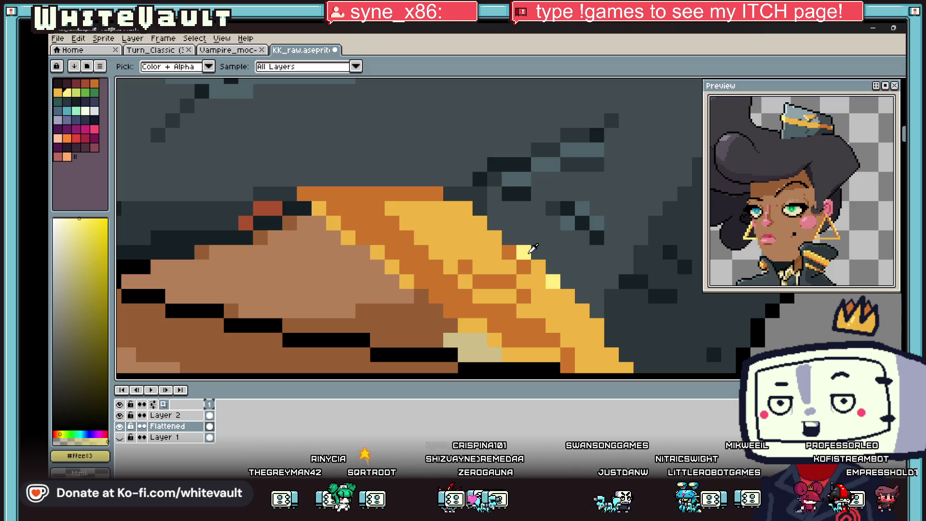
scroll(532, 249, down, 3)
scroll(603, 271, up, 1)
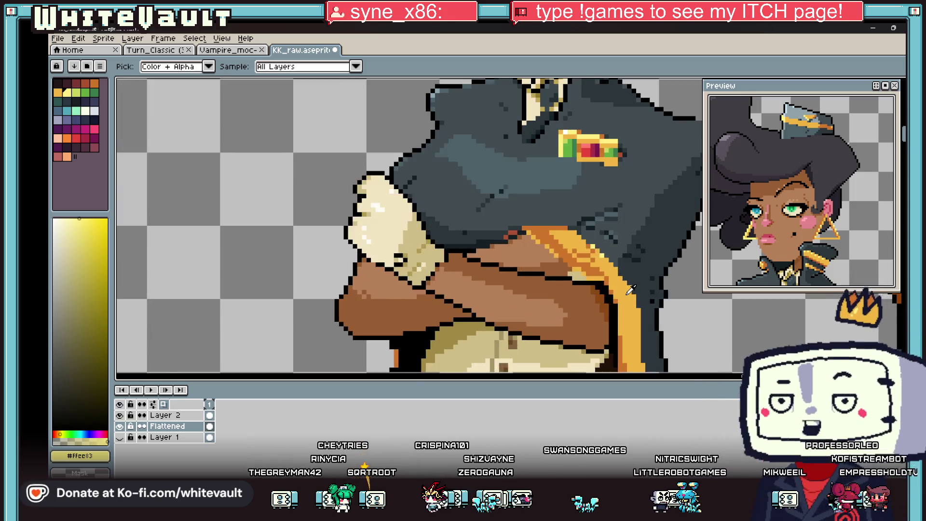
scroll(629, 289, down, 2)
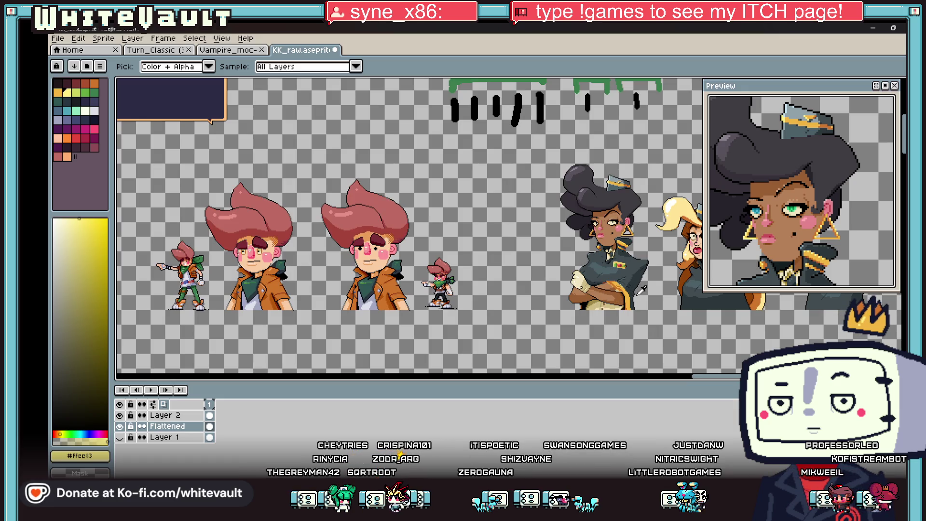
scroll(639, 316, up, 2)
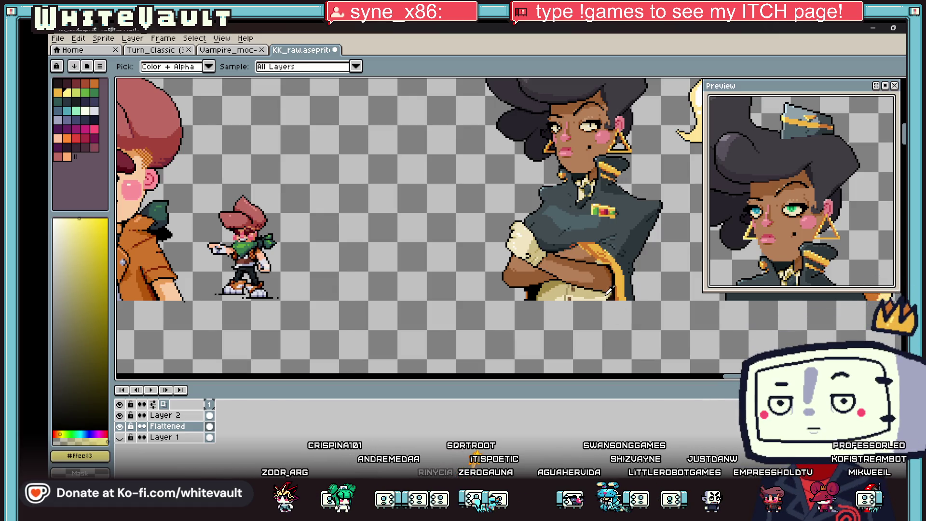
scroll(613, 246, up, 2)
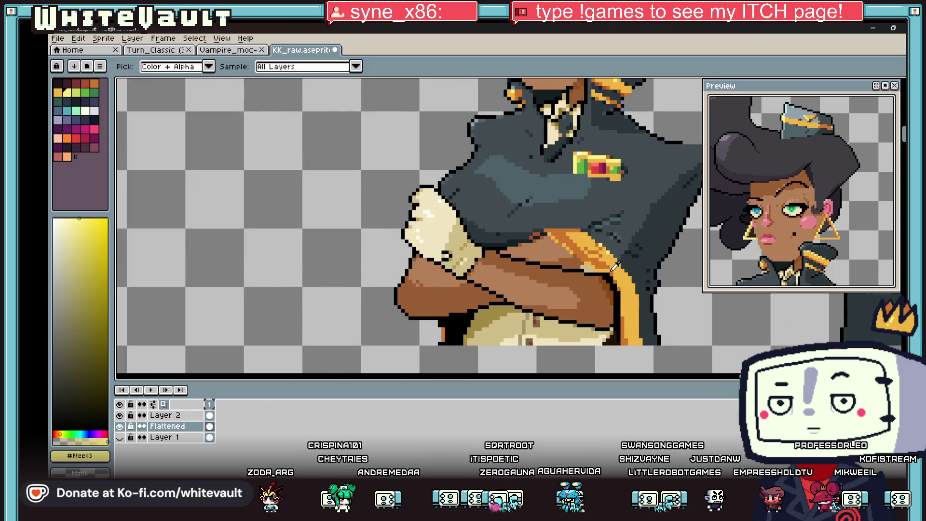
key(v)
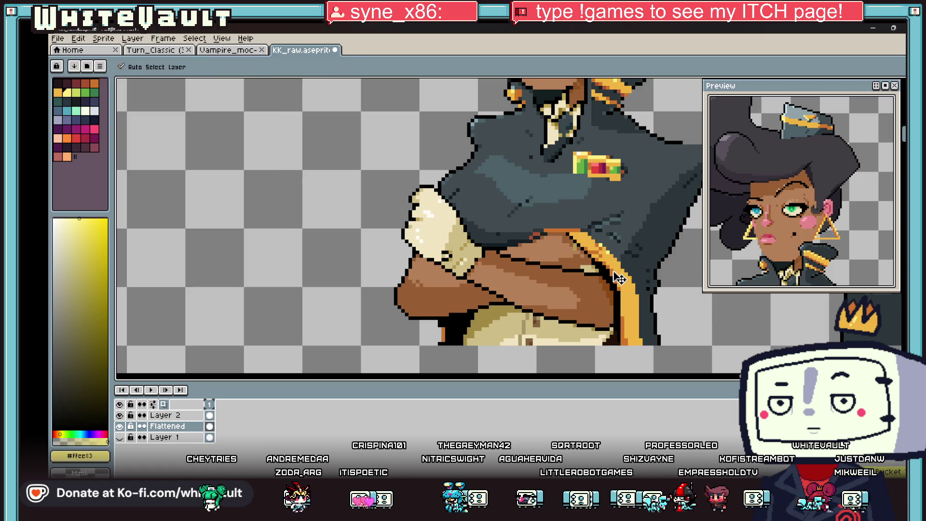
key(i)
scroll(620, 284, down, 5)
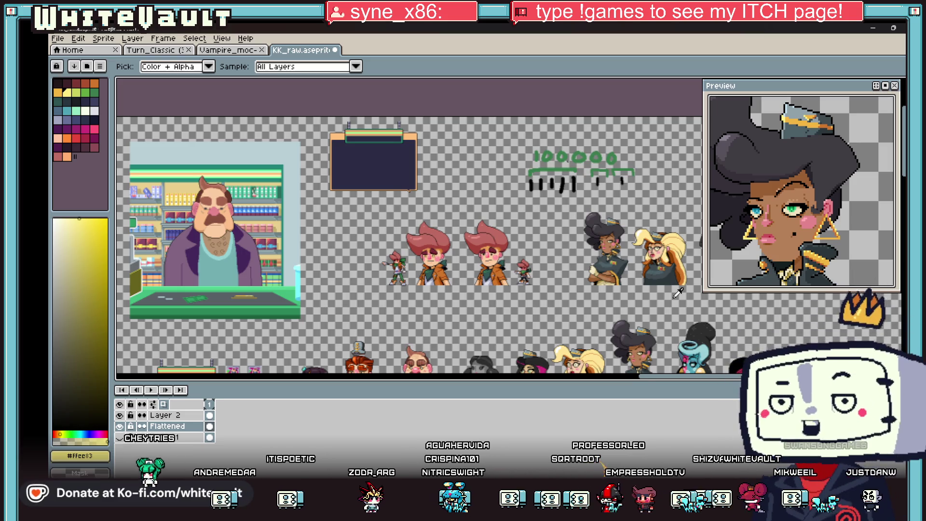
scroll(668, 273, up, 3)
scroll(581, 286, up, 2)
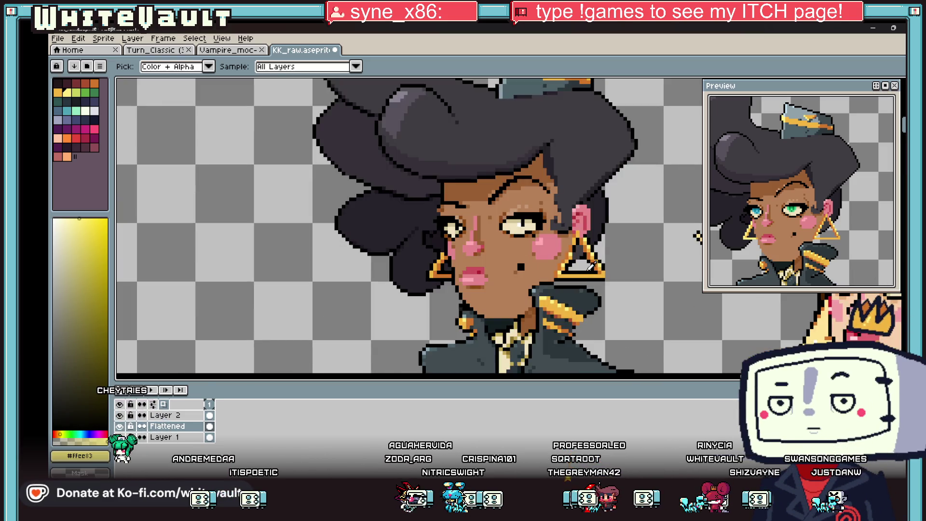
Paint the cheek-edge pixel orange-gold, make the earring's lower-left corner yellow, and its inner grey black
scroll(595, 230, up, 2)
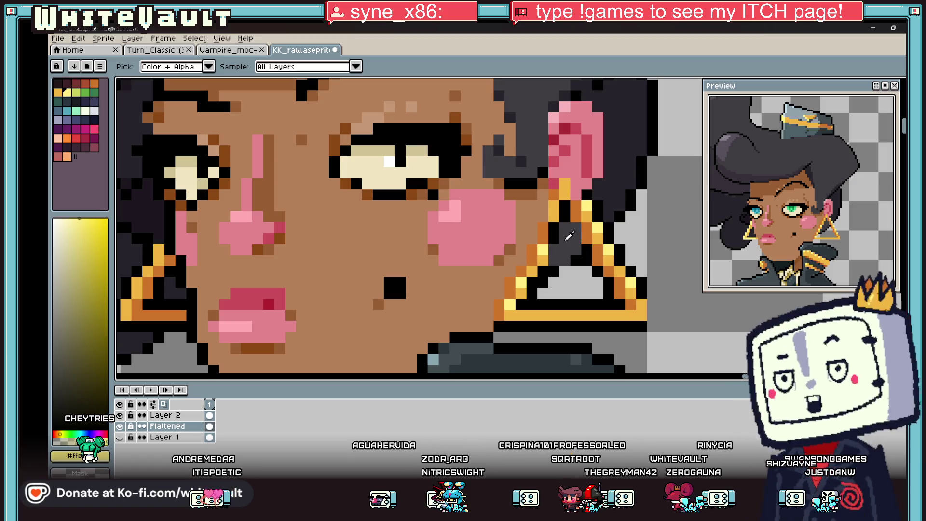
alt+click(552, 218)
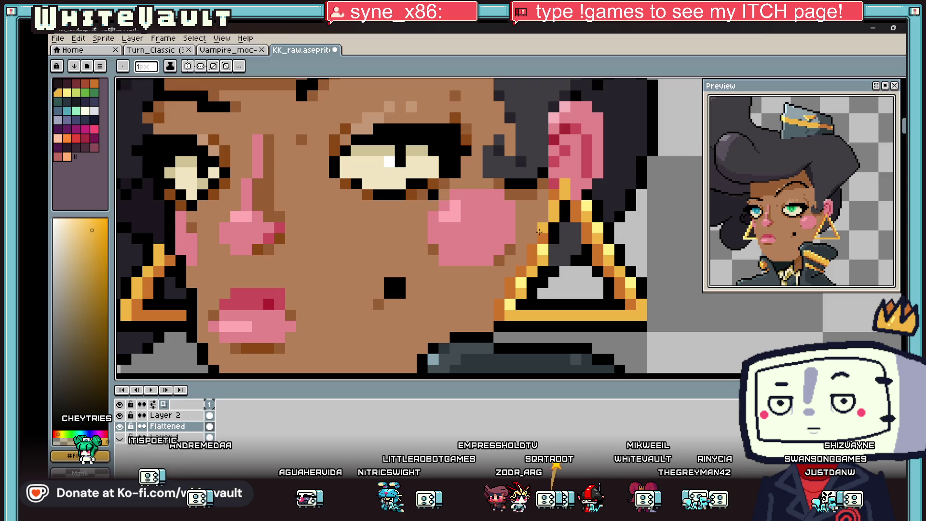
click(540, 232)
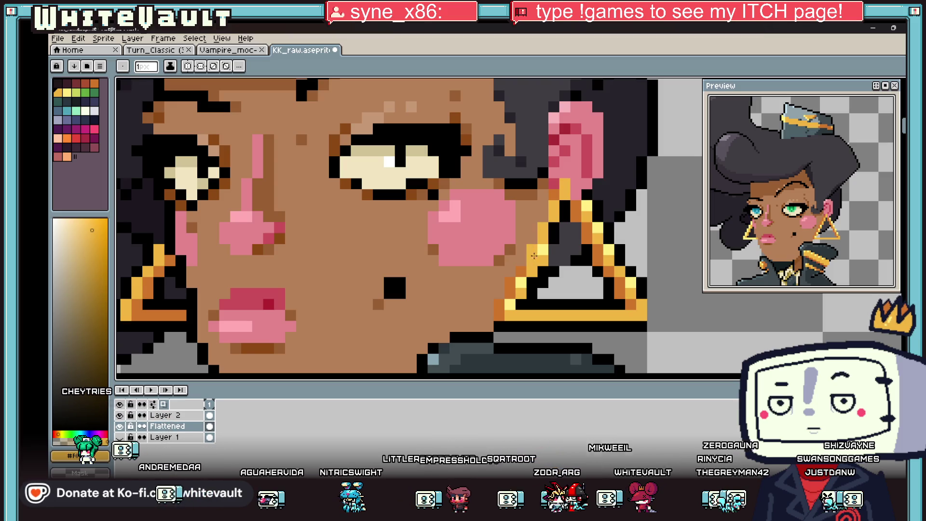
alt+click(518, 288)
click(531, 296)
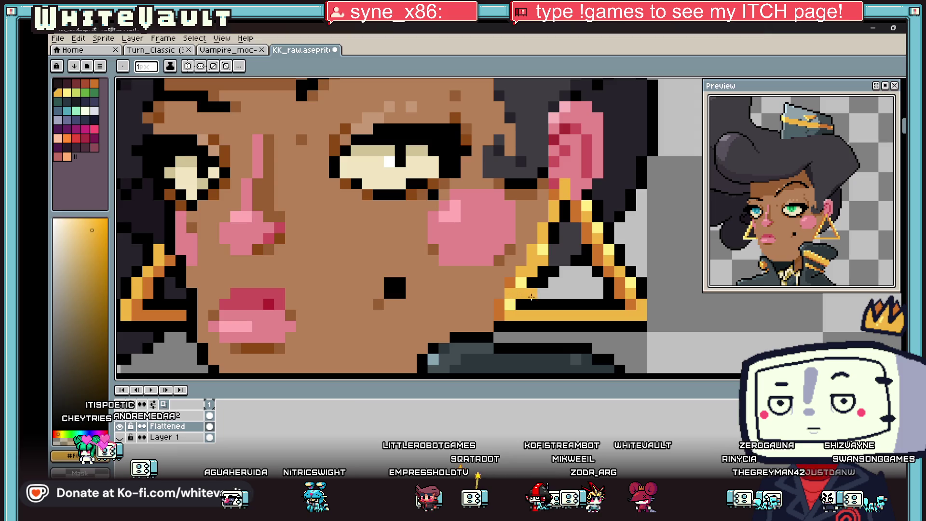
alt+click(522, 293)
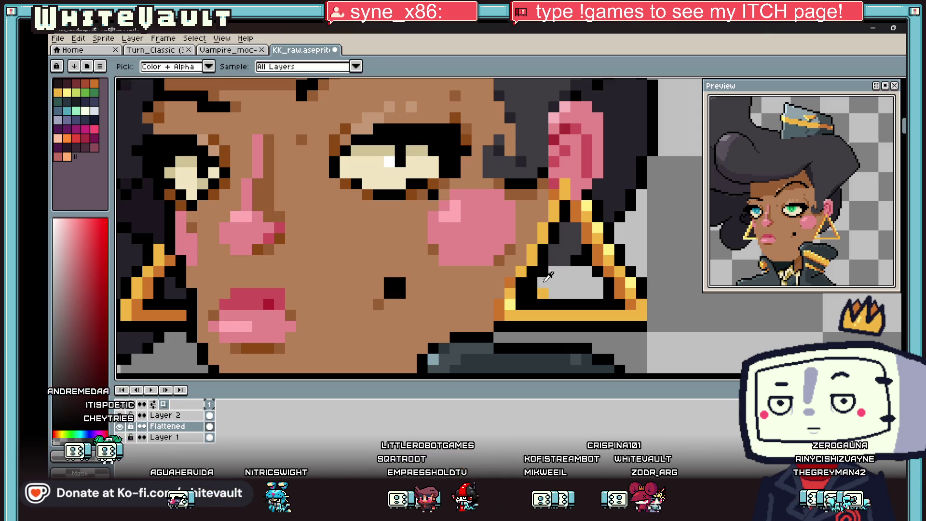
drag(553, 283, 543, 282)
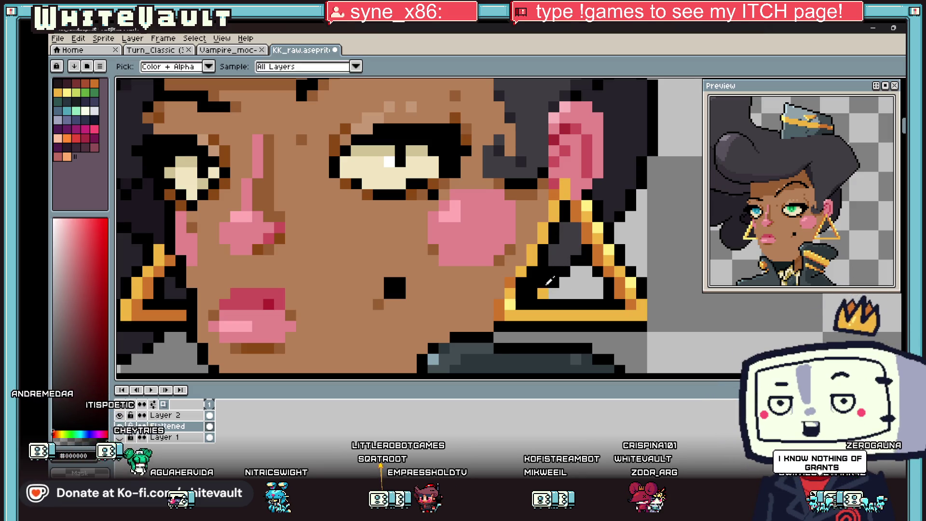
Add a diagonal line of orange pixels up the earring's left edge
key(i)
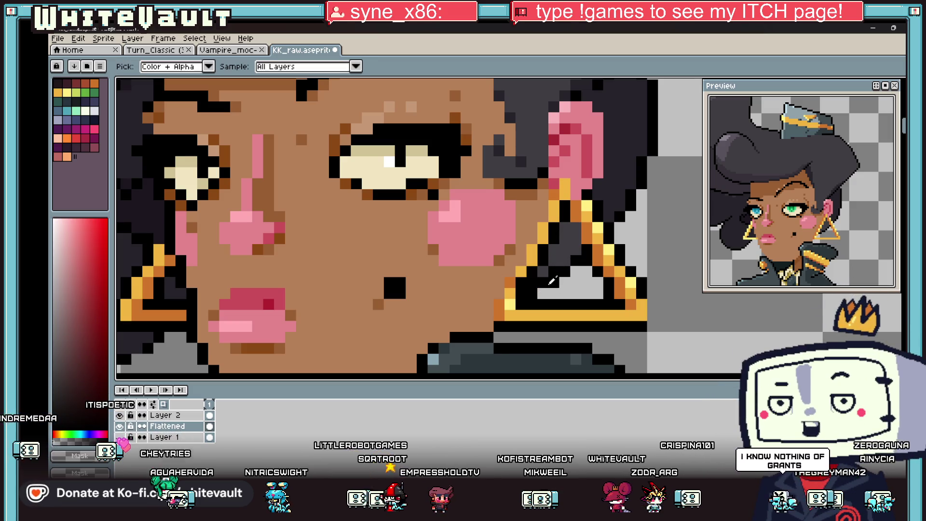
click(519, 270)
key(b)
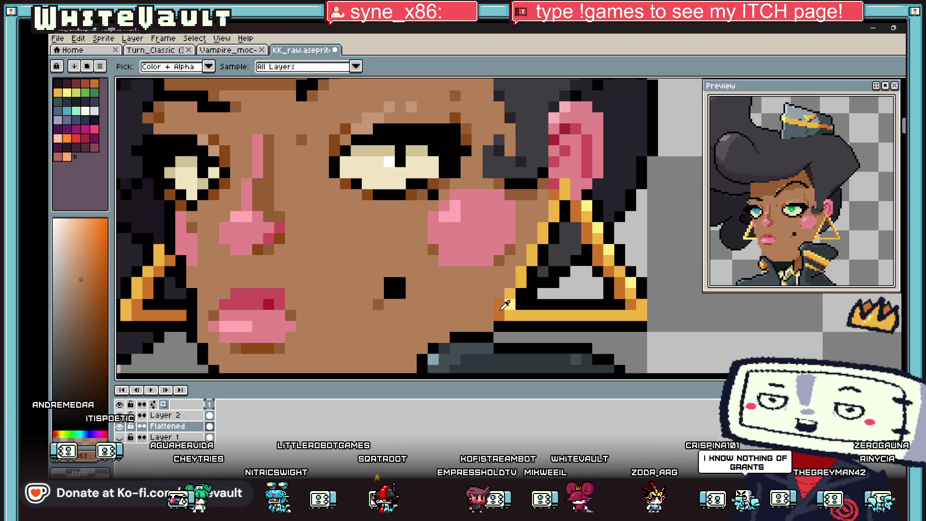
click(510, 279)
click(533, 232)
scroll(534, 225, down, 5)
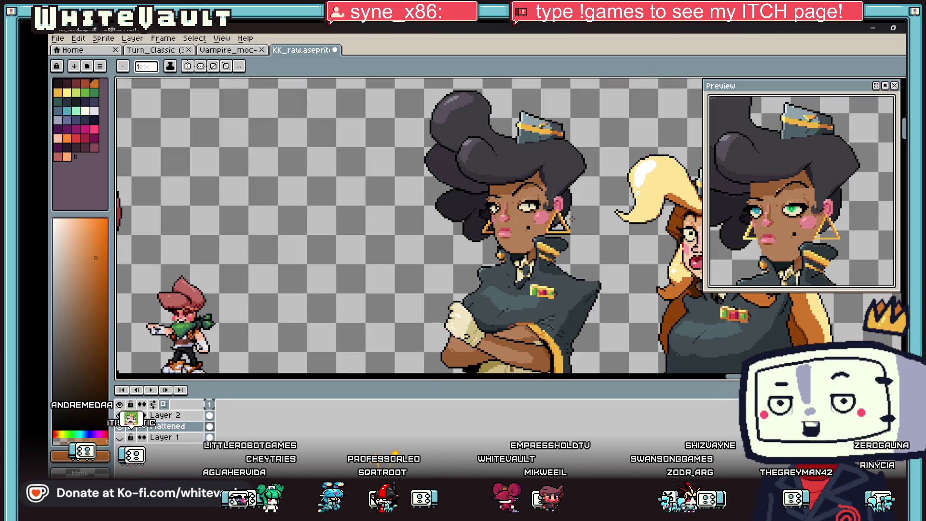
key(i)
scroll(557, 203, up, 5)
click(555, 202)
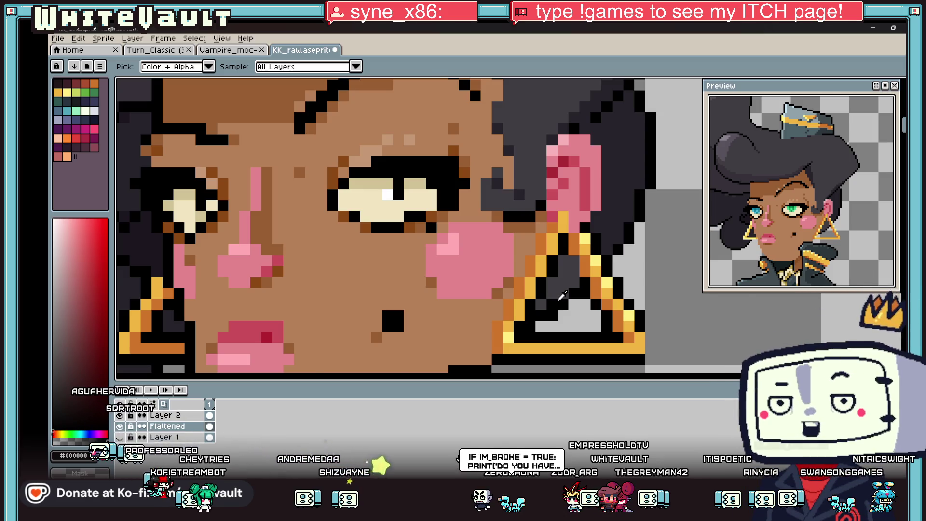
Add black outline on the earring's right edge and turn two bright-yellow pixels gold
scroll(562, 296, down, 5)
scroll(578, 308, up, 2)
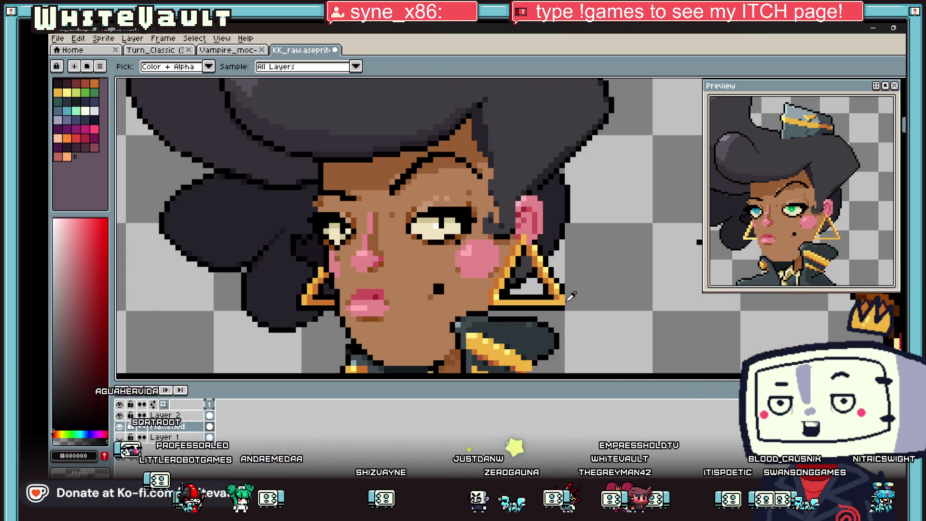
scroll(572, 289, up, 2)
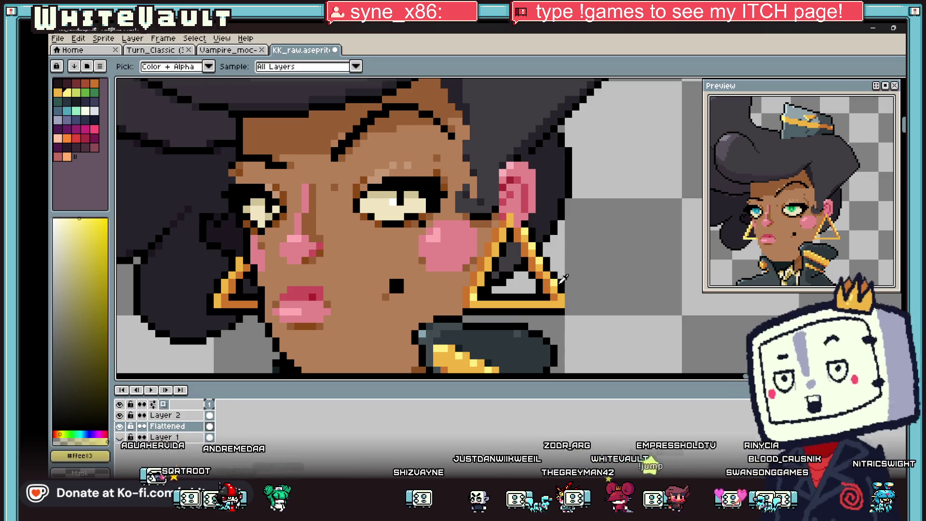
click(568, 290)
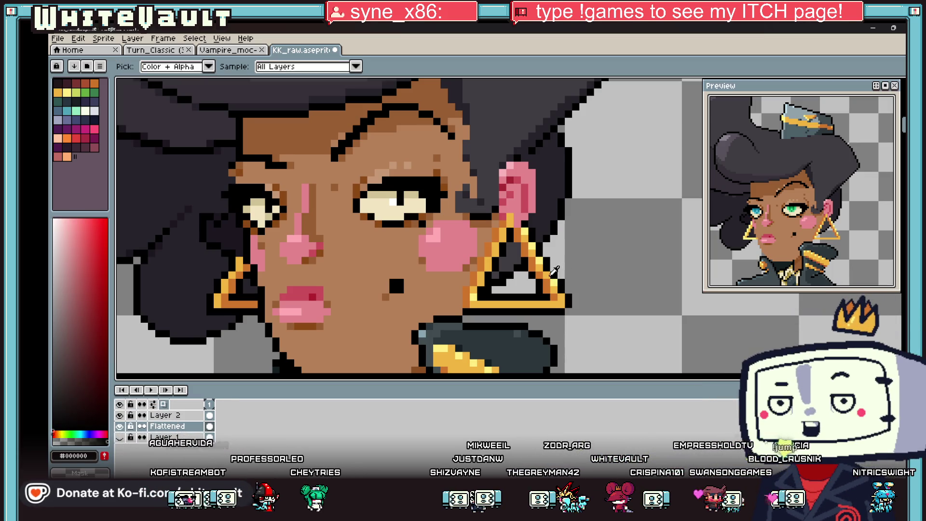
alt+click(545, 267)
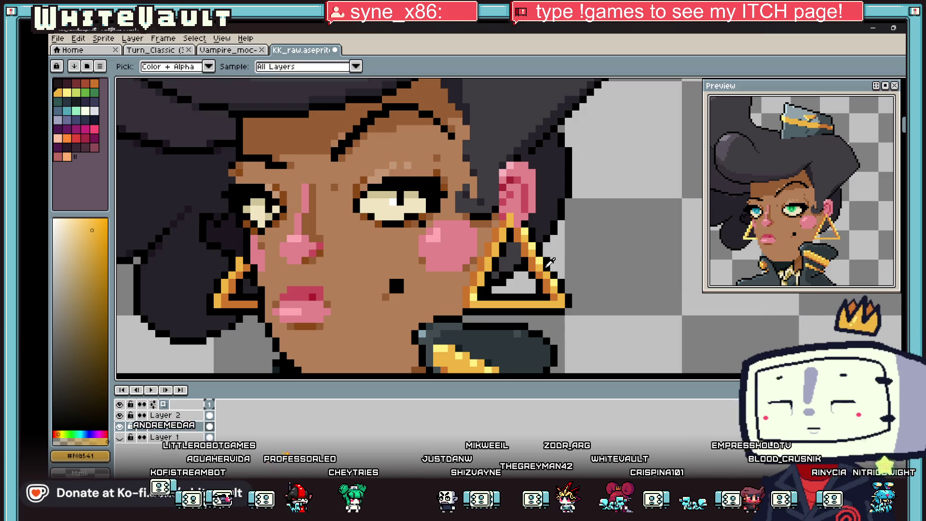
scroll(541, 259, up, 2)
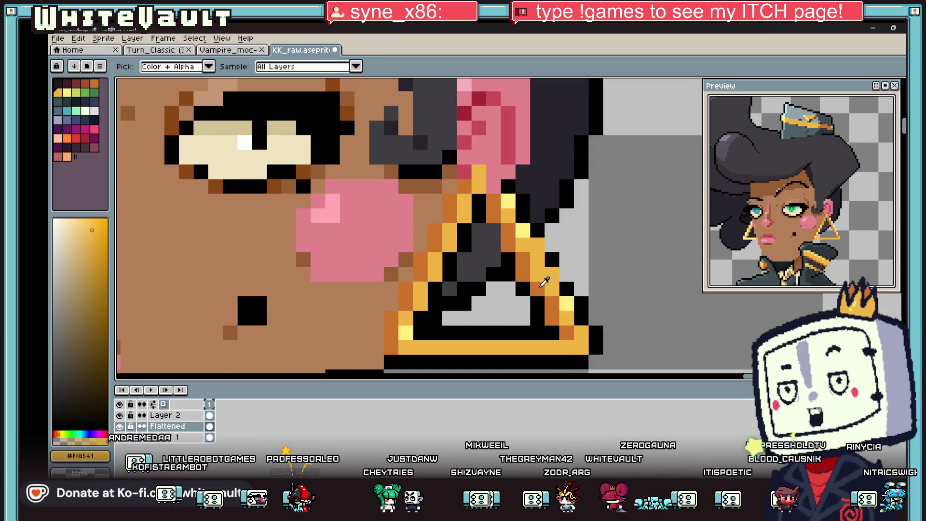
alt+click(526, 274)
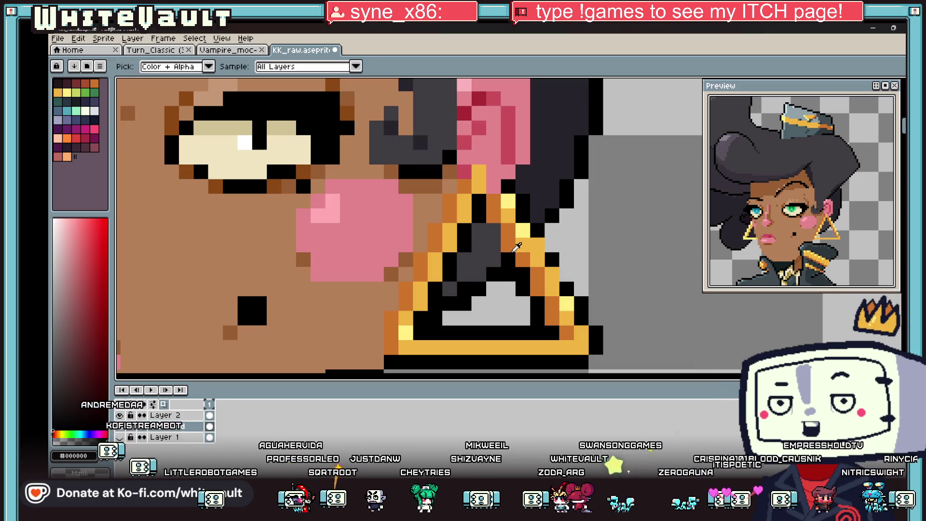
key(alt)
alt+click(522, 244)
click(525, 229)
alt+click(489, 208)
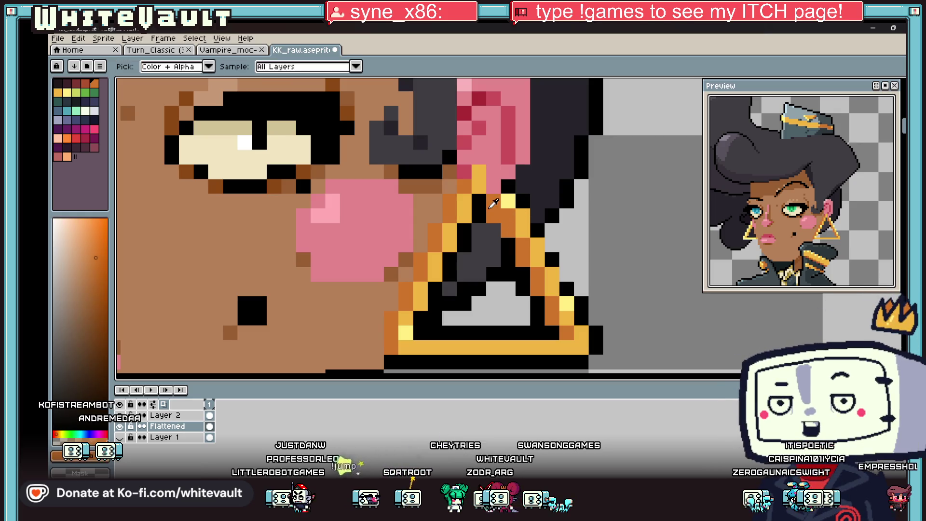
alt+click(492, 222)
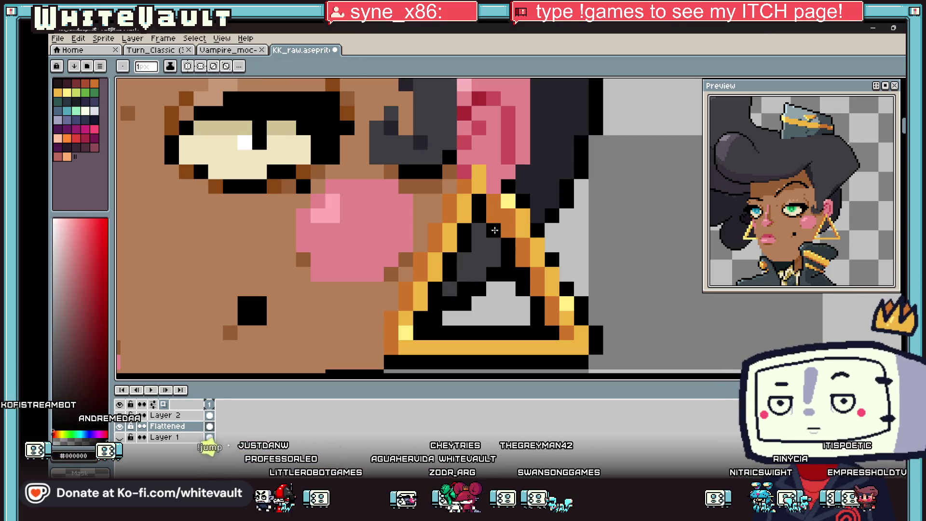
scroll(494, 231, down, 5)
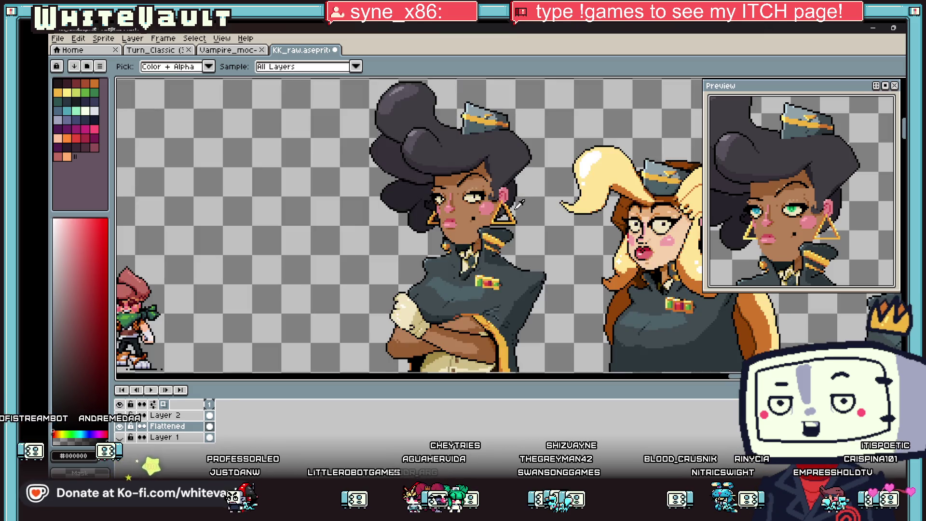
scroll(502, 195, up, 5)
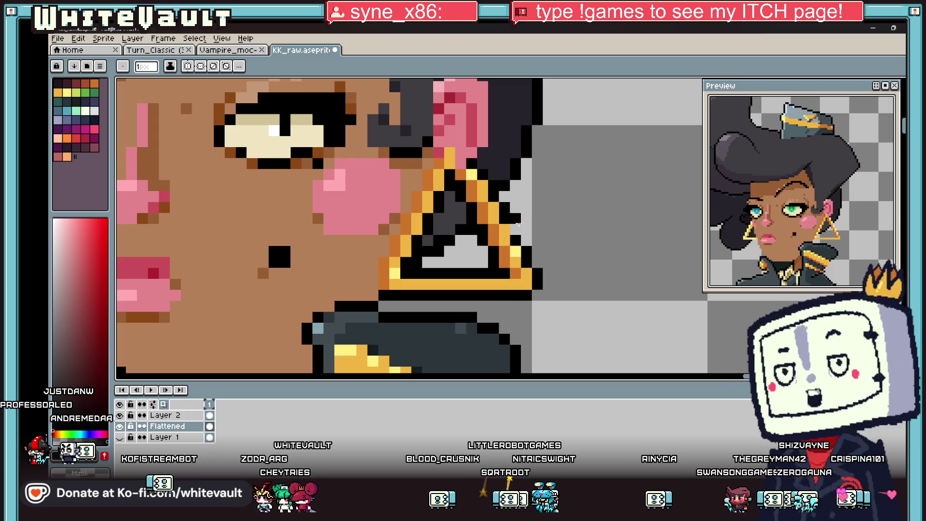
scroll(511, 231, down, 5)
scroll(511, 234, up, 5)
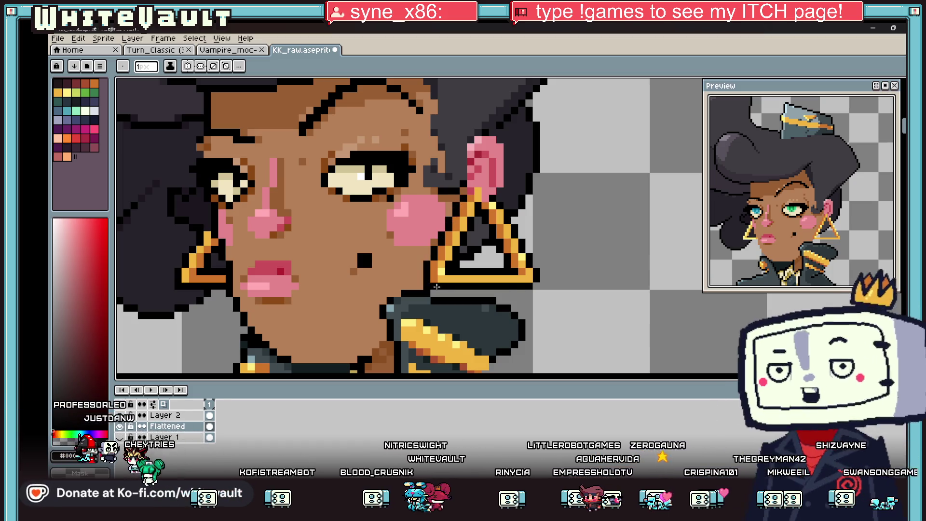
scroll(536, 283, down, 6)
key(g)
scroll(527, 282, up, 5)
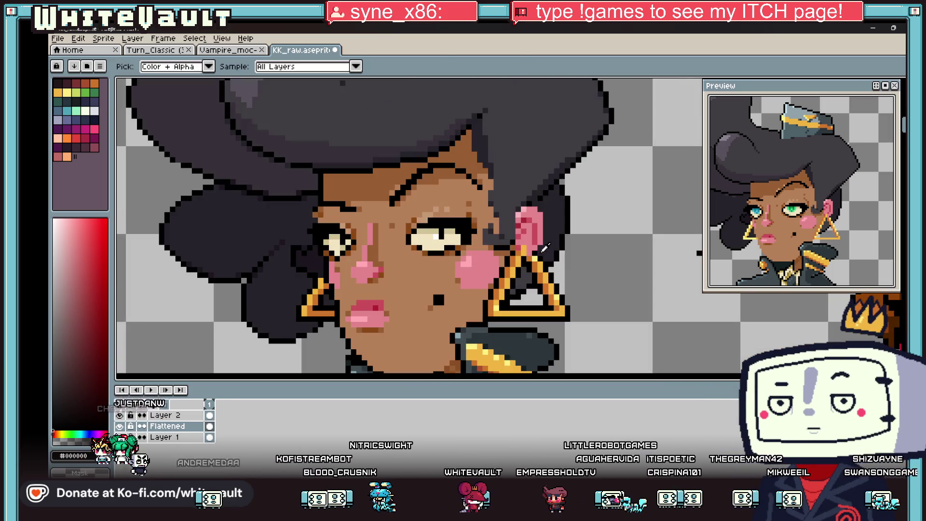
key(b)
scroll(498, 167, up, 3)
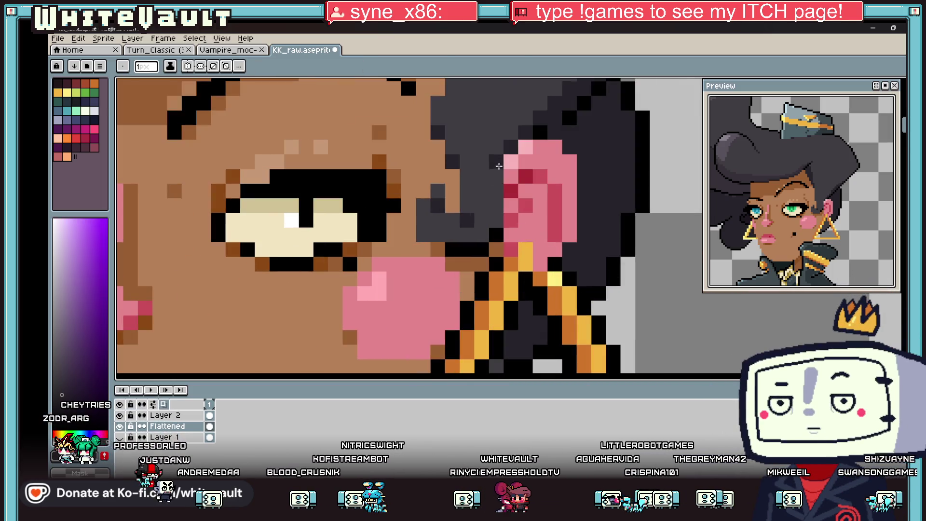
scroll(508, 172, down, 4)
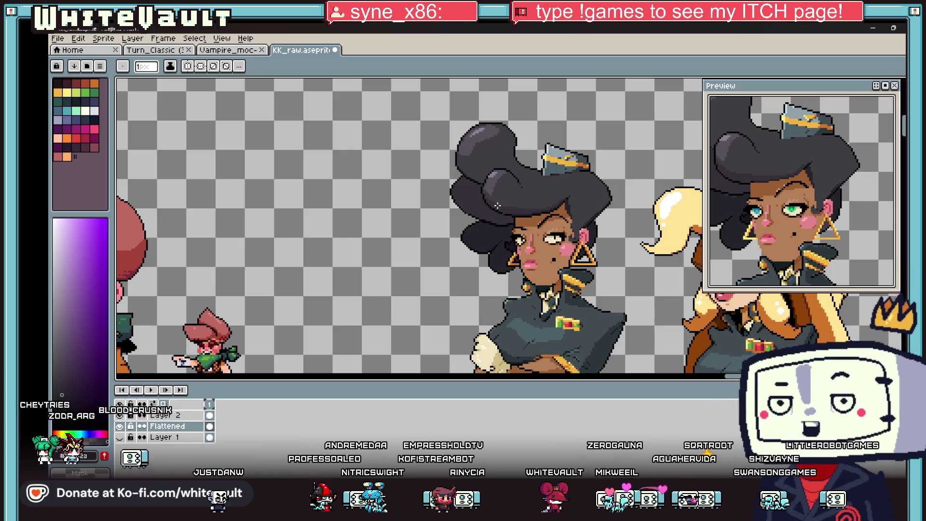
Clear the stray dark pixel by the earring and paint dark grey hair down over the skin beside the ear
scroll(568, 221, up, 4)
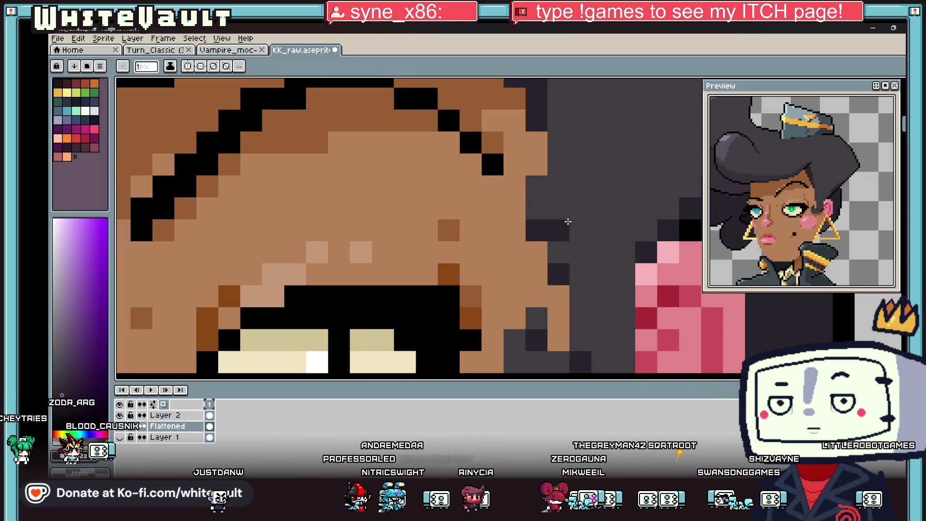
click(567, 221)
drag(537, 121, 538, 166)
scroll(537, 167, down, 3)
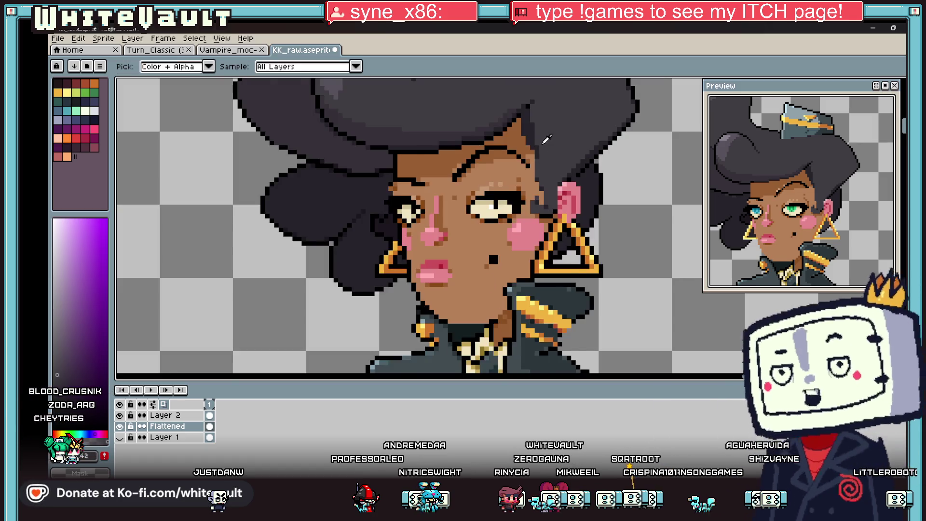
scroll(519, 163, up, 2)
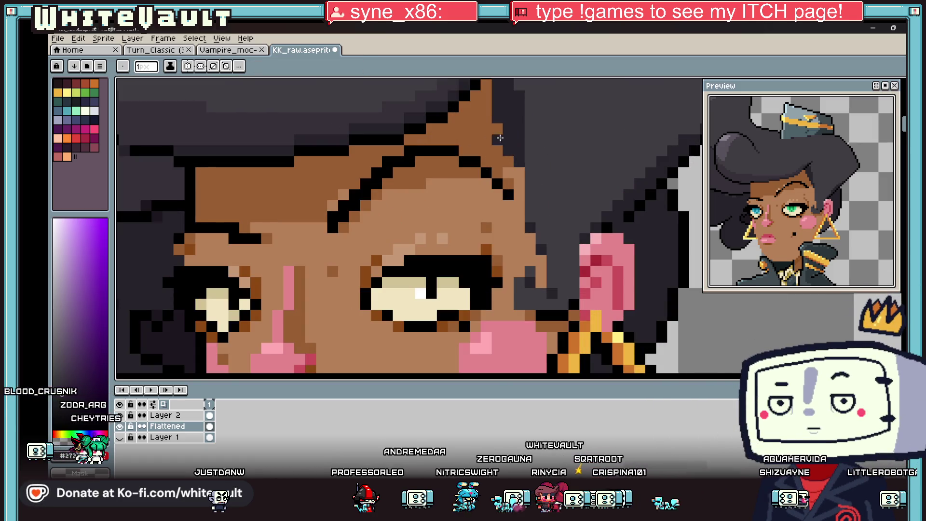
scroll(496, 128, down, 3)
scroll(483, 134, up, 2)
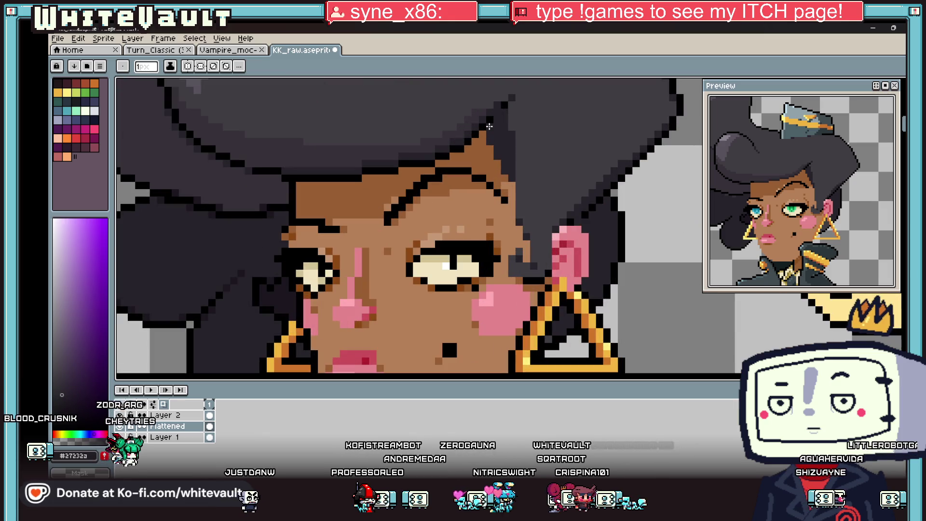
scroll(483, 134, down, 3)
scroll(516, 146, up, 2)
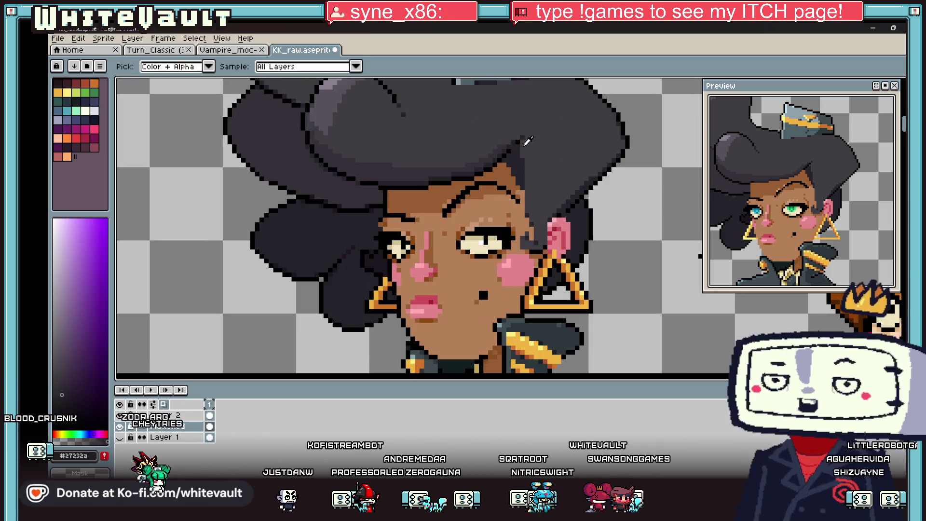
scroll(516, 146, up, 1)
Sample black from the face outline as the new pencil colour
alt+click(511, 147)
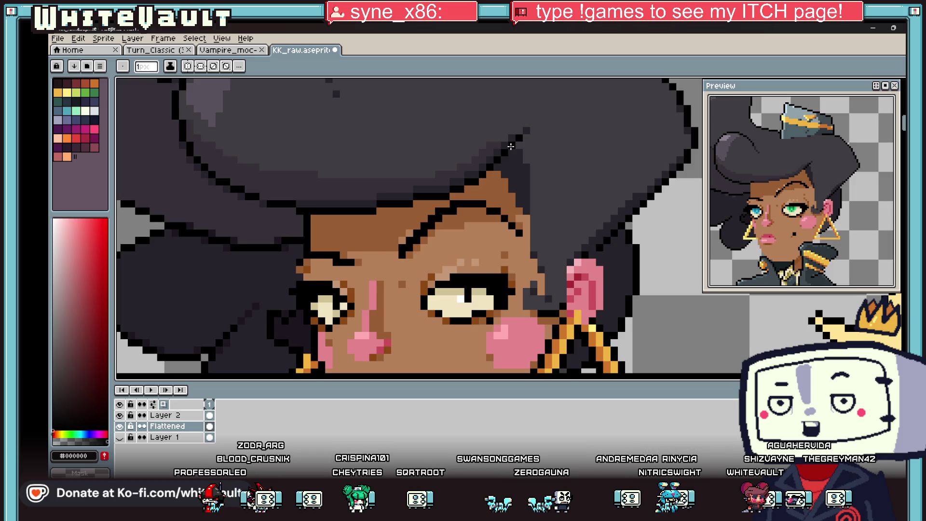
scroll(572, 156, down, 4)
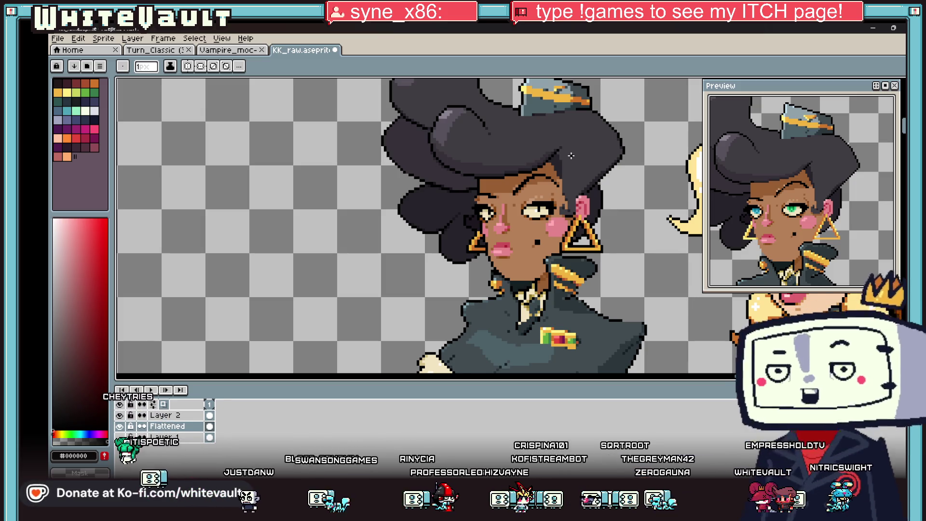
scroll(563, 143, up, 1)
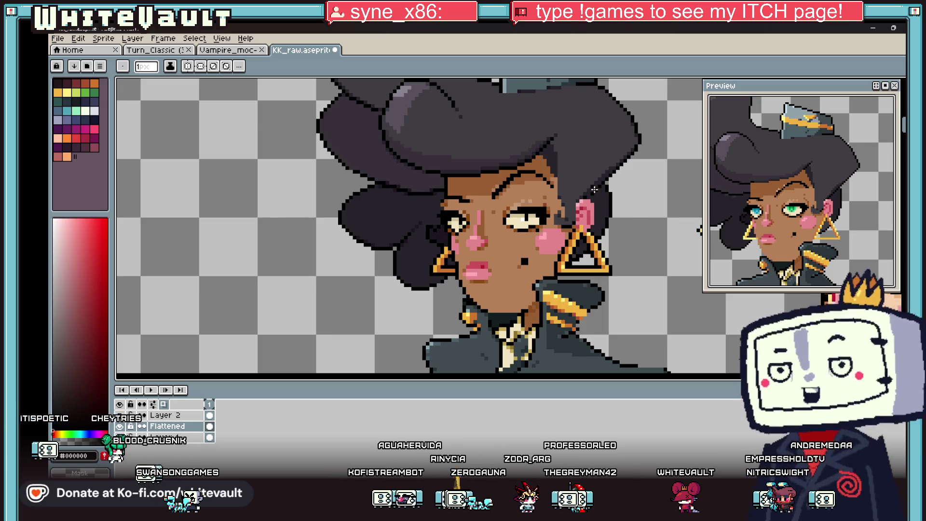
scroll(598, 190, down, 1)
scroll(602, 187, up, 1)
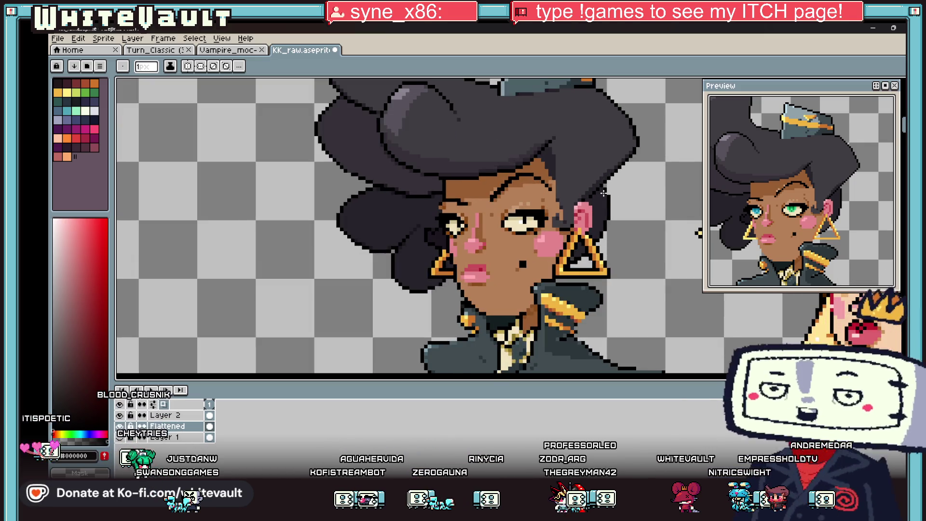
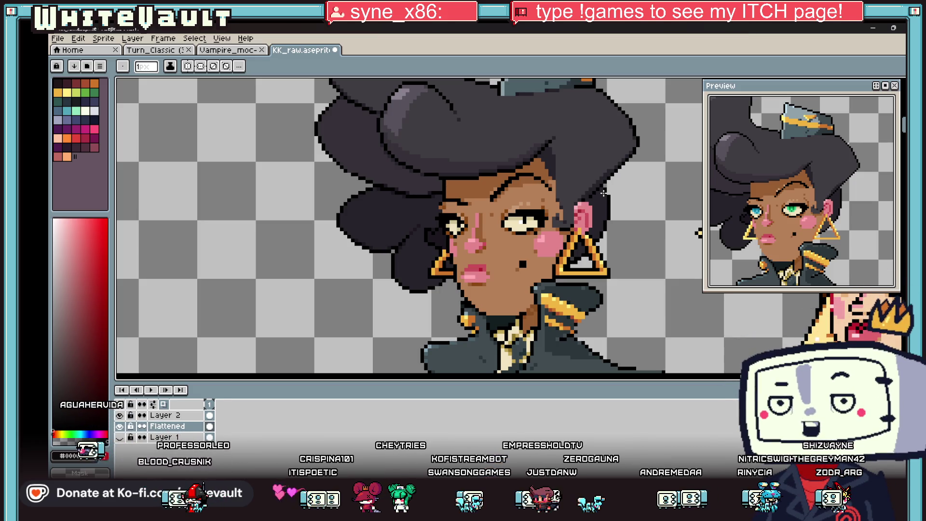
Repaint the shoulder piece's outline pixels in jacket grey and extend the black outline along its left edge
scroll(461, 304, up, 5)
click(460, 305)
alt+click(465, 252)
click(436, 223)
mouse_move(413, 221)
mouse_down()
mouse_move(392, 259)
mouse_move(403, 277)
mouse_up()
click(374, 248)
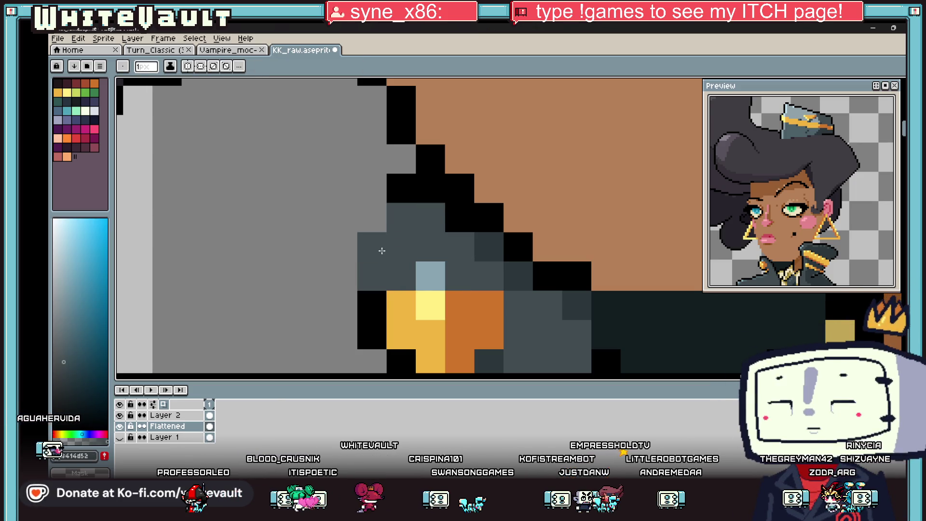
alt+click(403, 179)
click(370, 210)
drag(342, 247, 341, 275)
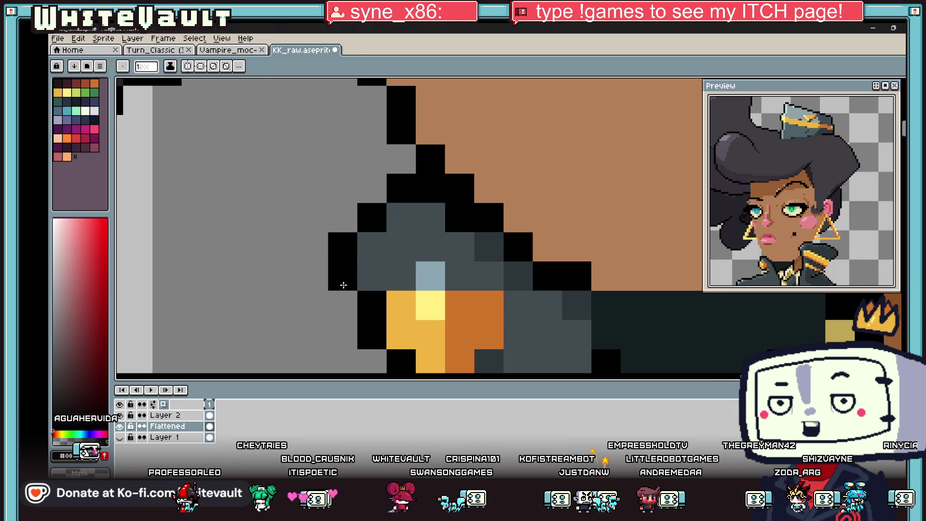
Shade the shoulder piece with slate and dark grey pixels around a light blue-grey highlight
alt+click(479, 246)
click(429, 218)
alt+click(440, 271)
click(372, 246)
alt+click(489, 247)
mouse_move(416, 246)
mouse_down()
mouse_move(454, 252)
mouse_move(504, 288)
mouse_up()
click(547, 305)
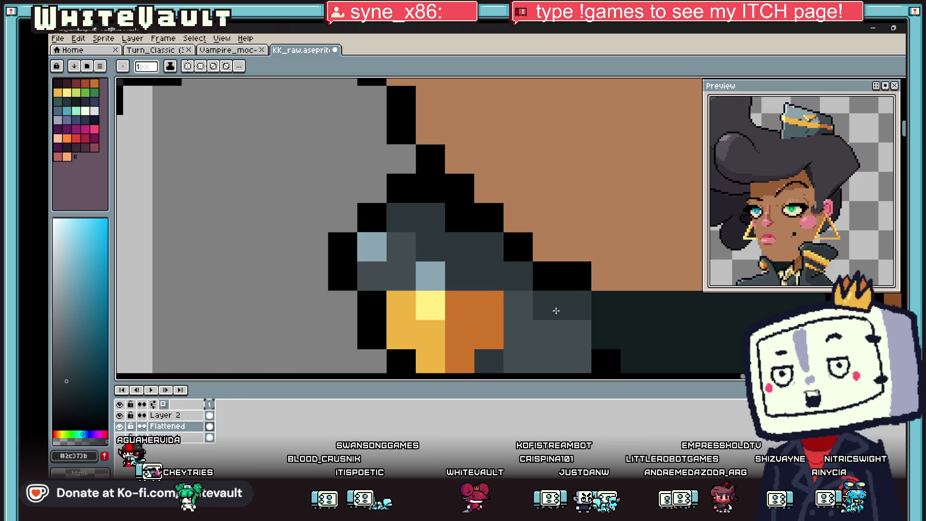
click(576, 334)
click(427, 272)
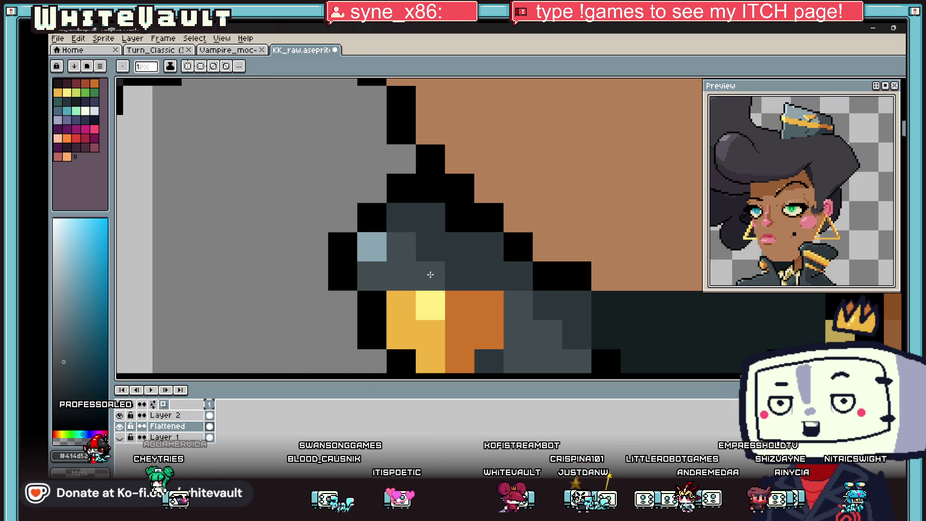
Sample the gold and orange shades from the shoulder piece
scroll(407, 266, down, 3)
scroll(465, 280, up, 3)
alt+click(464, 280)
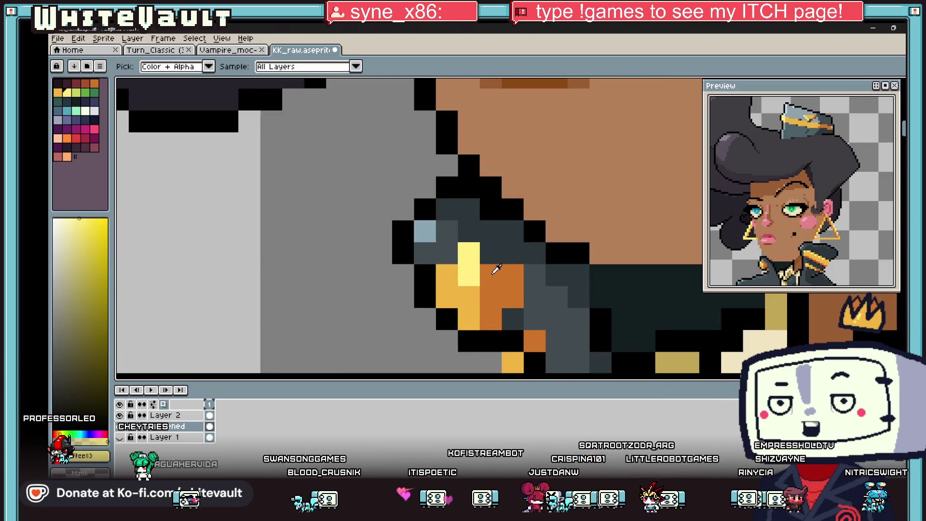
alt+click(497, 280)
scroll(560, 264, down, 2)
scroll(559, 265, down, 1)
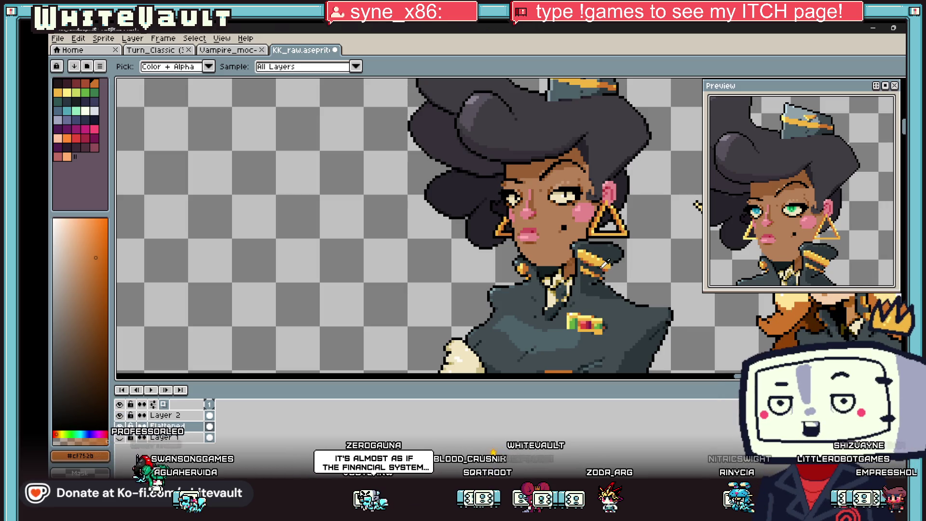
Shade the right epaulette with dark, orange and red-brown pixels
scroll(604, 263, up, 4)
click(594, 251)
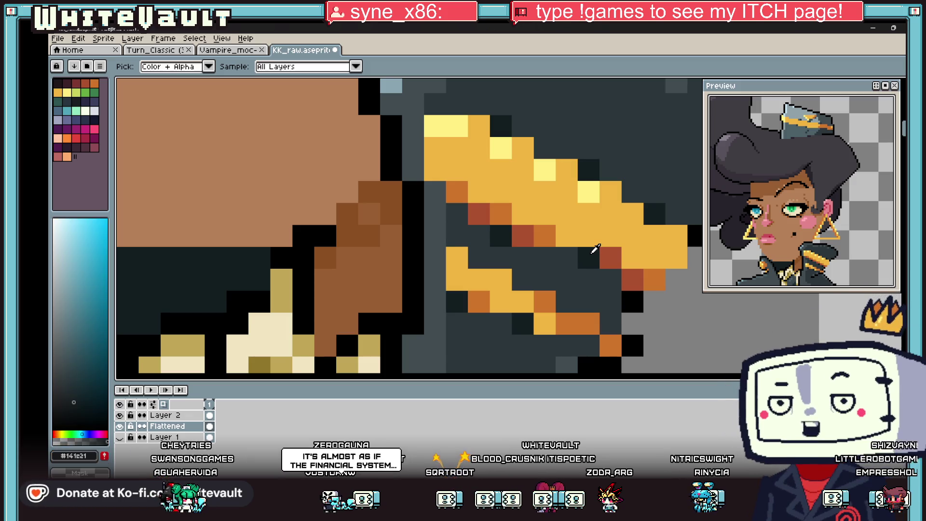
key(b)
click(567, 257)
alt+click(545, 236)
click(566, 236)
alt+click(610, 258)
click(589, 258)
alt+click(551, 240)
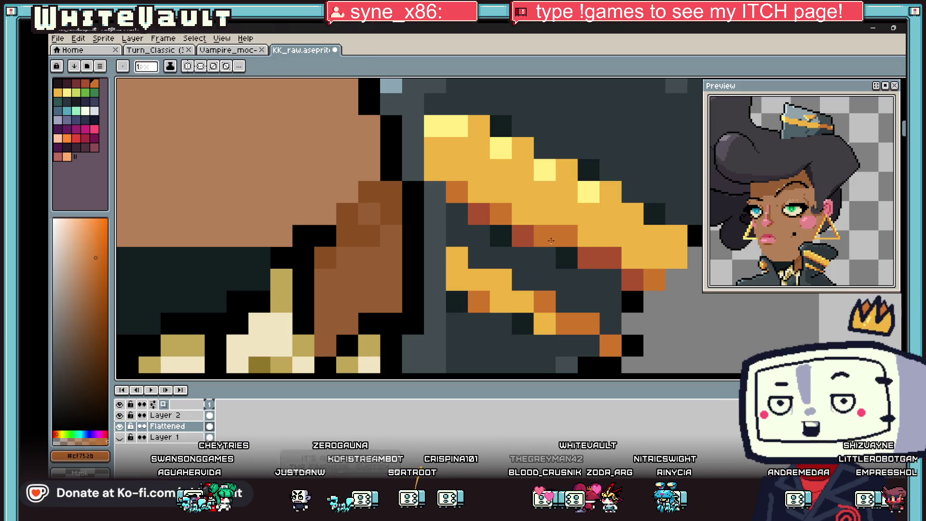
Paint black outline pixels at the epaulette tip and blacken the grey pixel below it
scroll(621, 260, down, 4)
scroll(643, 253, up, 3)
scroll(637, 245, up, 2)
alt+click(632, 236)
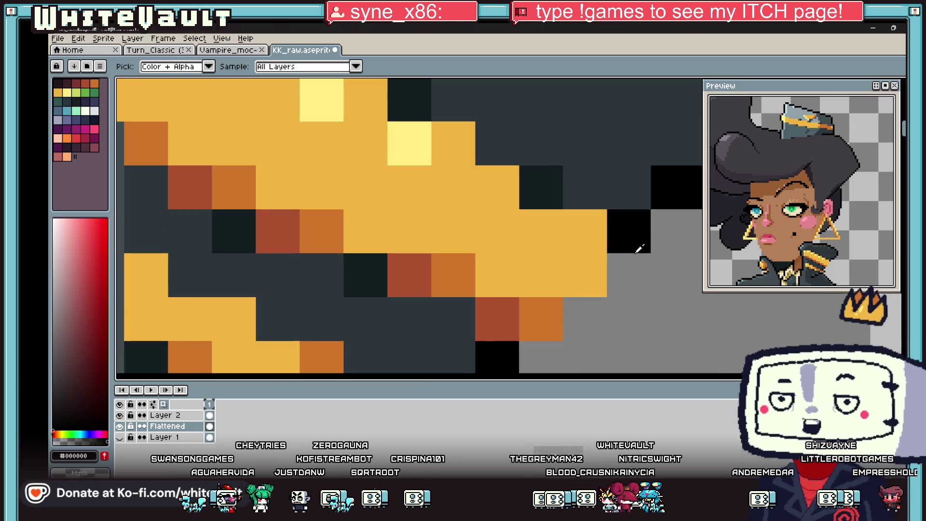
click(629, 275)
click(587, 312)
click(541, 357)
Sample the near-black outline and a red hue from the face, then return to the Pencil
scroll(623, 291, down, 4)
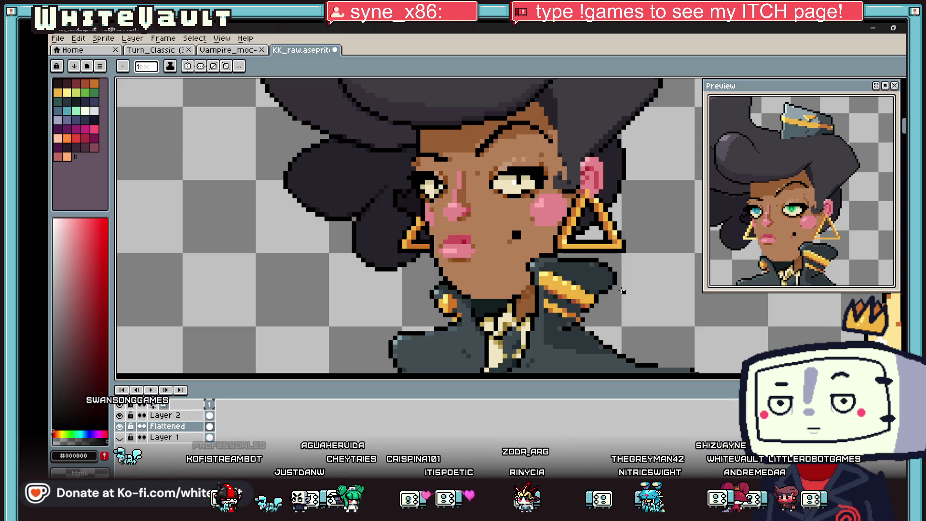
scroll(572, 303, up, 3)
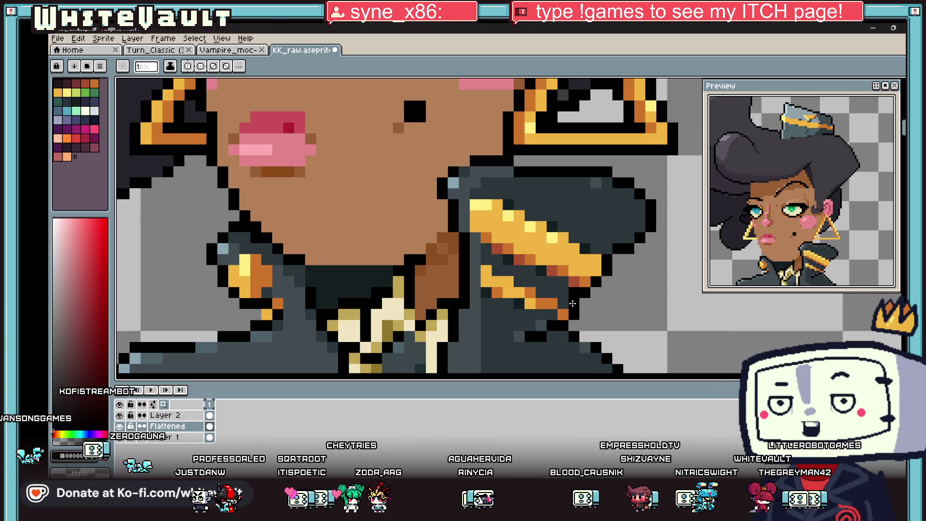
scroll(573, 303, down, 4)
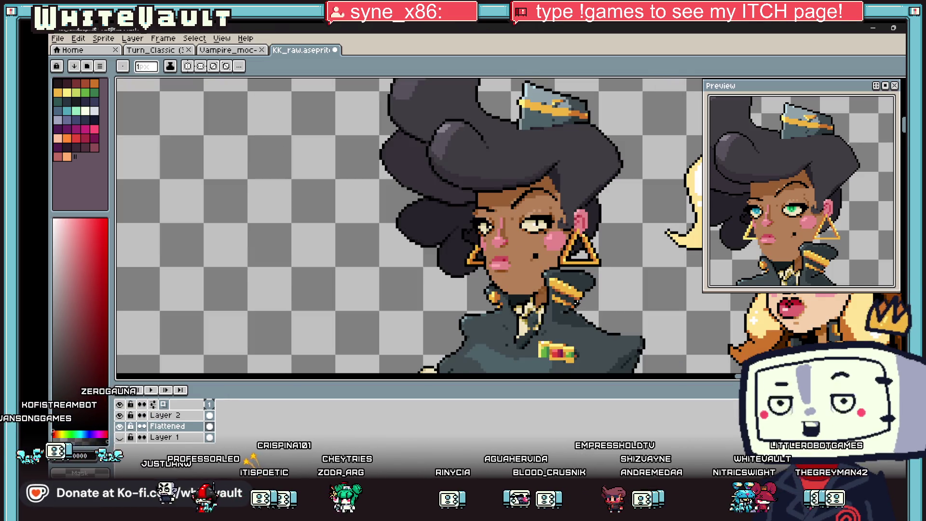
scroll(576, 314, up, 4)
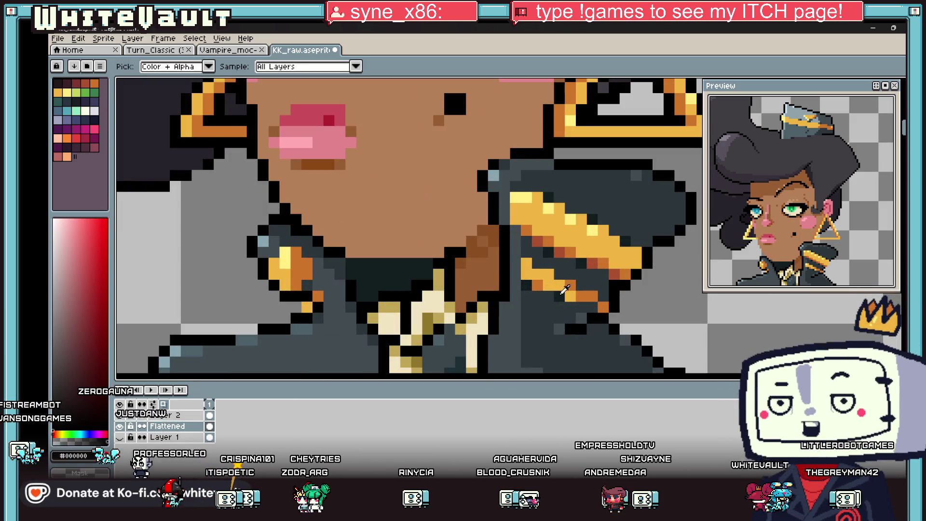
alt+click(576, 314)
scroll(595, 314, down, 4)
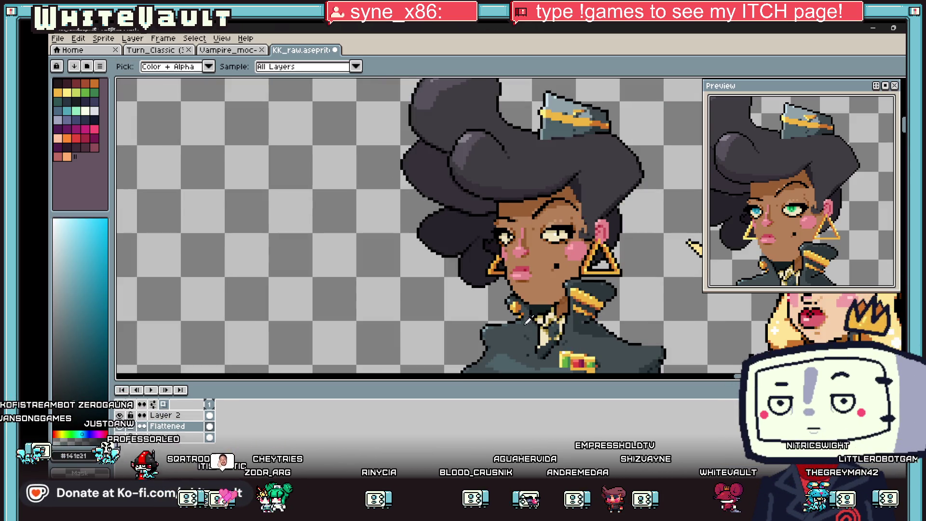
scroll(521, 317, up, 4)
alt+click(486, 323)
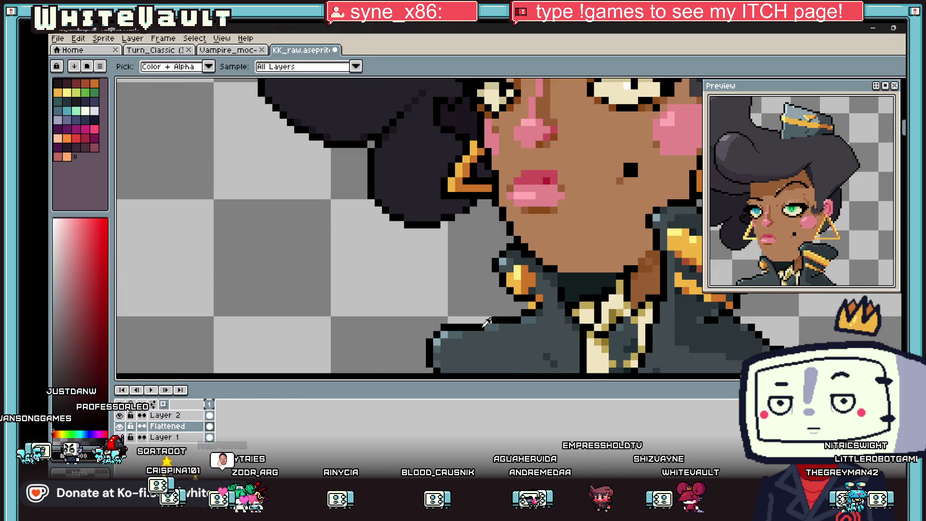
scroll(486, 323, up, 2)
scroll(486, 323, down, 6)
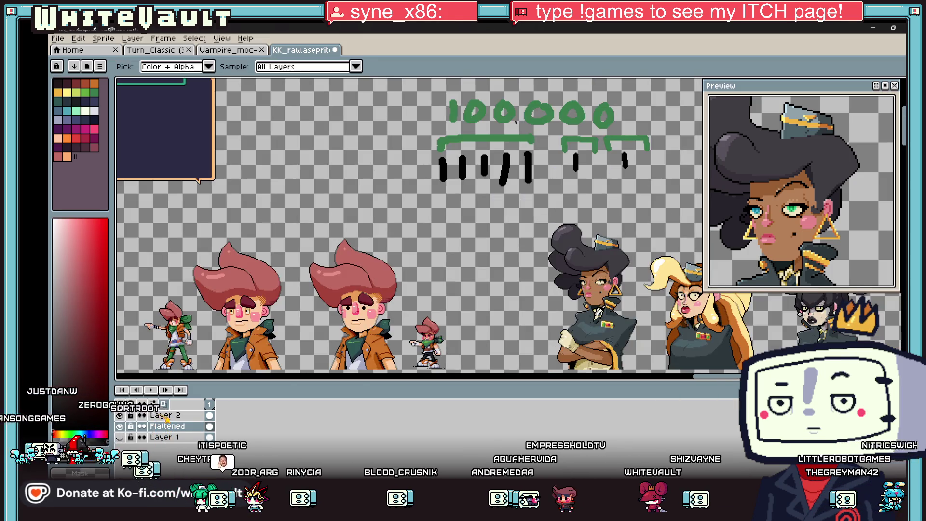
scroll(628, 330, up, 5)
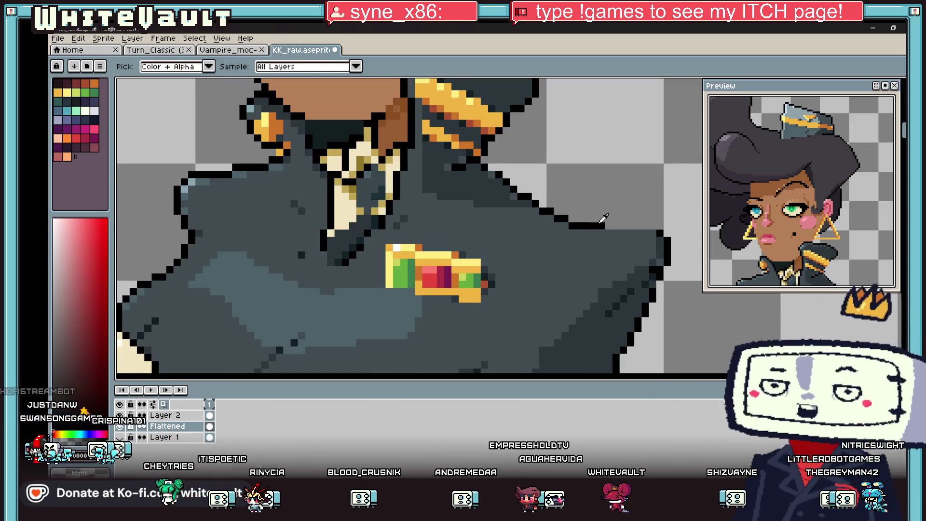
key(b)
scroll(648, 225, down, 4)
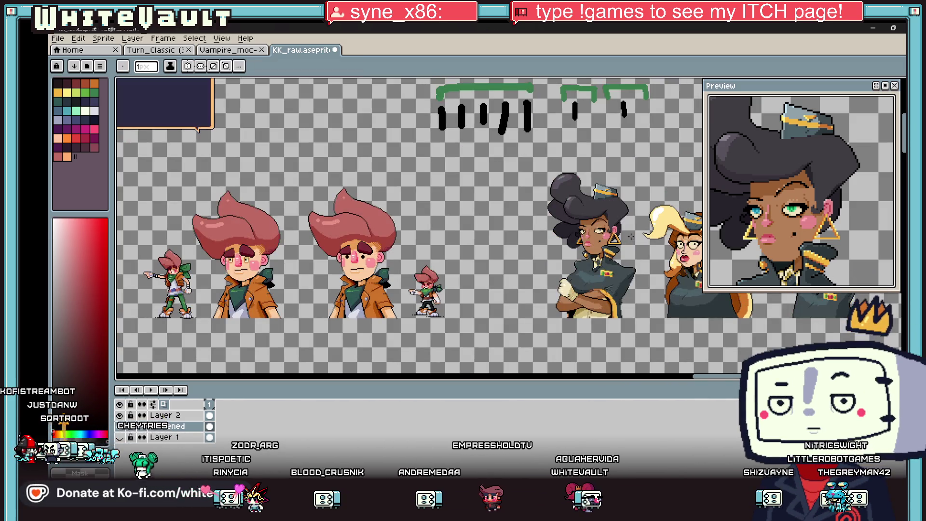
scroll(586, 215, up, 6)
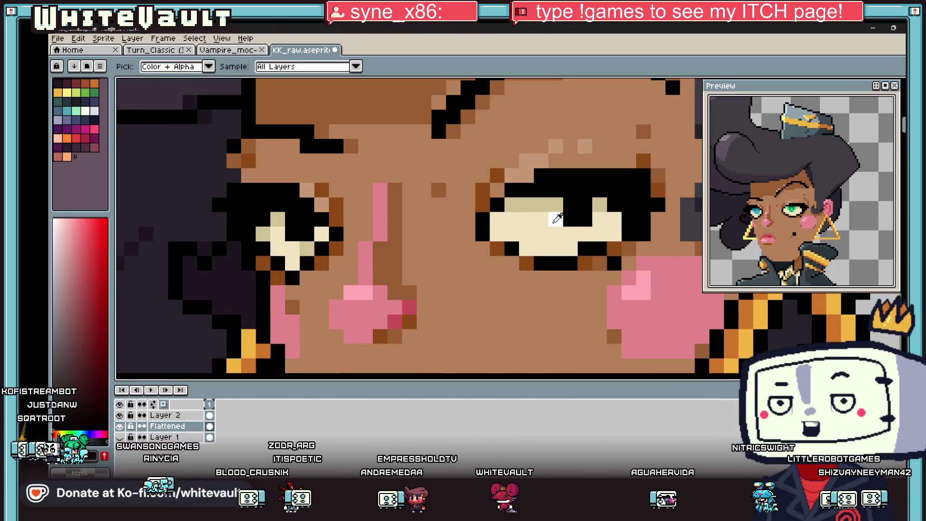
Paint a dark slate pixel into the eye
scroll(549, 222, down, 3)
scroll(549, 222, down, 4)
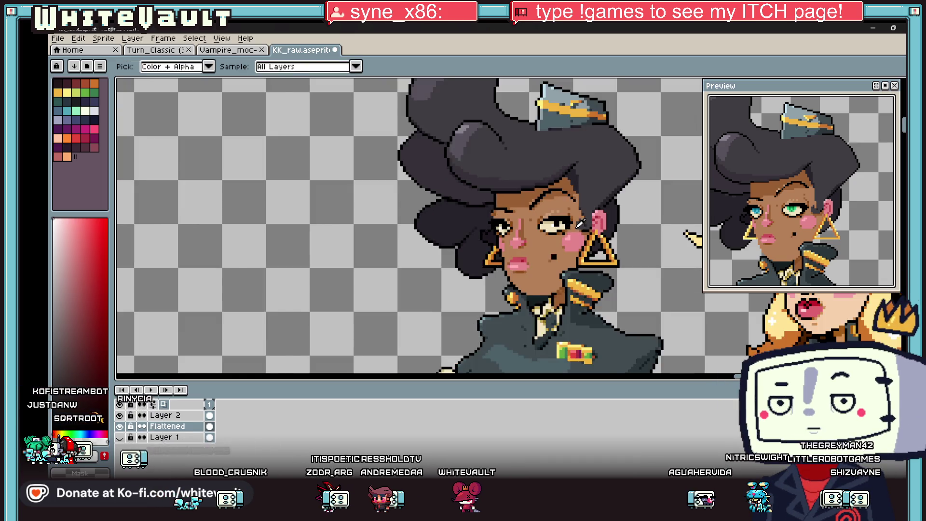
scroll(700, 240, up, 2)
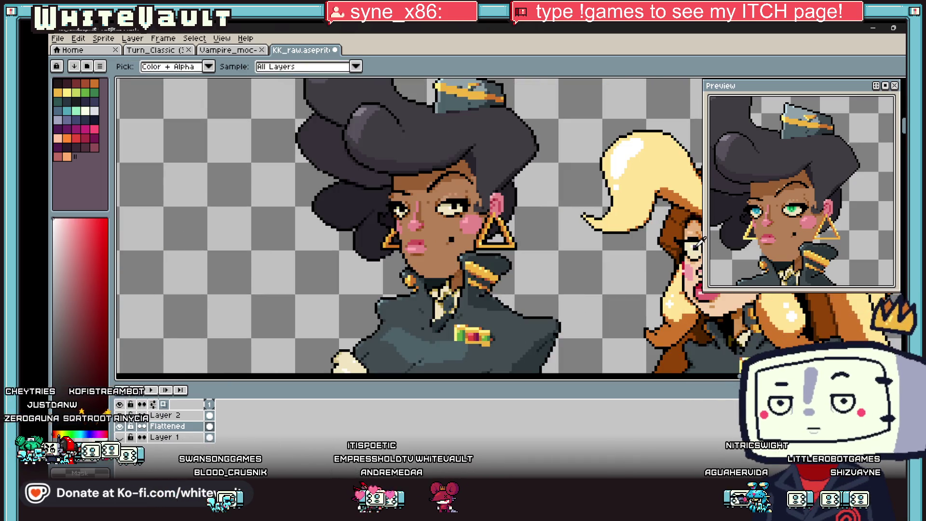
scroll(458, 210, up, 2)
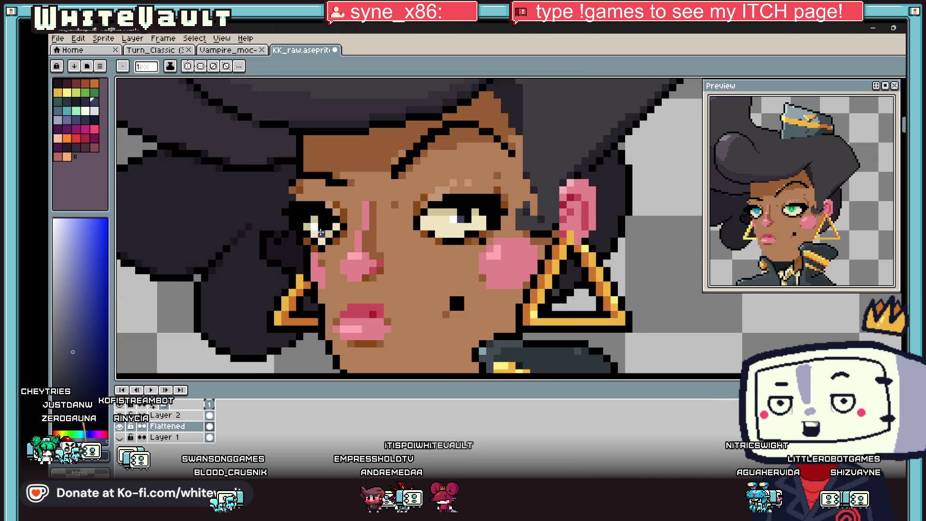
scroll(338, 233, down, 3)
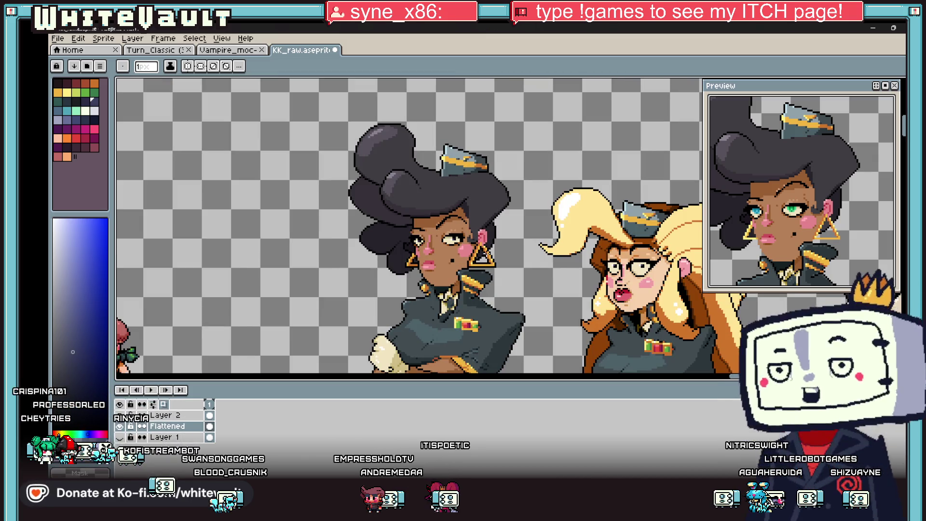
scroll(767, 223, up, 2)
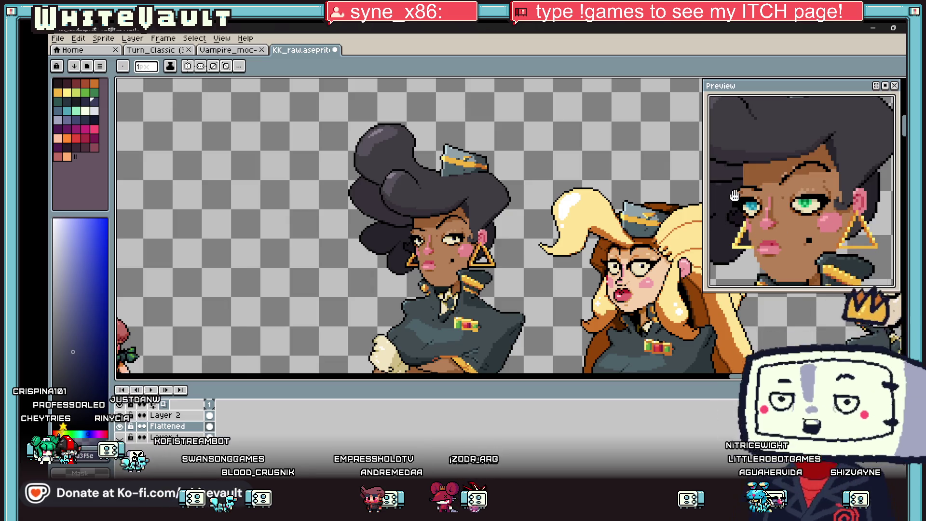
scroll(452, 217, up, 5)
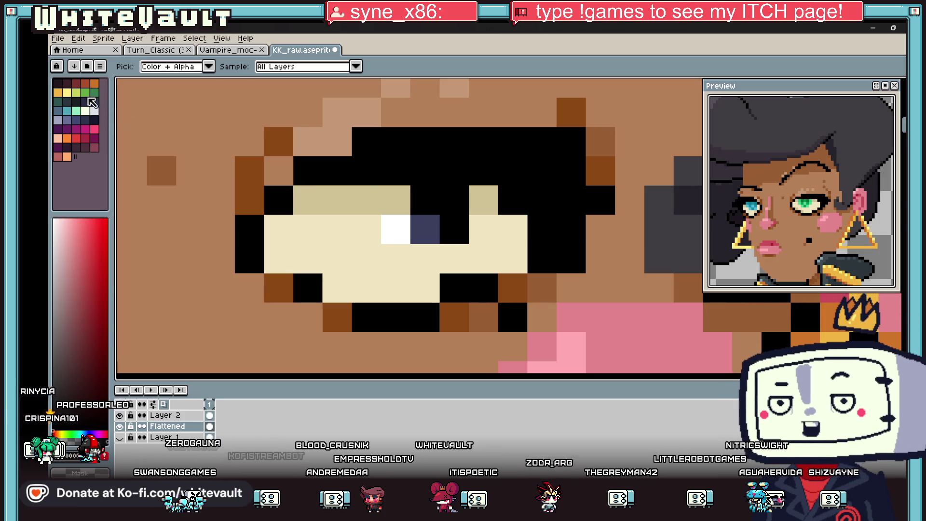
click(508, 204)
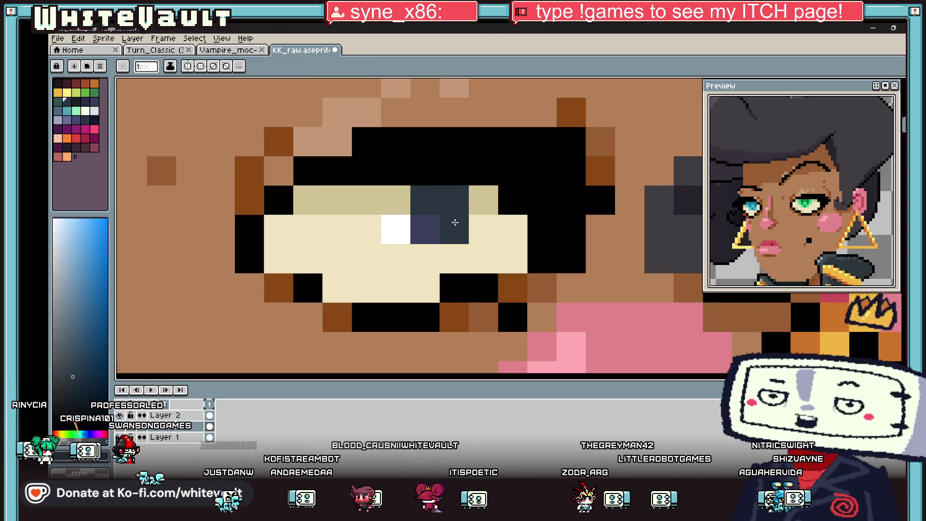
Sample the eye's dark blue, then paint a dark teal pixel in the right eye
scroll(454, 228, down, 5)
scroll(366, 229, up, 3)
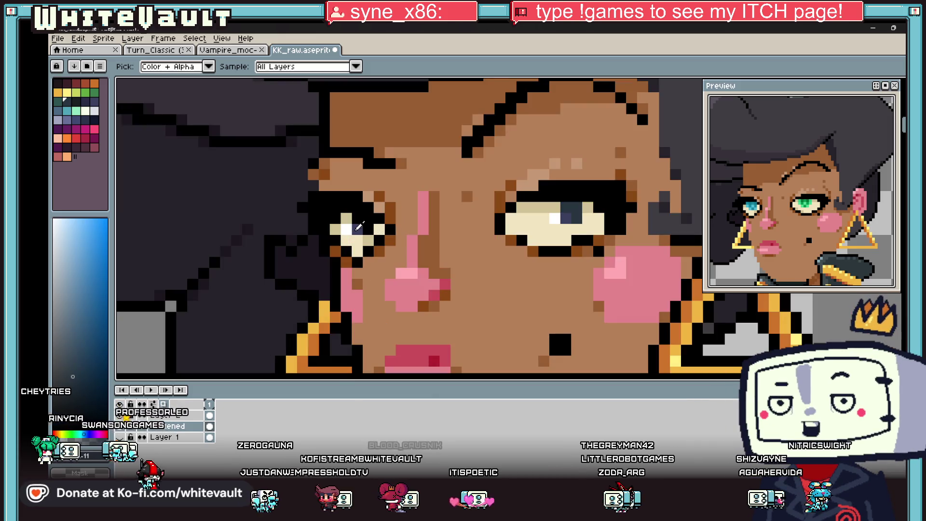
alt+click(366, 229)
alt+click(366, 230)
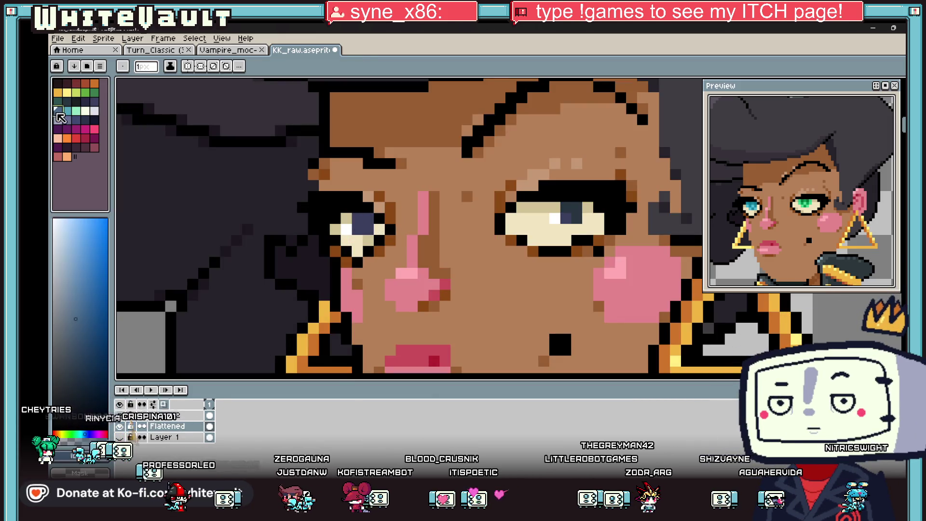
key(alt)
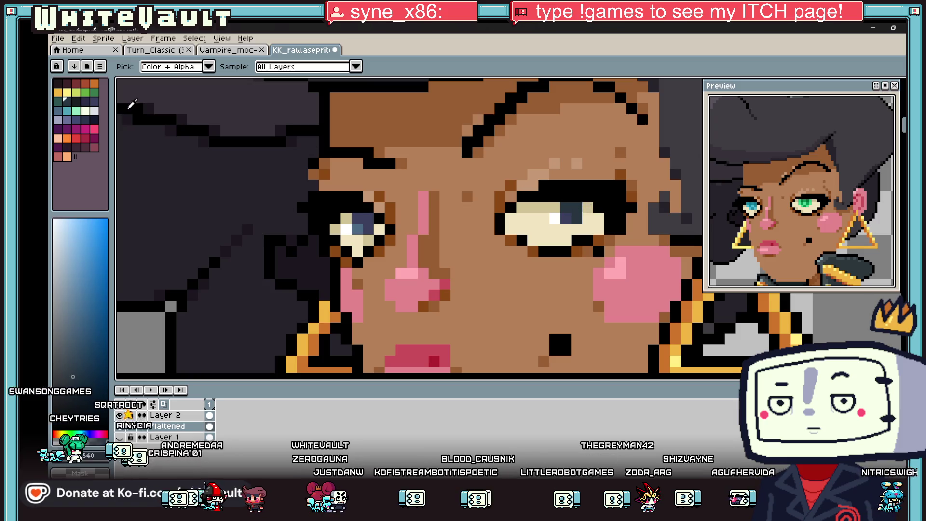
click(57, 101)
click(545, 219)
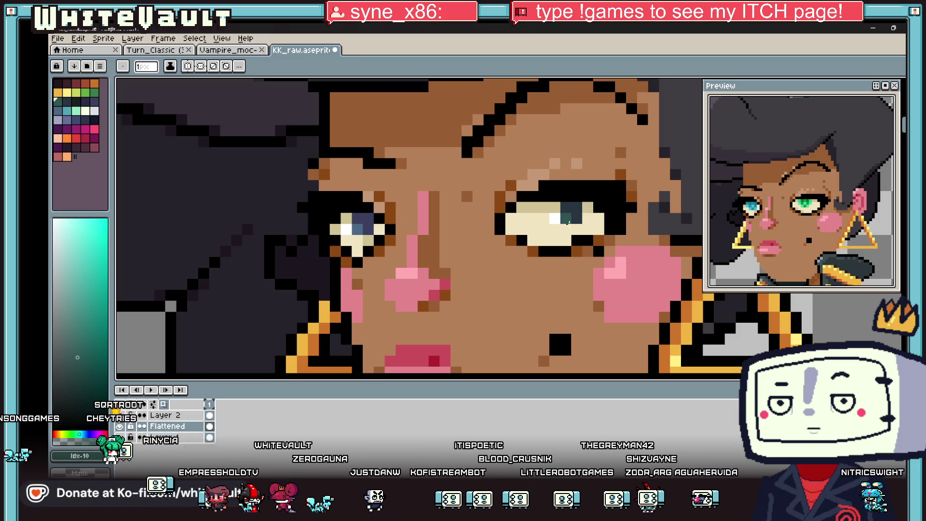
Paint an iris pixel green, then select the darker teal swatch
scroll(568, 221, down, 5)
scroll(652, 298, down, 2)
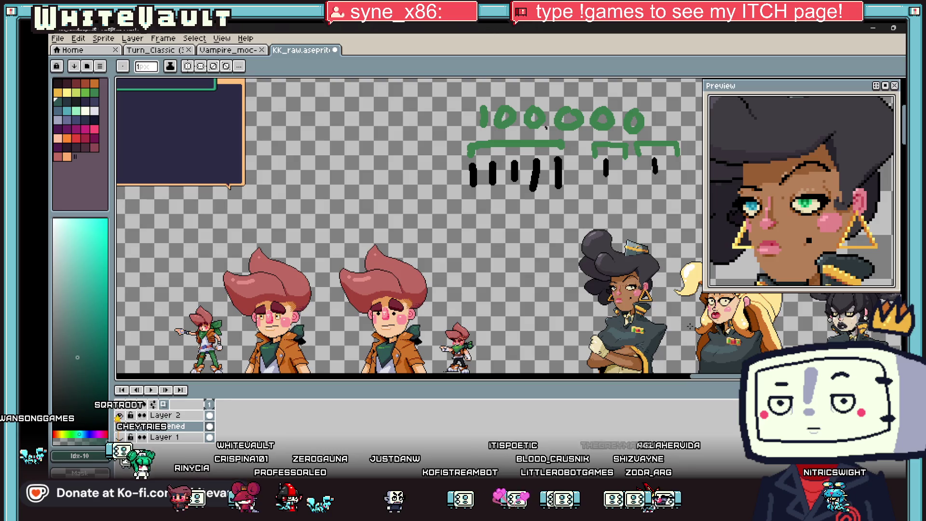
scroll(693, 326, up, 2)
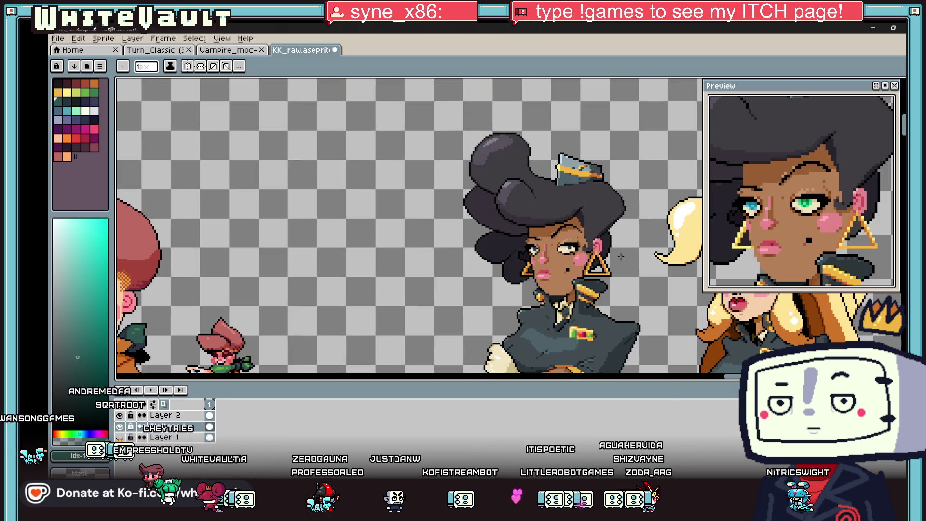
scroll(622, 265, up, 2)
key(i)
scroll(484, 212, up, 2)
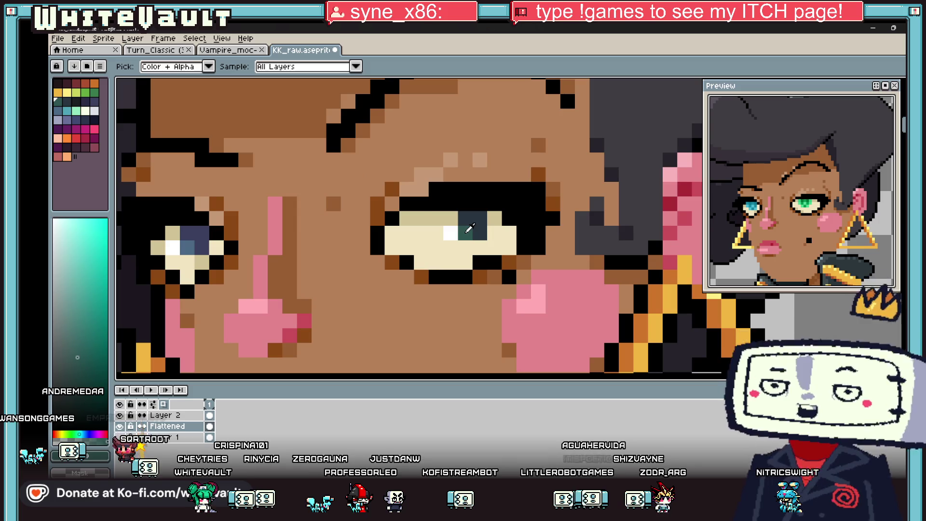
click(94, 93)
key(b)
click(472, 233)
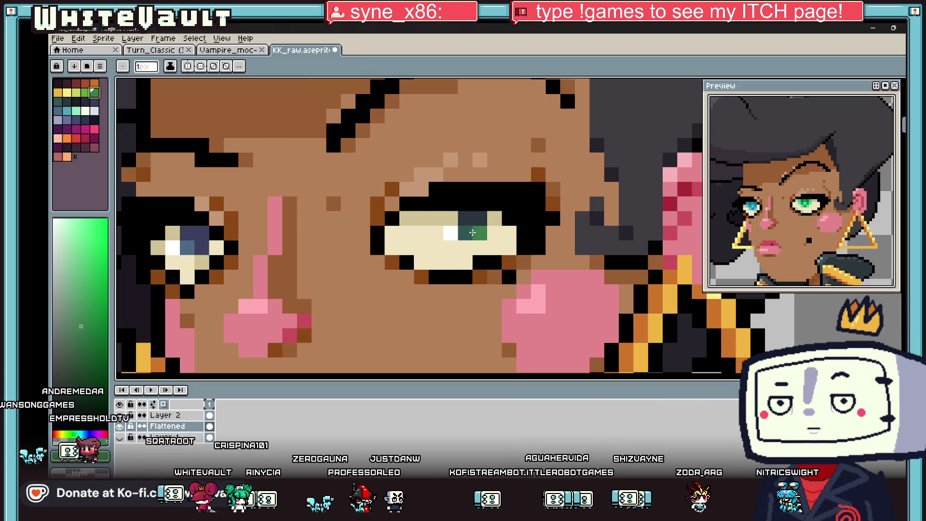
click(61, 101)
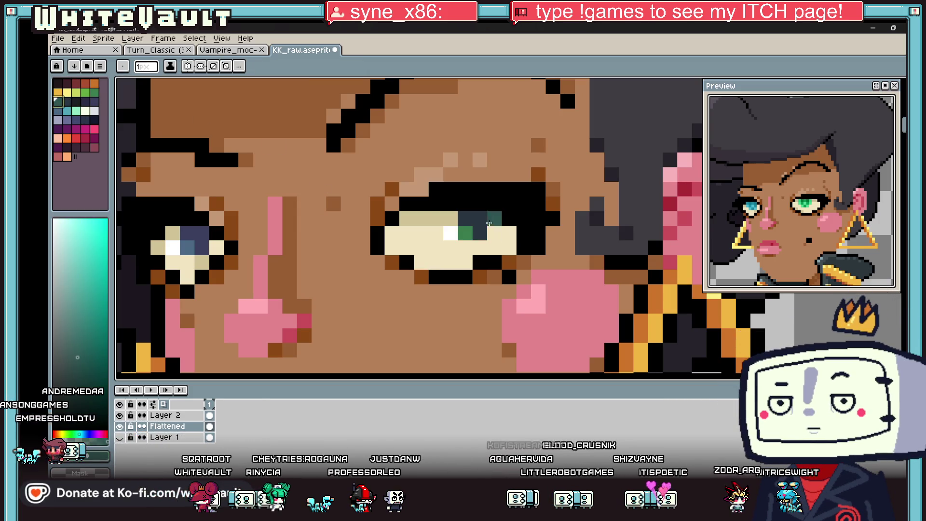
scroll(565, 261, down, 4)
scroll(566, 261, down, 3)
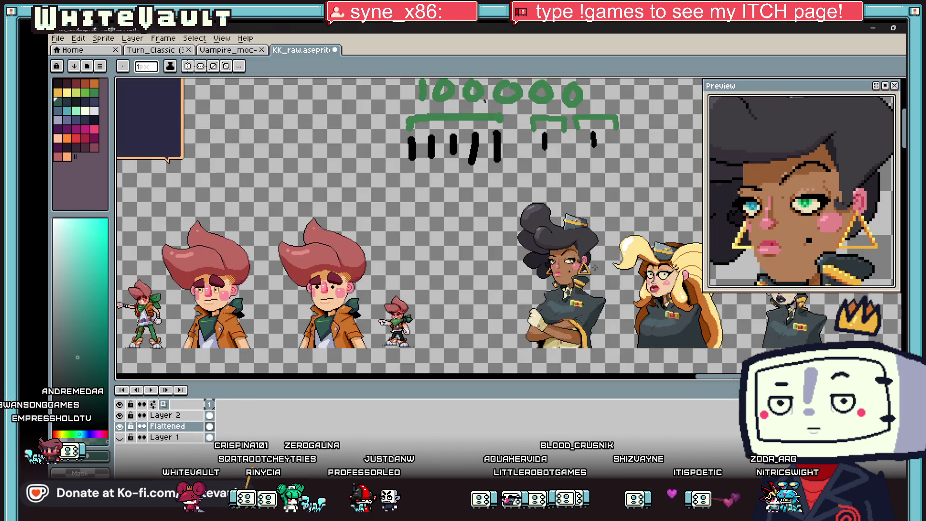
scroll(591, 267, up, 1)
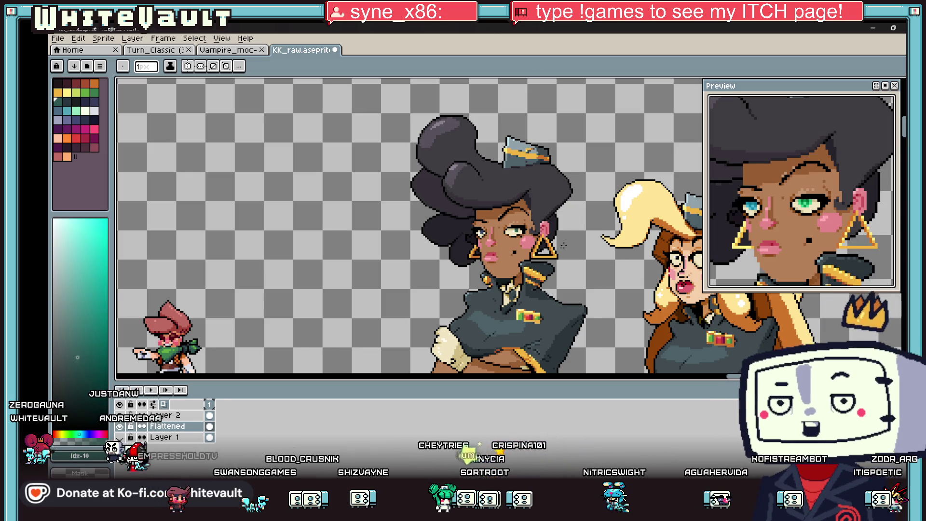
scroll(566, 237, up, 2)
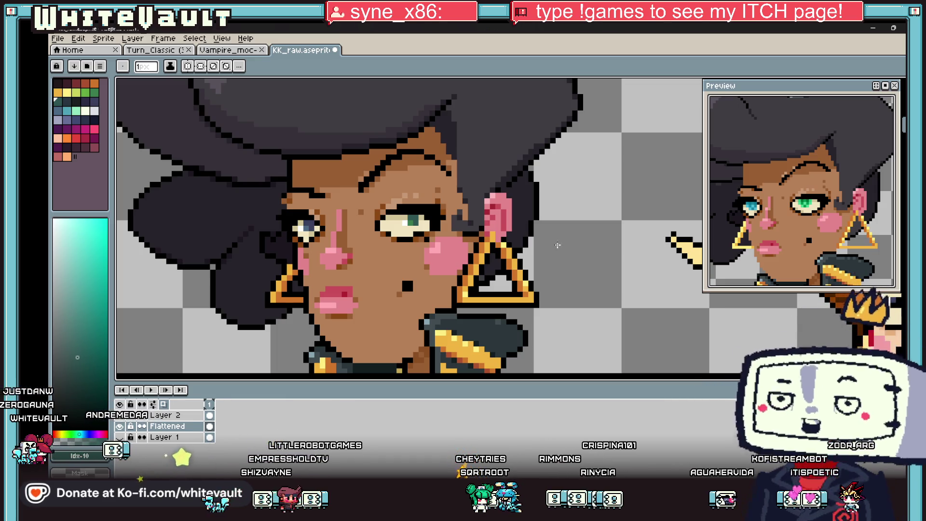
Pick black, then eyedrop the dark purple hair colour while inspecting the brow and ear
scroll(446, 125, up, 2)
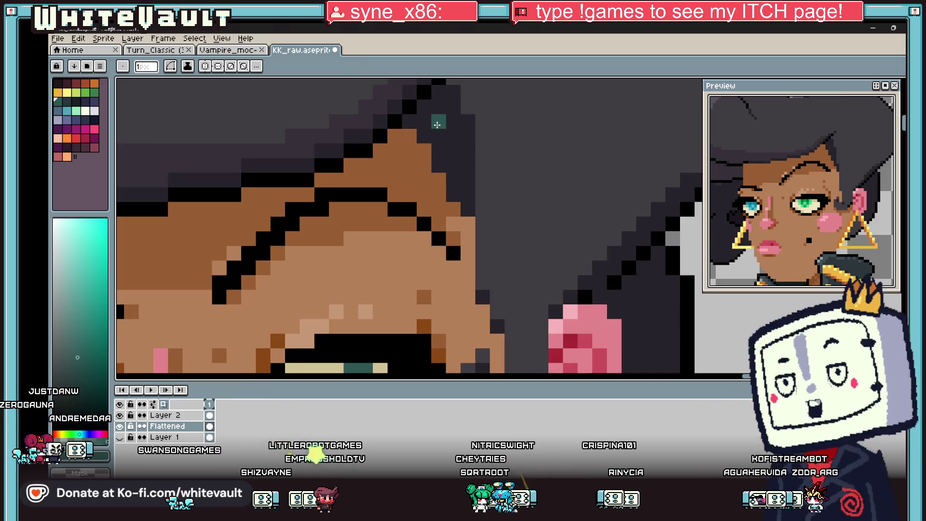
alt+click(422, 94)
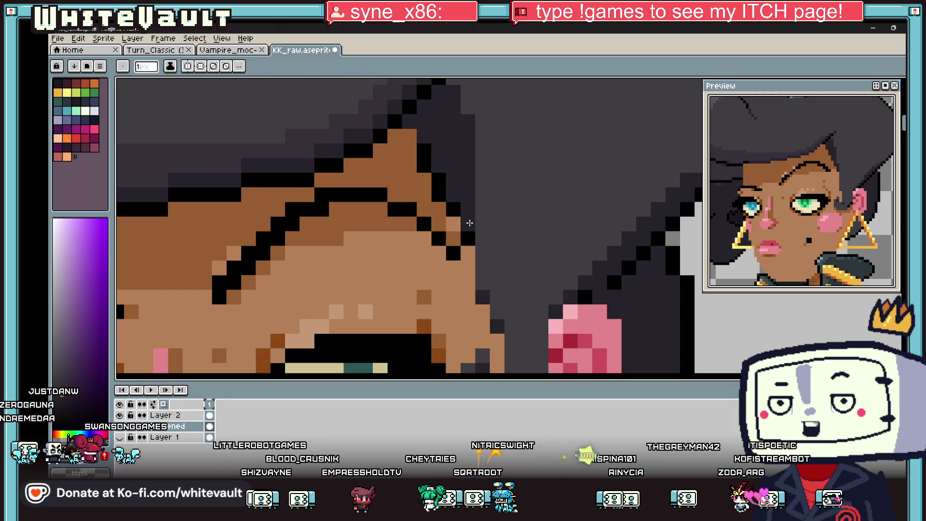
scroll(536, 228, down, 5)
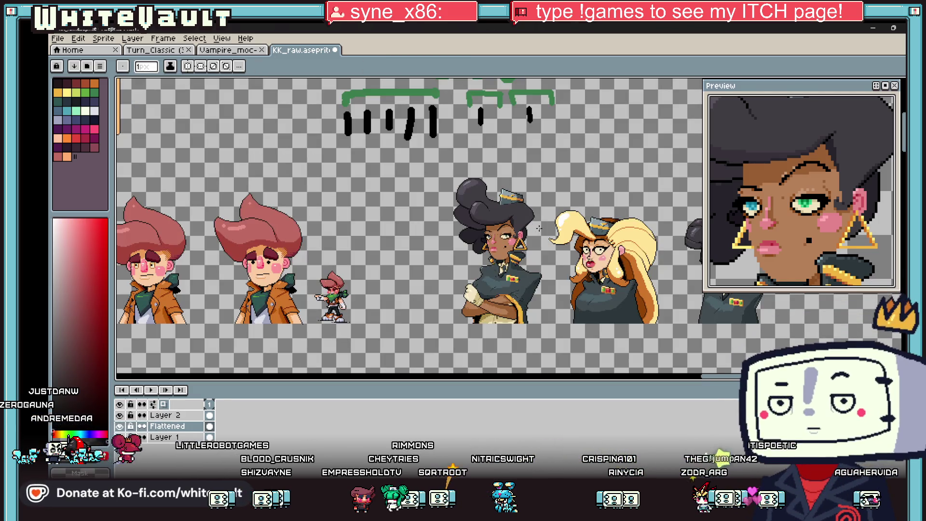
scroll(522, 226, up, 5)
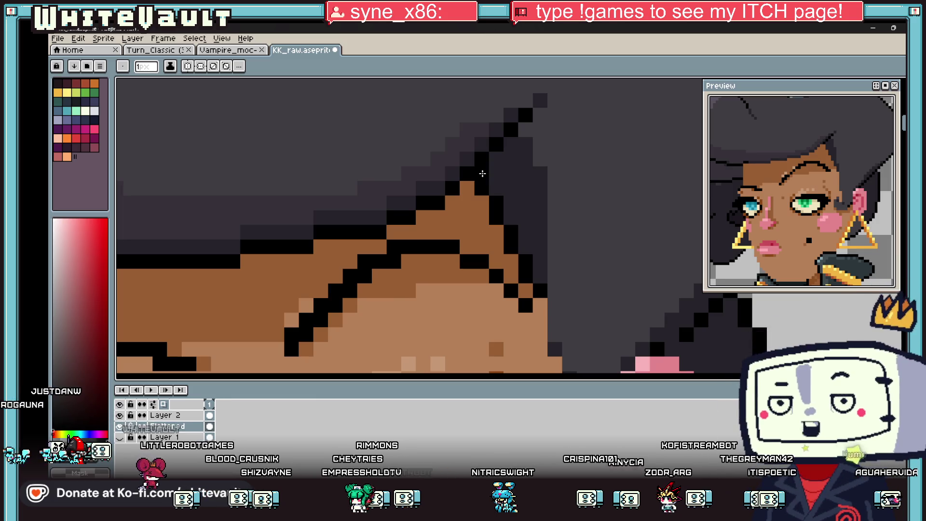
key(i)
scroll(609, 235, down, 3)
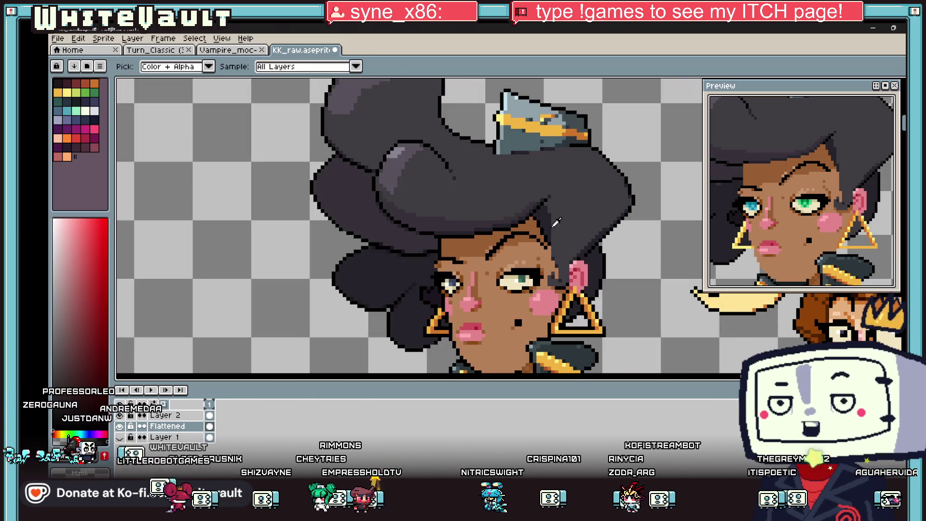
scroll(550, 209, up, 2)
alt+click(534, 179)
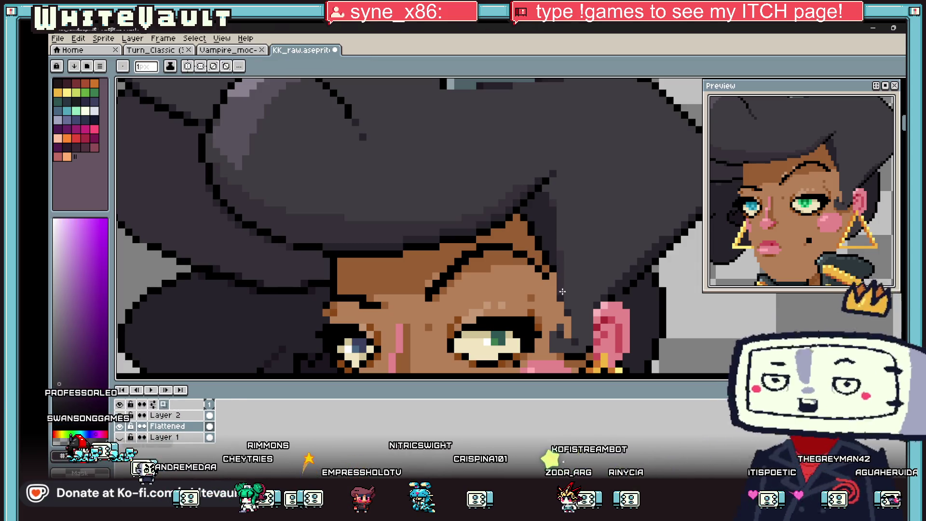
scroll(563, 296, up, 2)
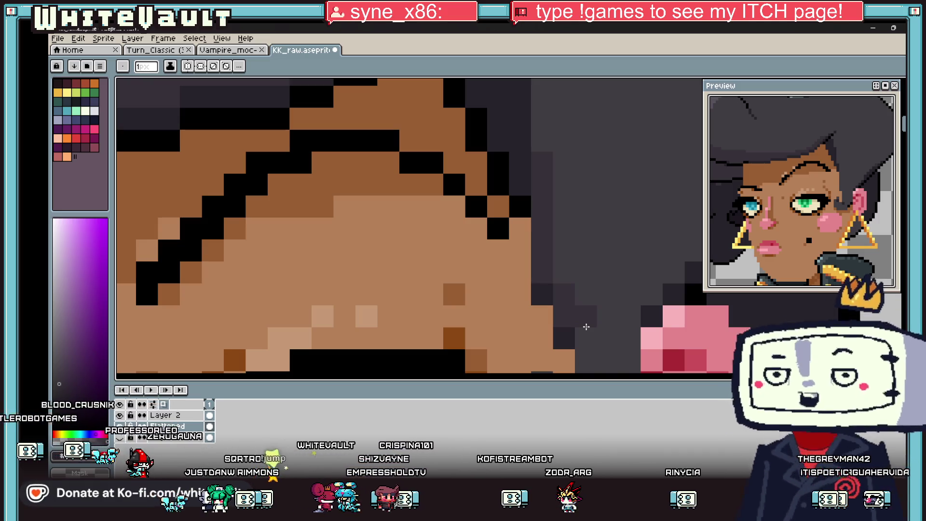
scroll(616, 202, down, 3)
scroll(616, 203, down, 1)
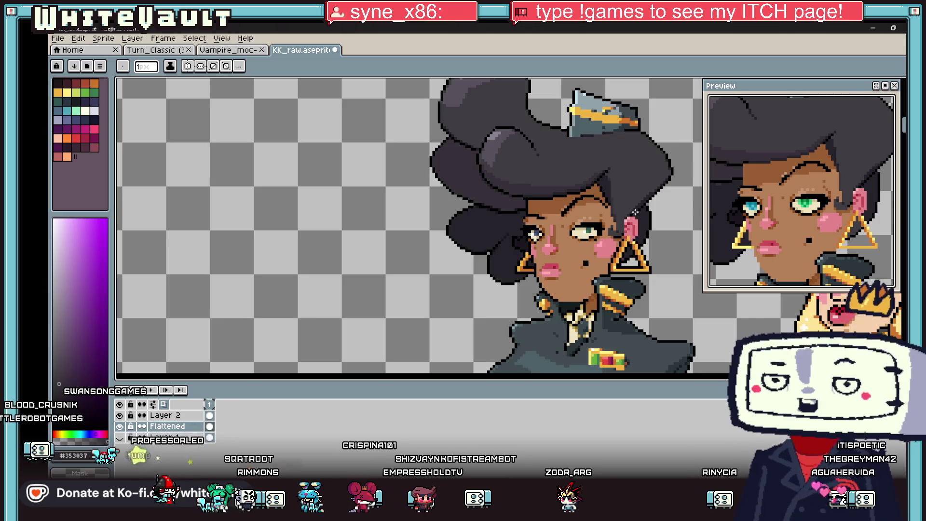
scroll(622, 197, up, 4)
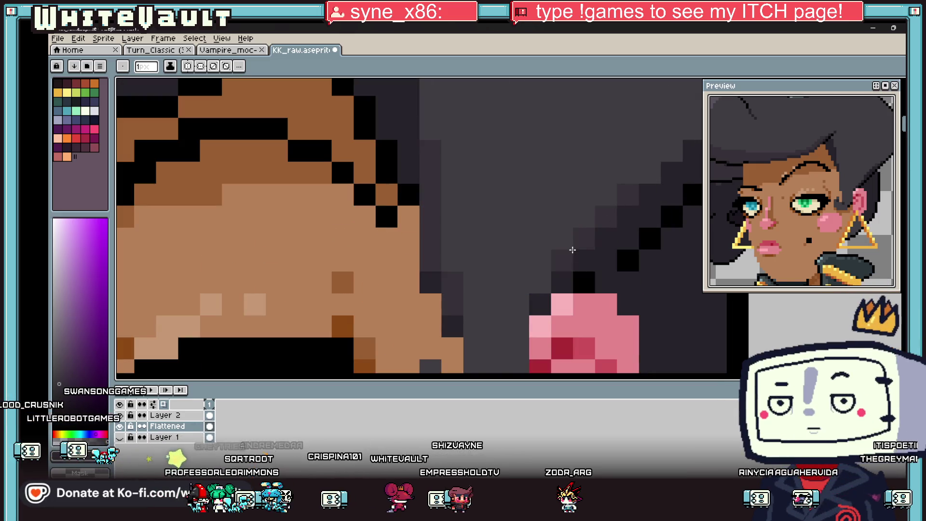
scroll(572, 249, down, 3)
scroll(599, 226, up, 3)
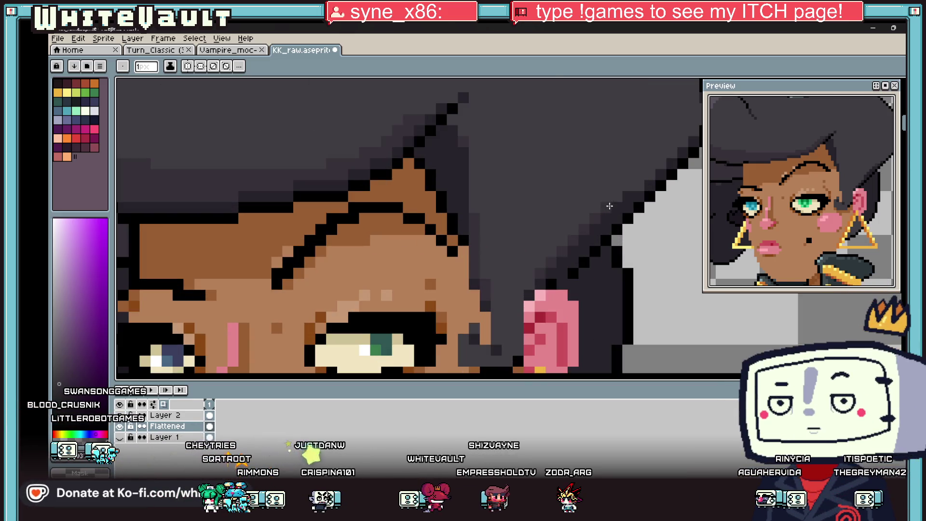
scroll(654, 174, down, 3)
scroll(661, 169, up, 3)
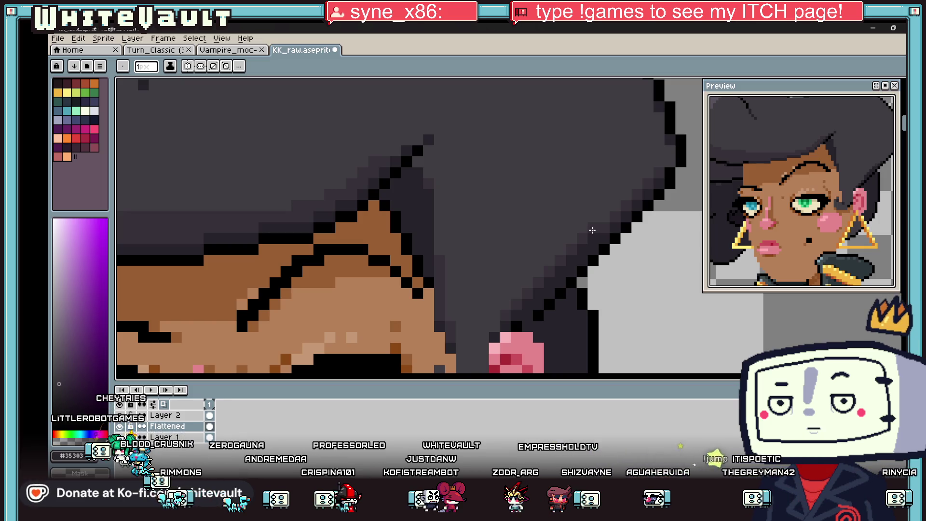
scroll(592, 230, down, 5)
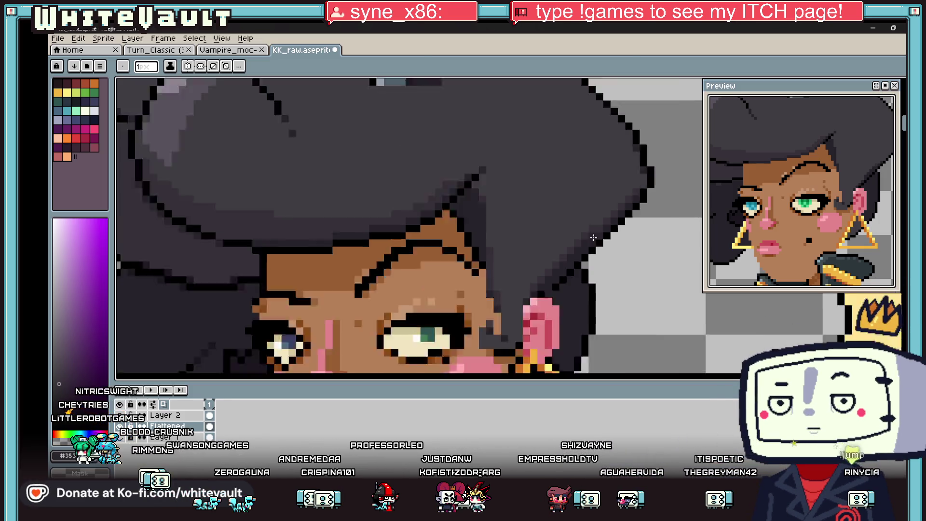
scroll(606, 289, up, 2)
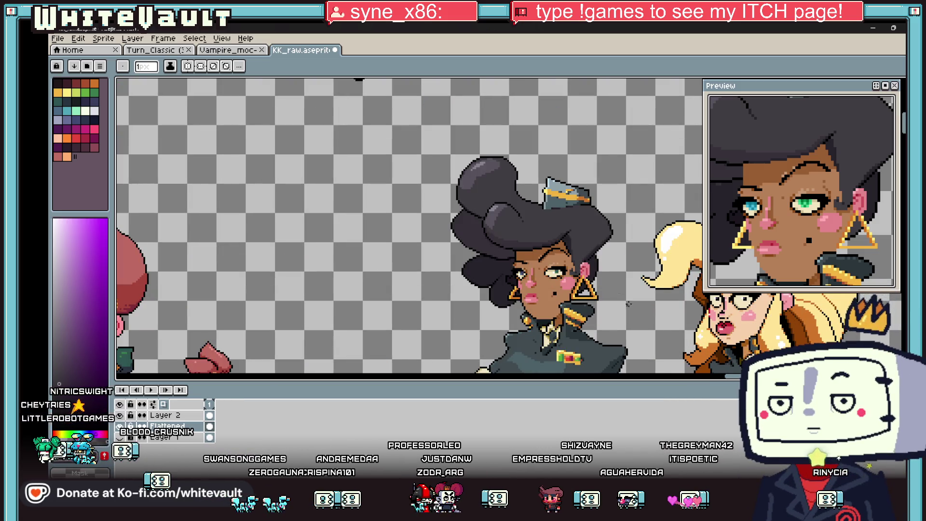
Select the nose and mouth area with the Rectangular Marquee and commit its transform
scroll(833, 259, down, 3)
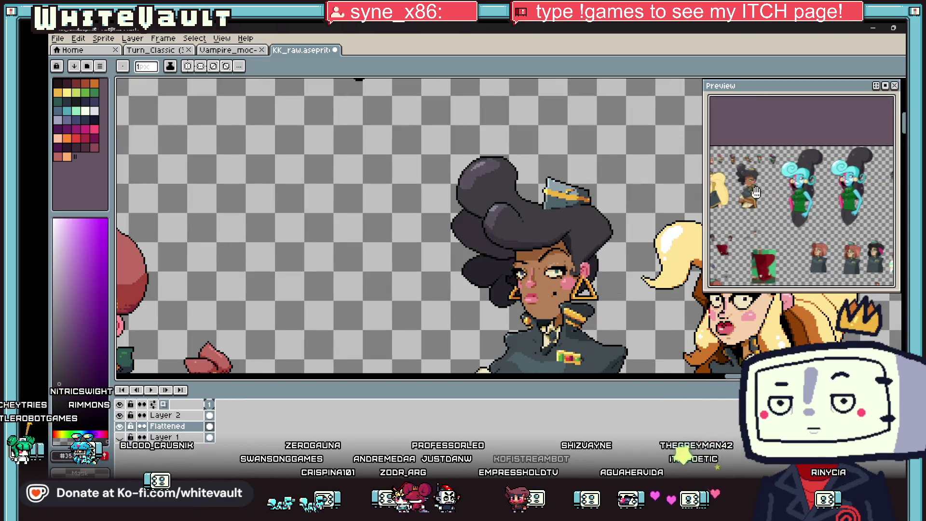
scroll(651, 298, down, 2)
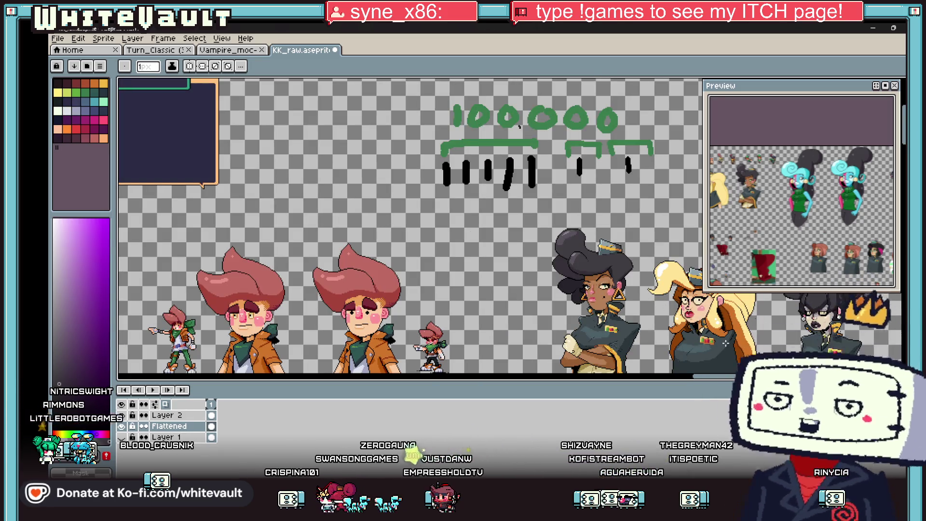
scroll(728, 339, right, 3)
scroll(503, 302, up, 3)
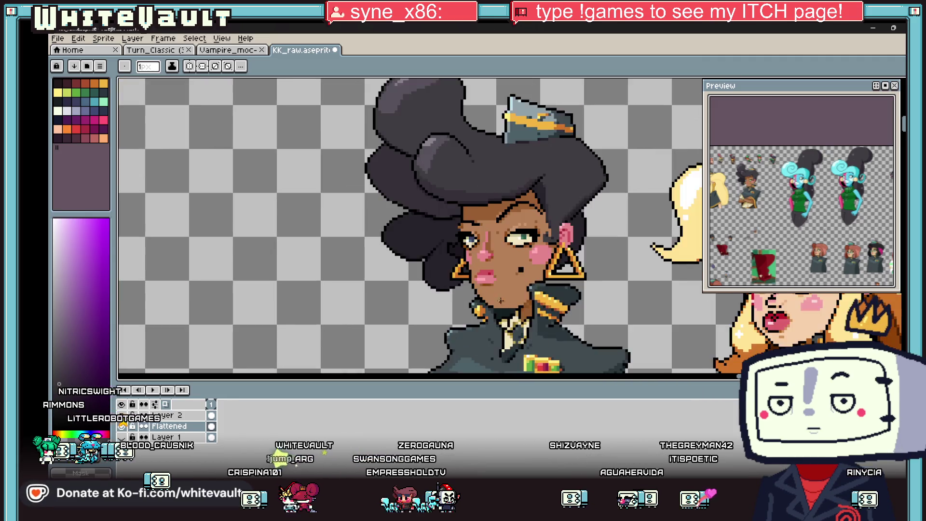
scroll(503, 302, up, 1)
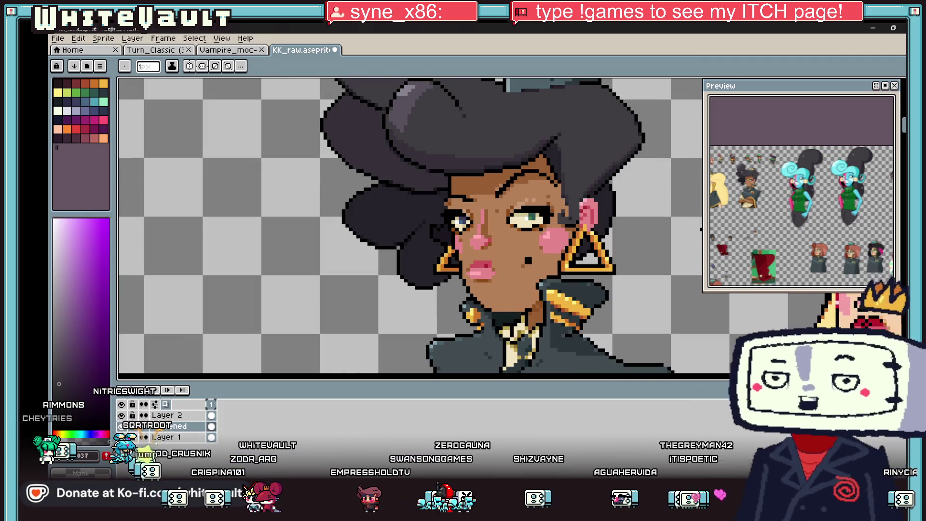
key(m)
scroll(484, 299, up, 1)
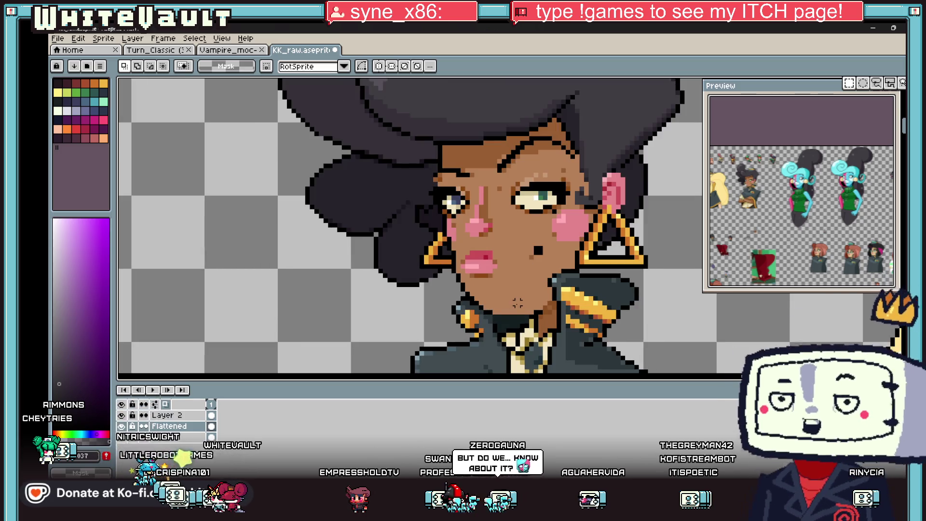
scroll(460, 236, up, 1)
mouse_move(463, 188)
mouse_down()
mouse_move(524, 236)
mouse_move(504, 241)
mouse_move(512, 264)
mouse_up()
key(ctrl+z)
mouse_move(540, 205)
mouse_down()
mouse_move(455, 286)
mouse_move(488, 296)
mouse_up()
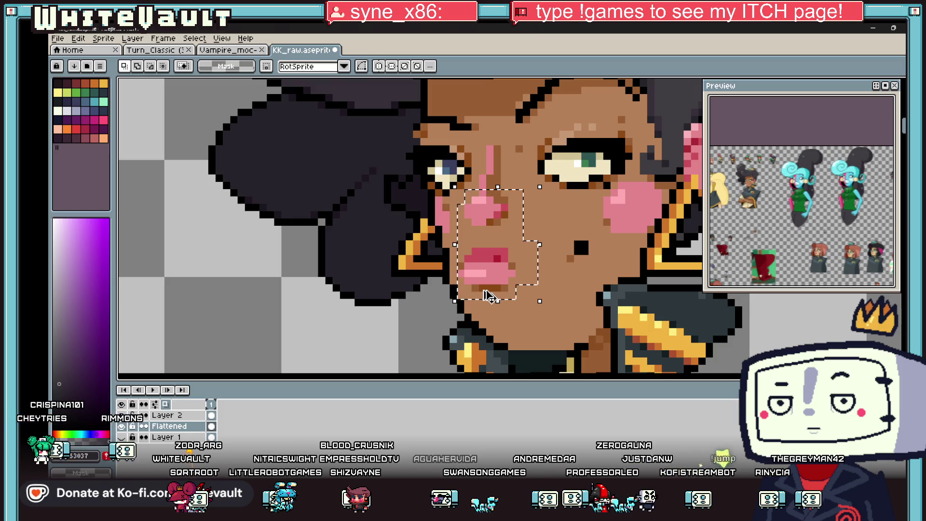
click(475, 302)
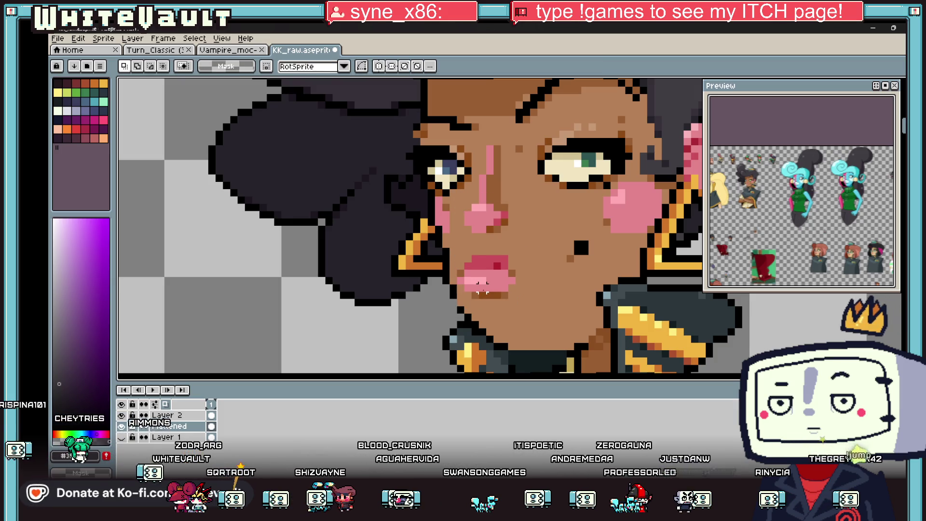
key(b)
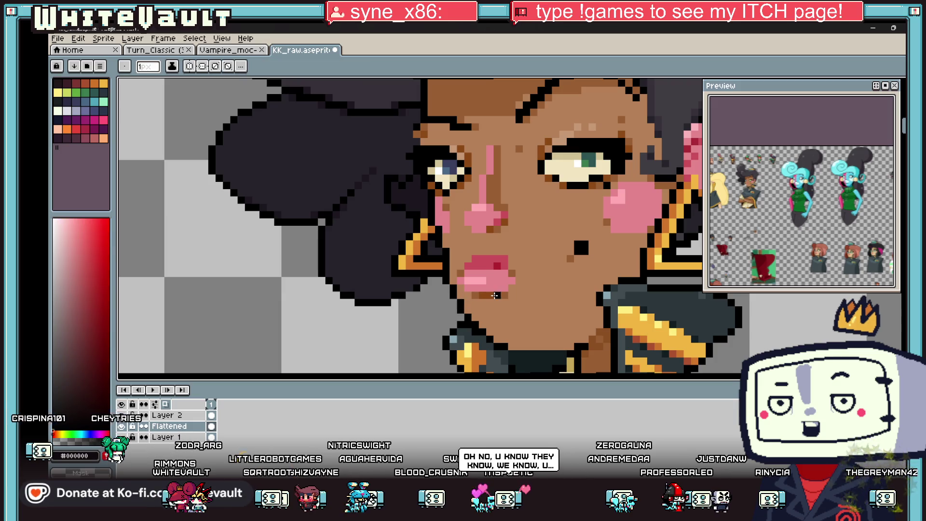
Select the right part of the lips and shift it one pixel outward
scroll(546, 259, down, 8)
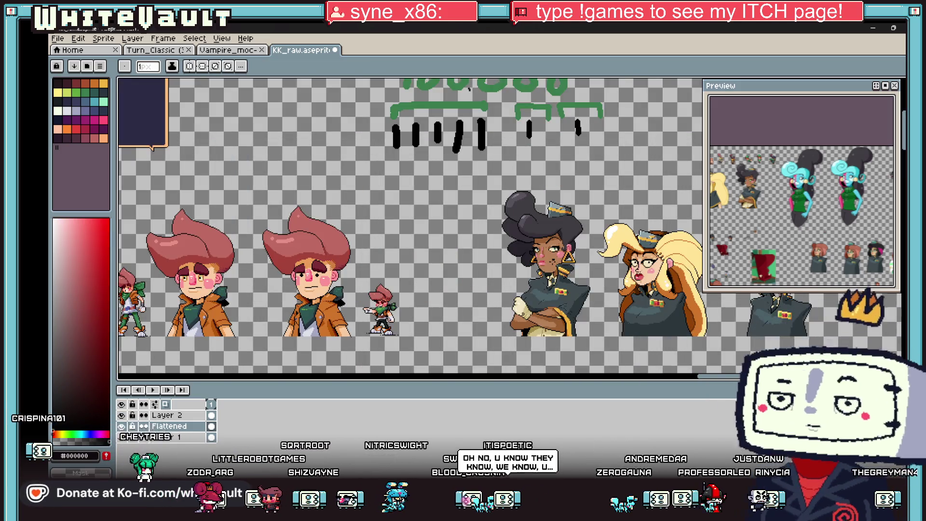
scroll(554, 261, up, 4)
key(m)
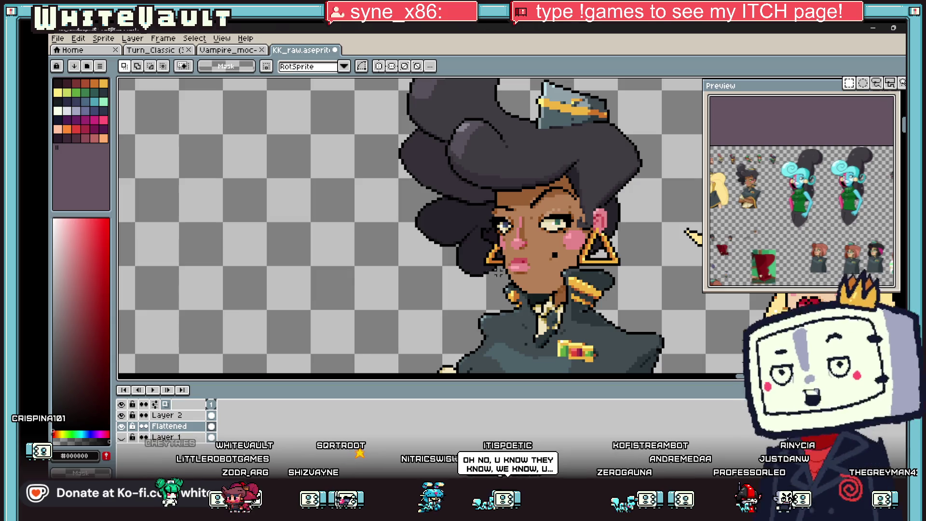
scroll(533, 252, up, 2)
drag(534, 252, 559, 270)
key(ctrl+d)
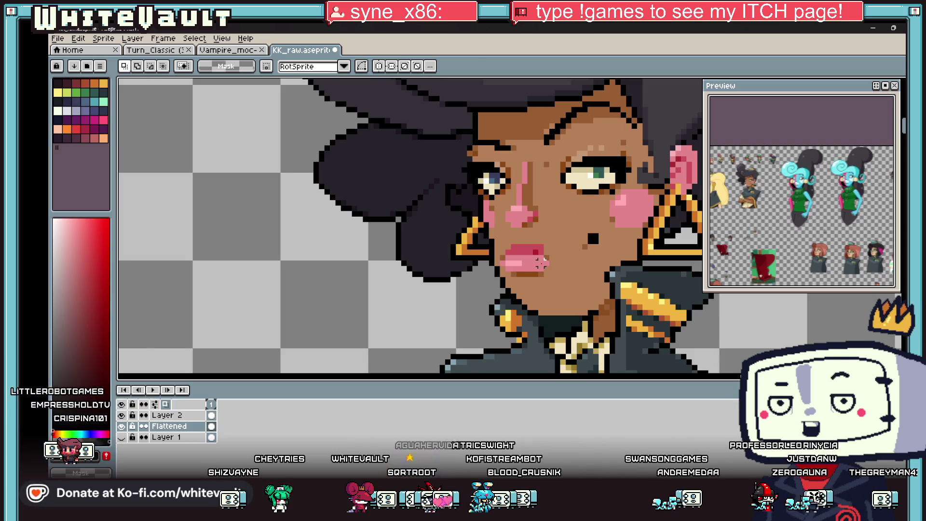
scroll(541, 263, down, 5)
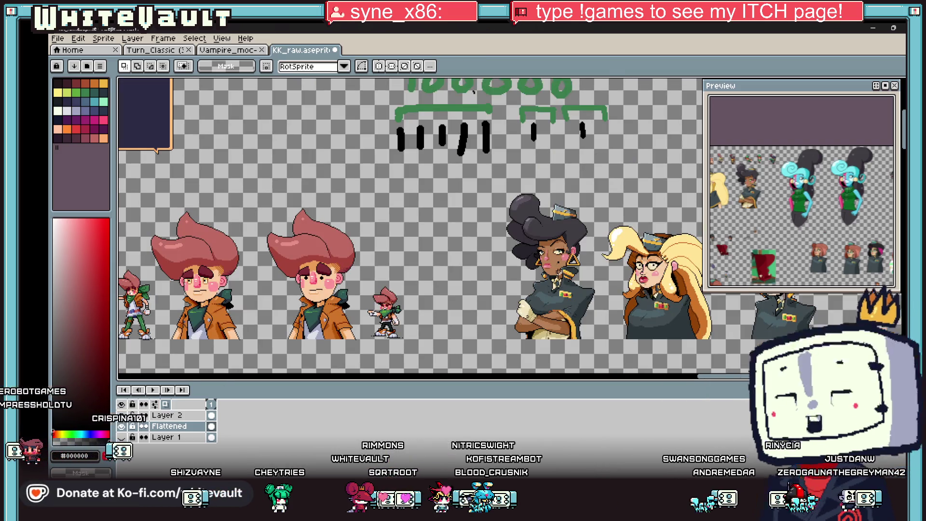
scroll(548, 278, up, 5)
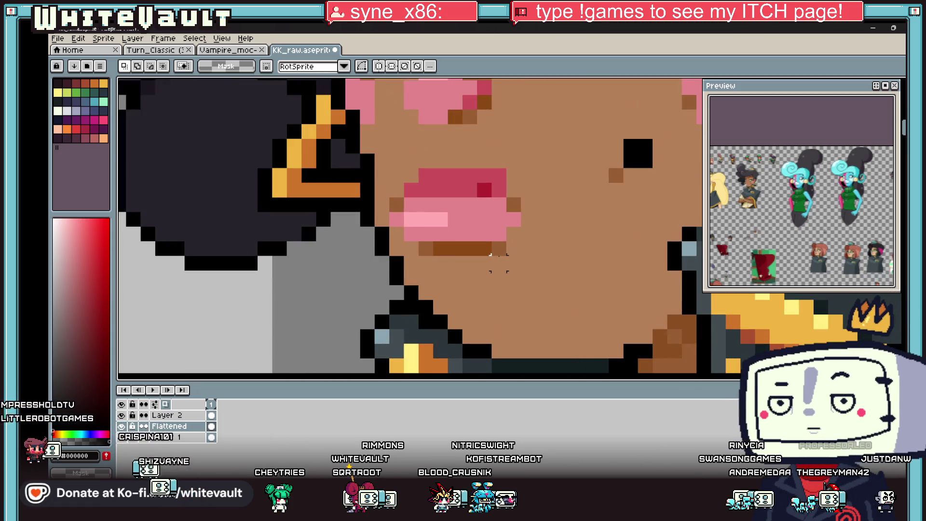
Paint a brown shadow row beneath the mouth with a few extra brown pixels around it
alt+click(470, 241)
drag(448, 263, 482, 263)
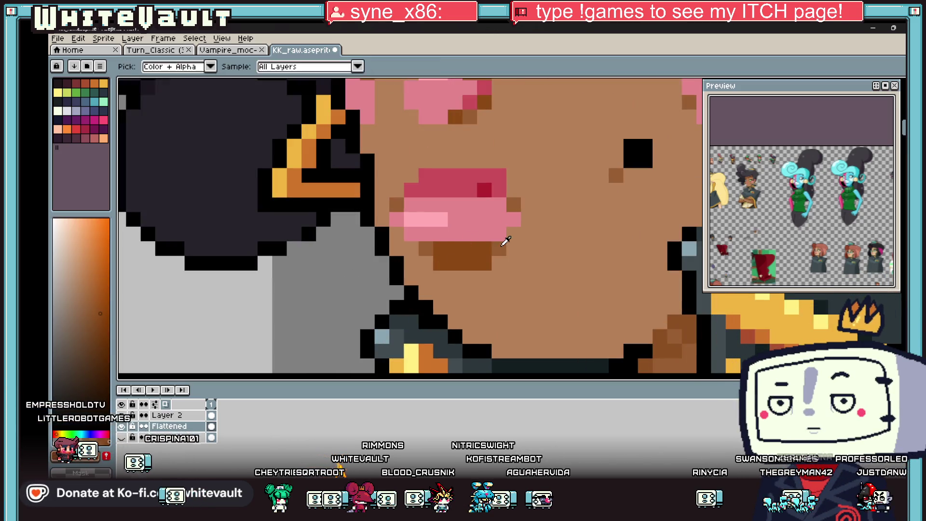
click(498, 256)
click(423, 263)
alt+click(414, 264)
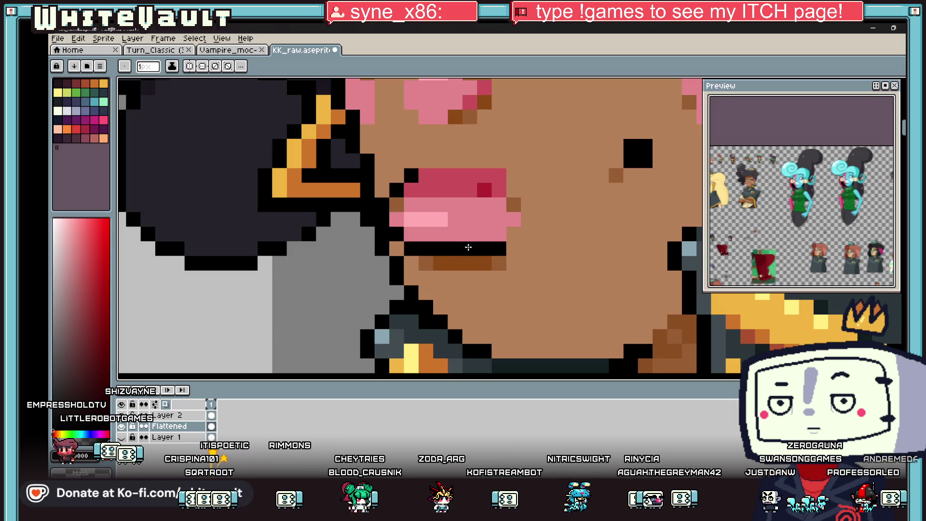
scroll(467, 247, down, 5)
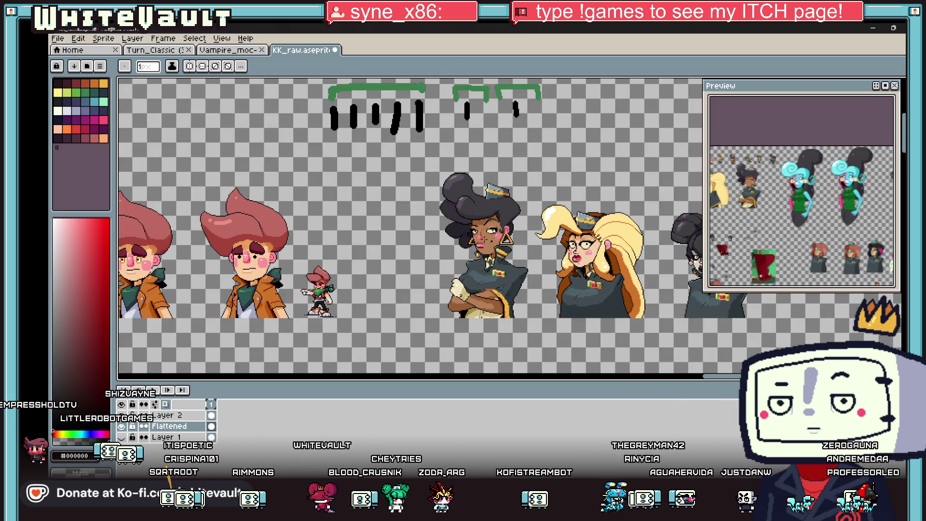
scroll(415, 283, up, 5)
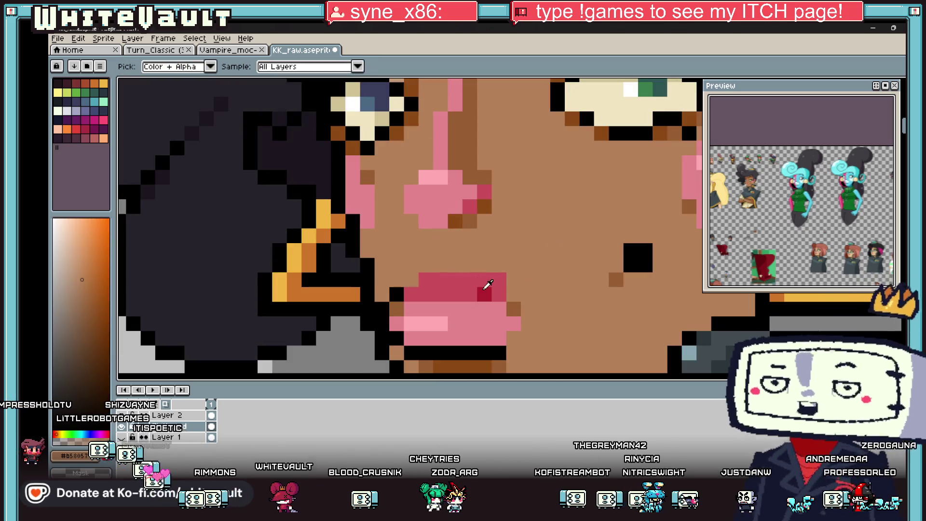
Darken two upper-lip pixels and add a black outline pixel above the lip
alt+click(484, 293)
click(440, 280)
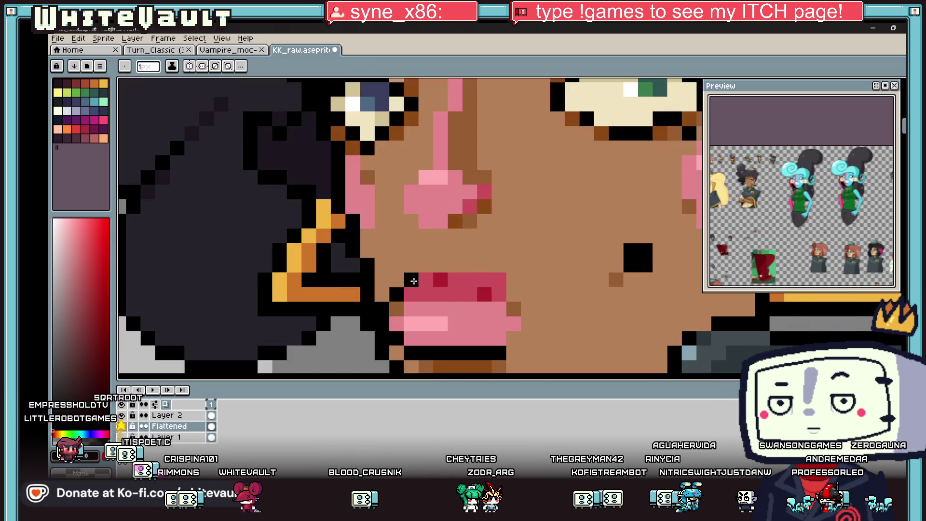
scroll(408, 284, down, 5)
scroll(518, 297, up, 5)
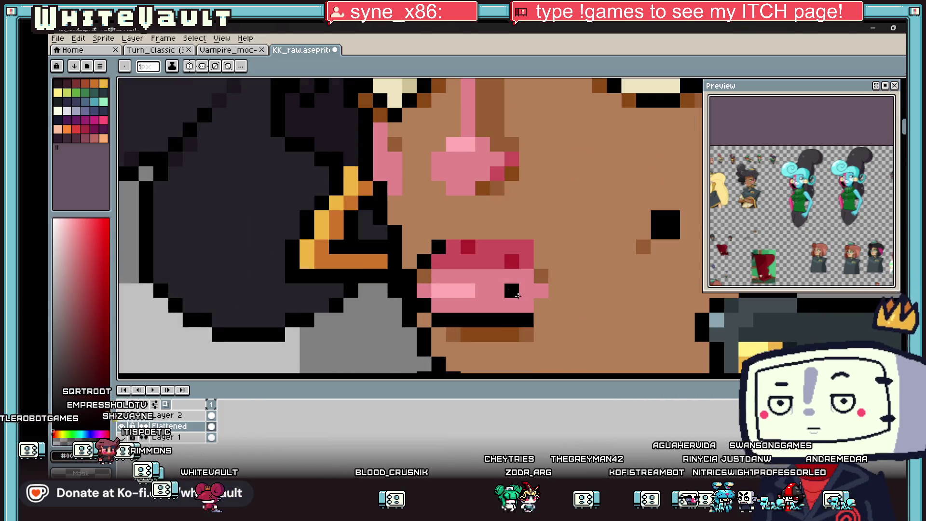
click(454, 232)
scroll(891, 195, up, 4)
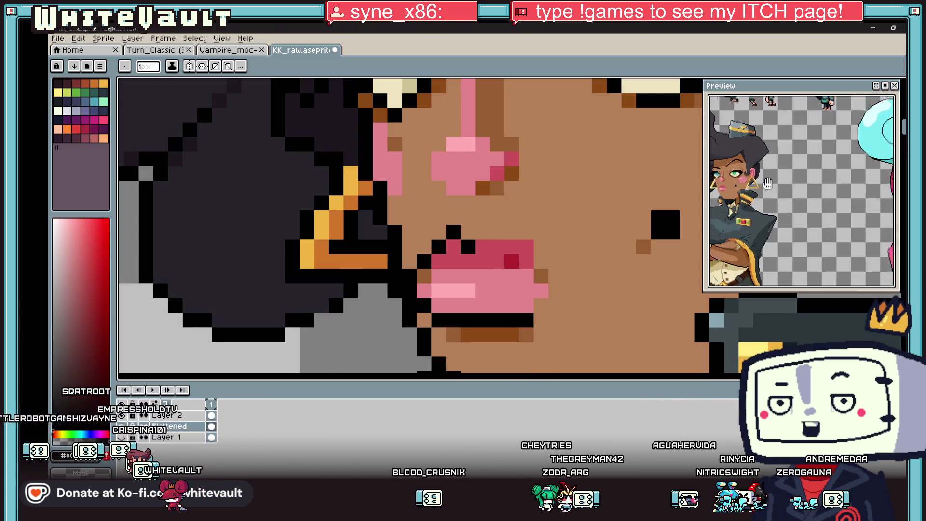
mouse_move(712, 213)
mouse_down()
mouse_move(759, 133)
mouse_move(773, 212)
mouse_up()
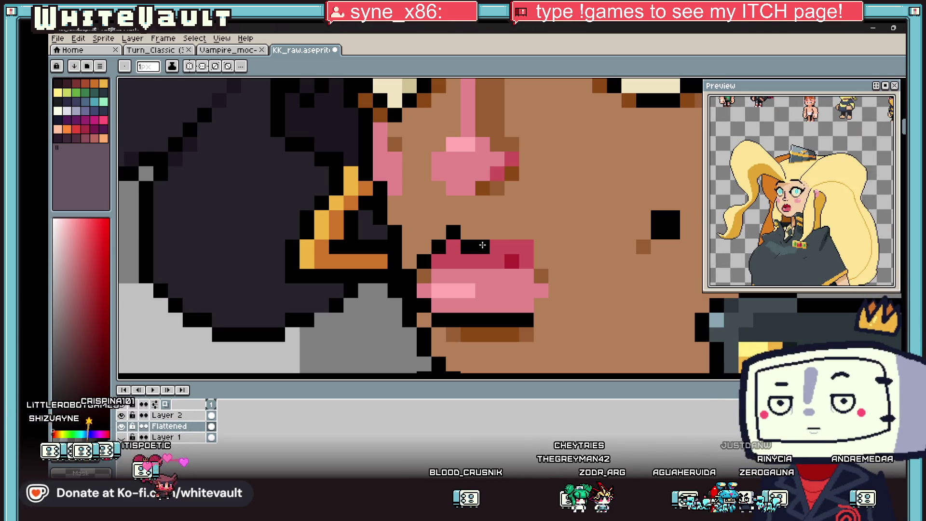
Touch up the lip edge with dark red and pink, turning the upper-right lip pixel black
key(i)
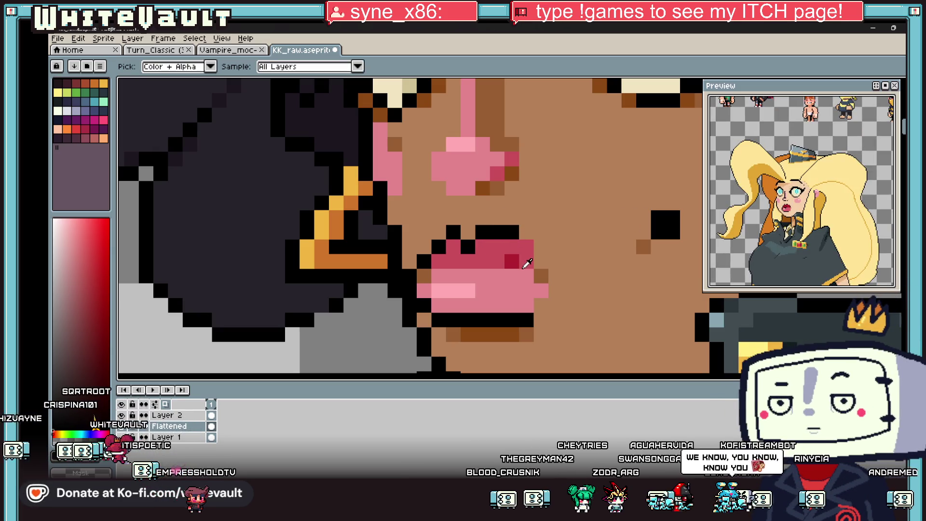
click(526, 260)
alt+click(540, 289)
click(555, 275)
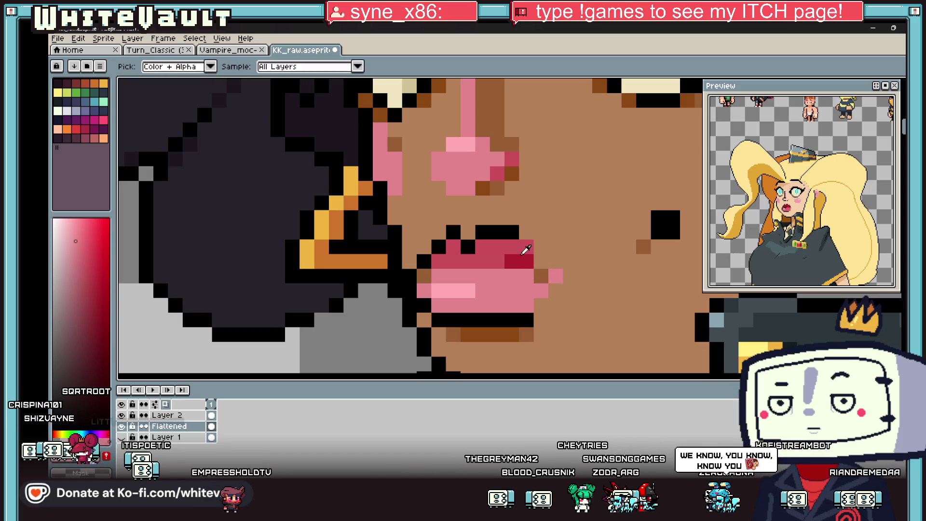
alt+click(512, 233)
click(523, 246)
scroll(545, 258, down, 5)
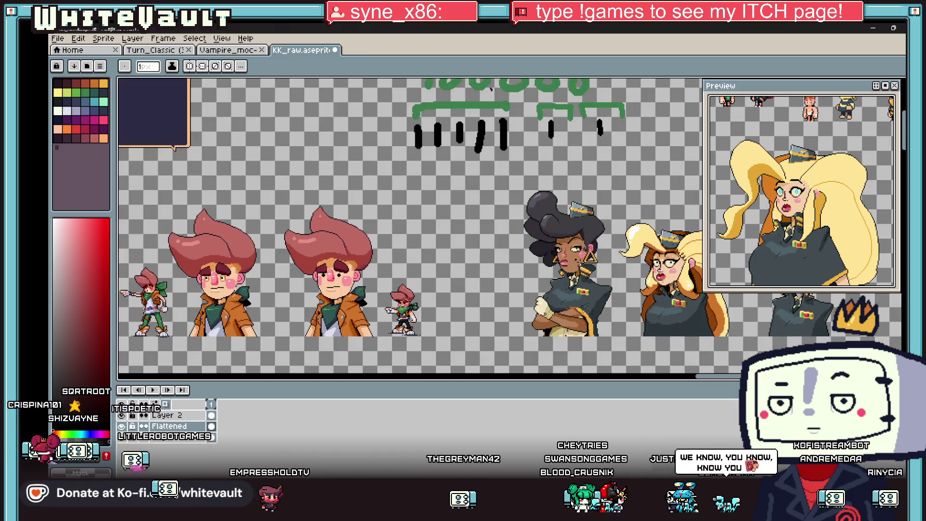
scroll(599, 268, up, 5)
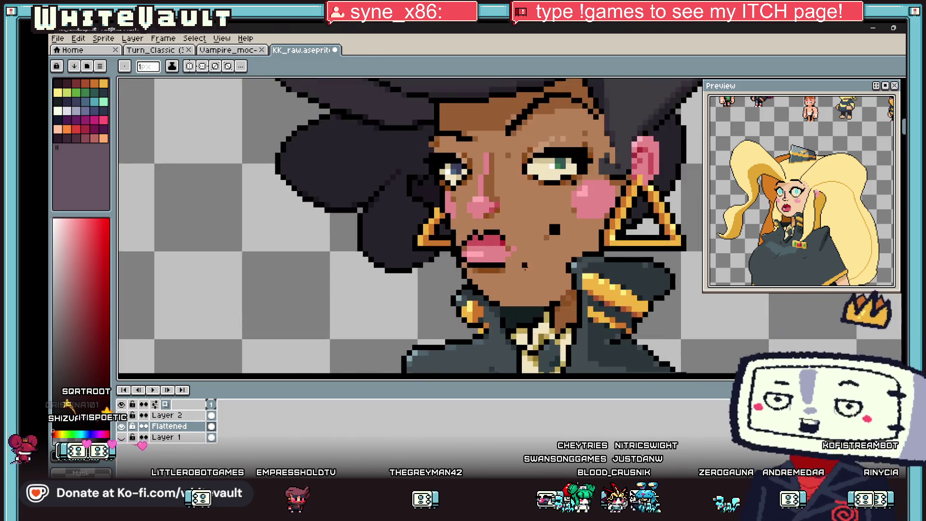
Paint over the stray black outline pixels above, beside and under the lips with skin brown
alt+click(496, 220)
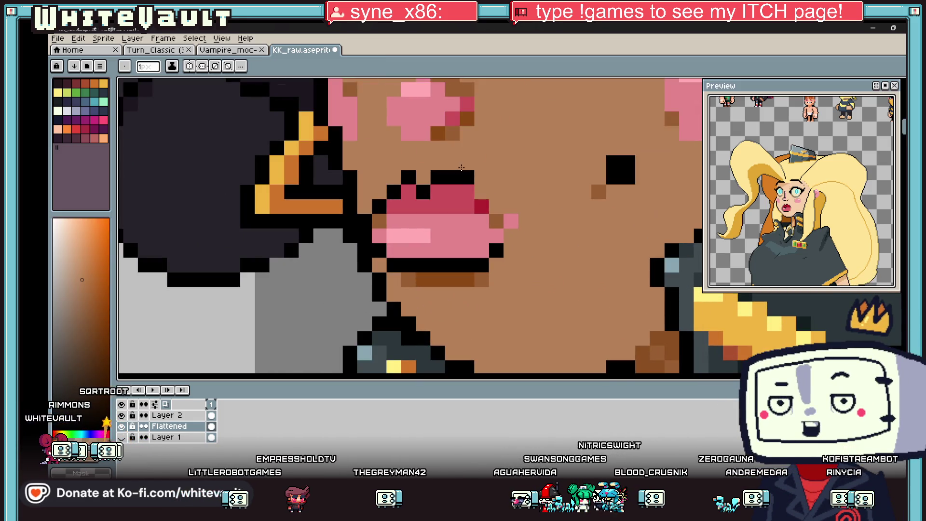
drag(446, 173, 421, 191)
click(394, 191)
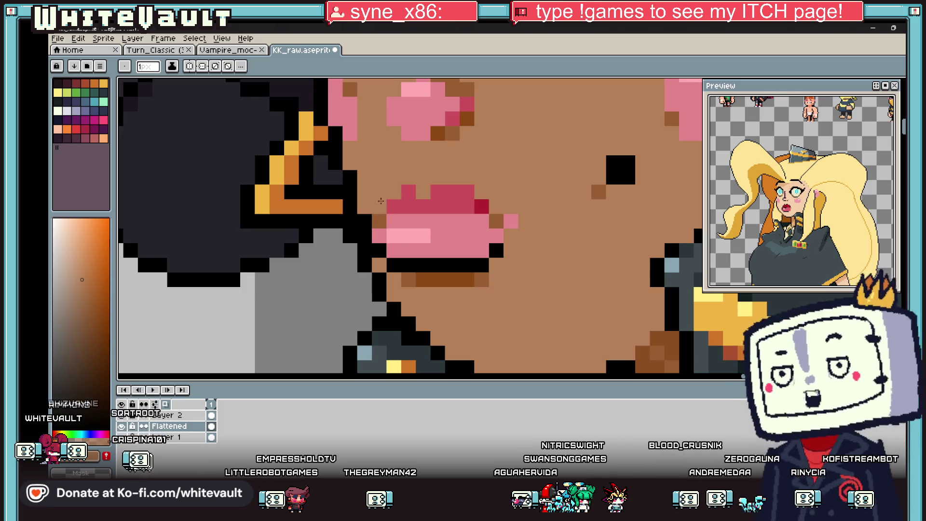
click(394, 264)
drag(496, 250, 423, 265)
scroll(418, 272, down, 3)
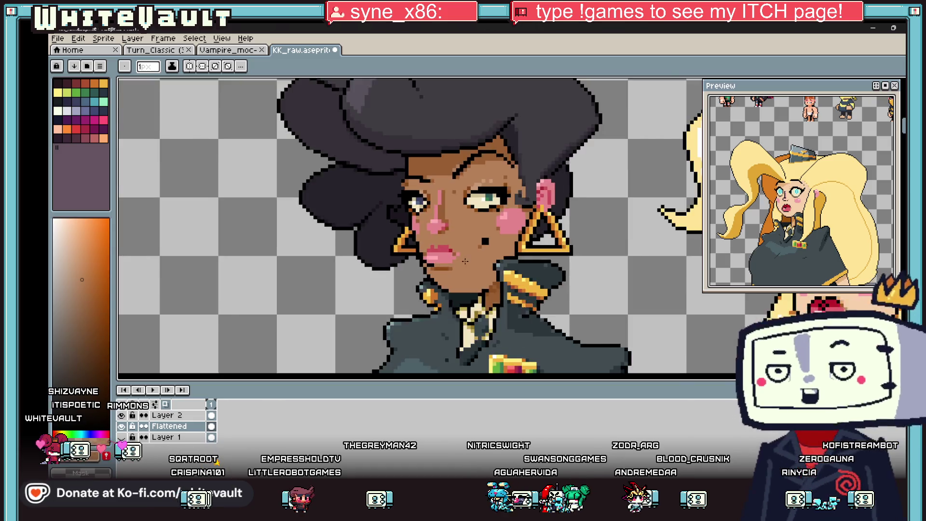
scroll(460, 260, up, 3)
click(460, 260)
click(436, 246)
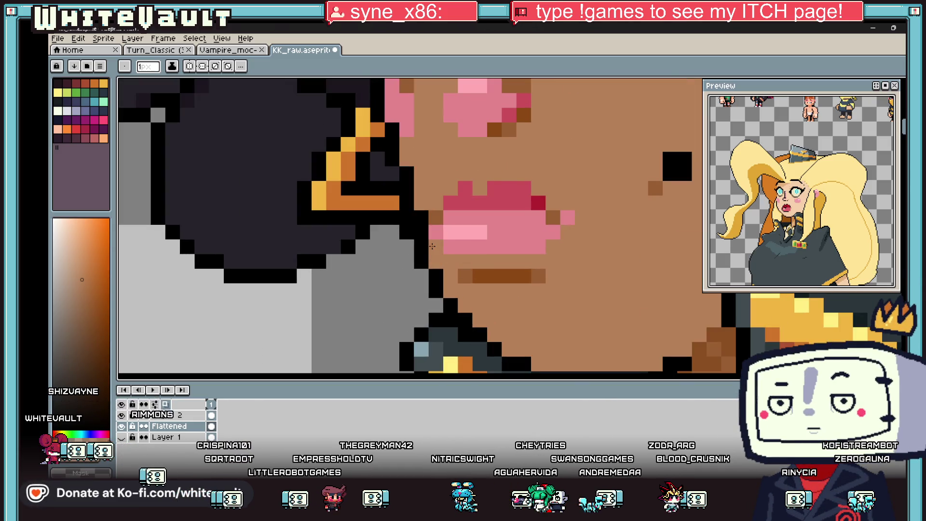
scroll(507, 264, down, 5)
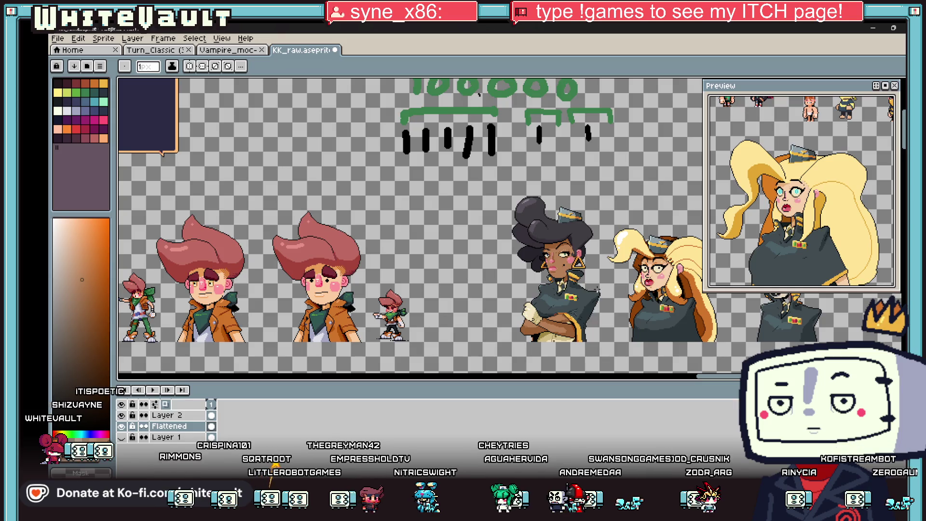
scroll(555, 278, up, 5)
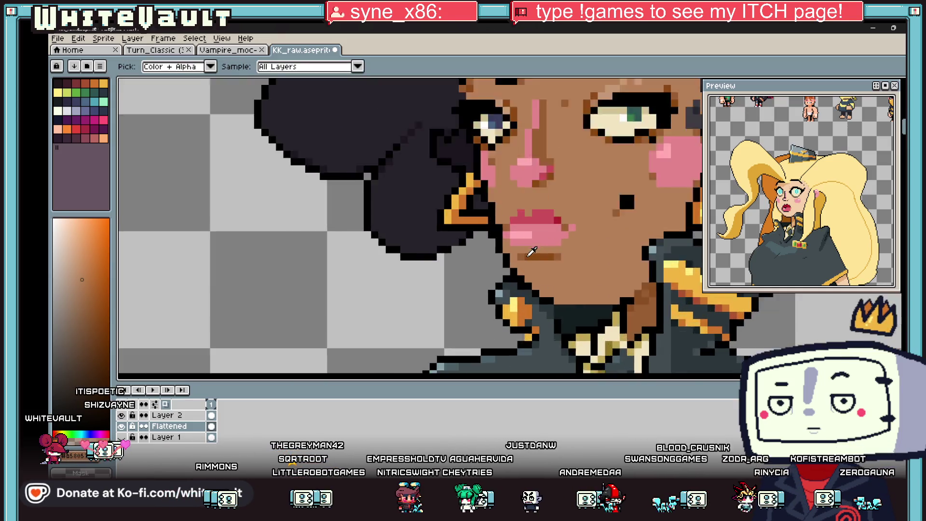
Add a brown shadow row under the lower lip
drag(509, 243, 555, 242)
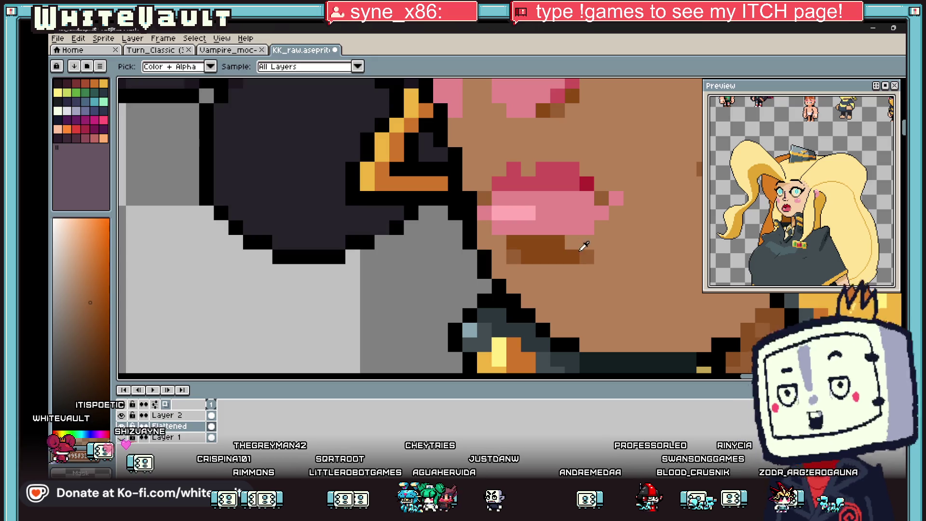
scroll(595, 270, down, 4)
scroll(614, 281, down, 2)
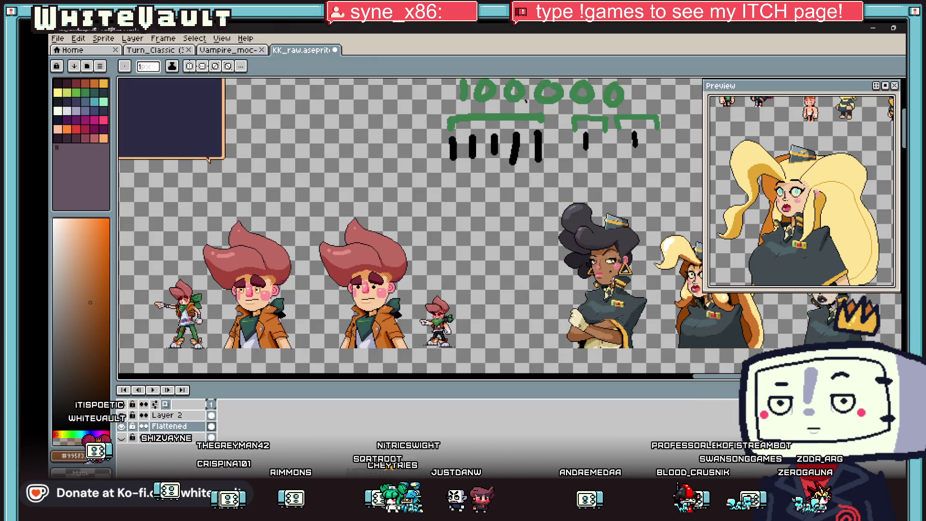
scroll(596, 279, up, 4)
key(i)
scroll(596, 279, down, 1)
scroll(595, 280, down, 3)
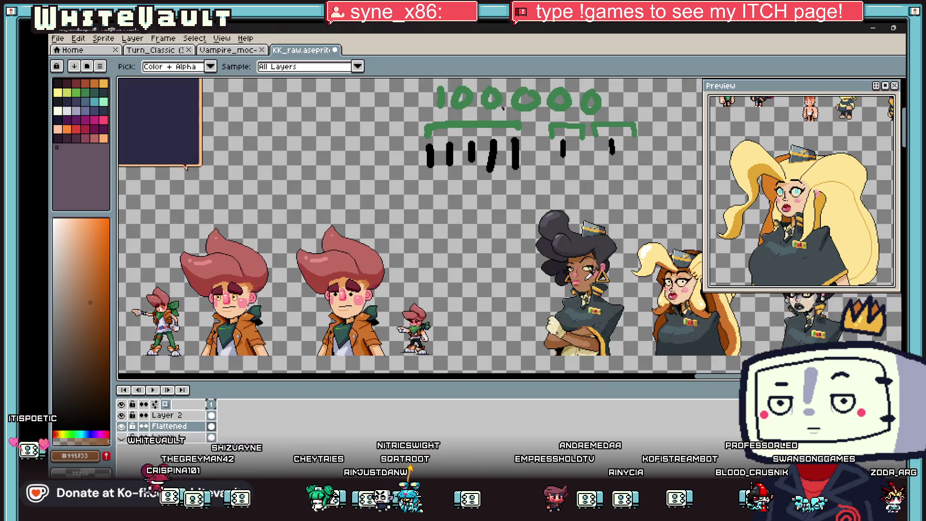
scroll(614, 281, up, 3)
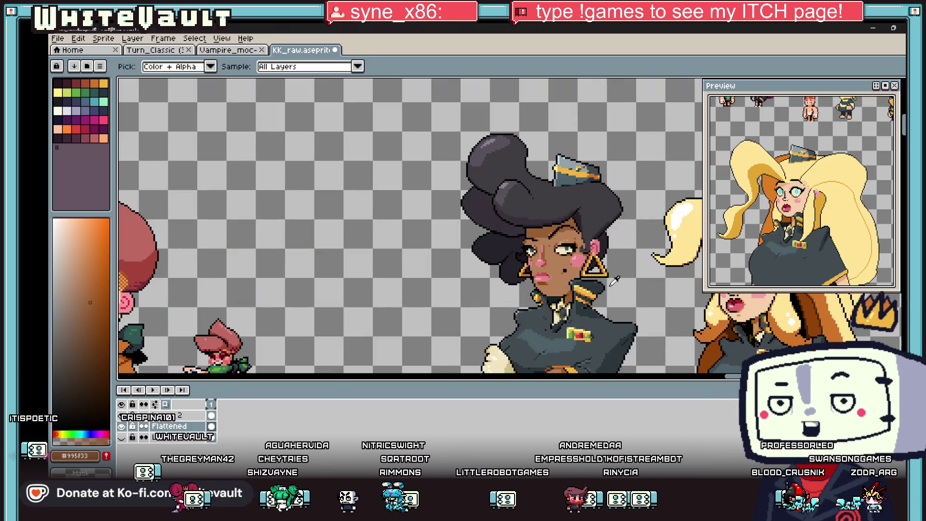
Pan across the sprite sheet and marquee-select another portrait's red-lipped mouth
key(m)
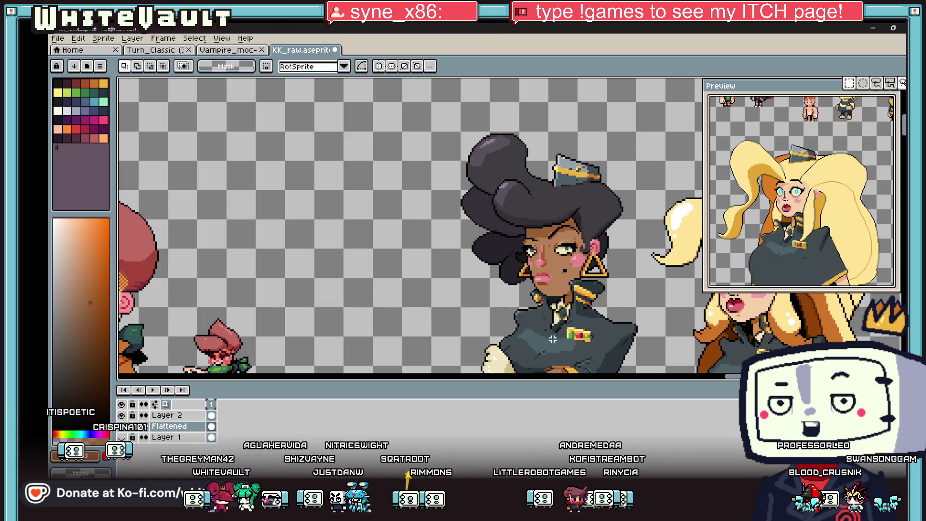
mouse_move(653, 365)
mouse_down()
mouse_move(242, 364)
mouse_move(383, 365)
mouse_up()
scroll(478, 307, down, 3)
scroll(545, 346, up, 1)
scroll(652, 190, down, 5)
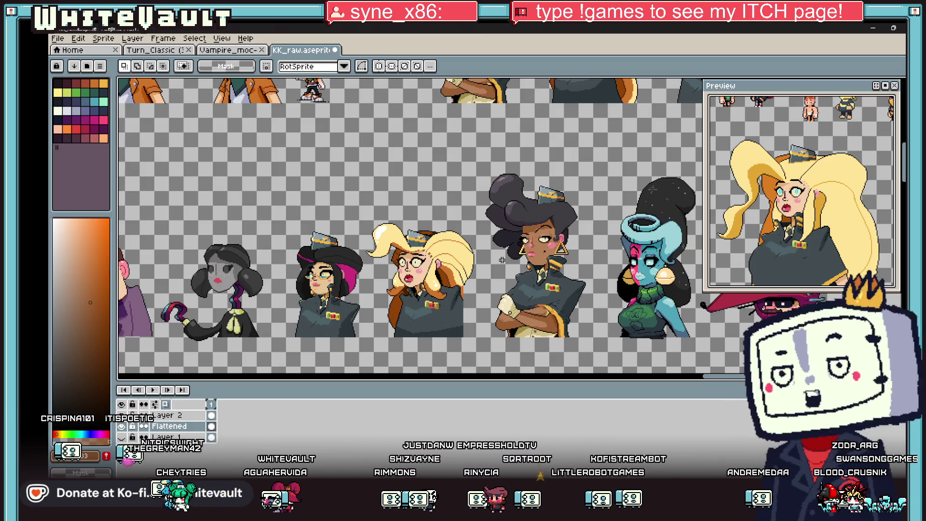
mouse_move(721, 381)
mouse_down()
mouse_move(702, 382)
mouse_move(716, 380)
mouse_up()
drag(900, 159, 903, 338)
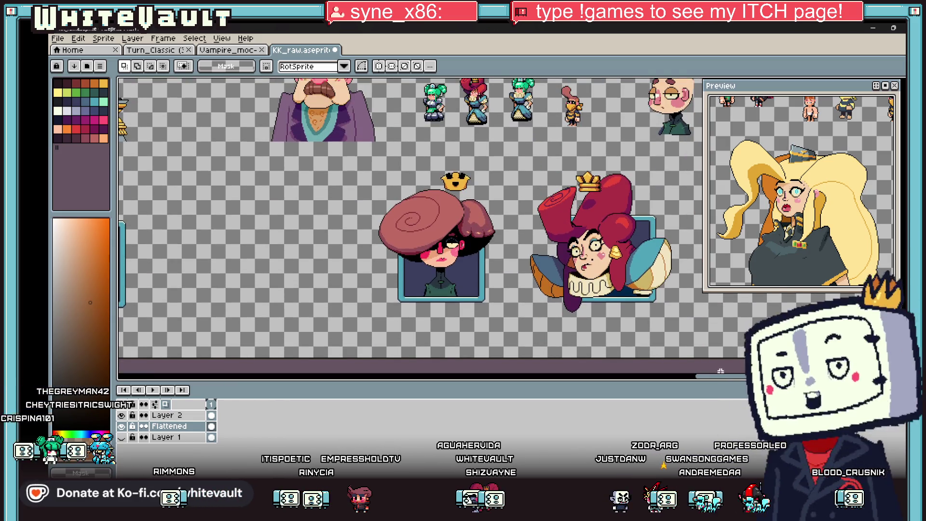
drag(746, 382, 698, 379)
scroll(410, 222, down, 1)
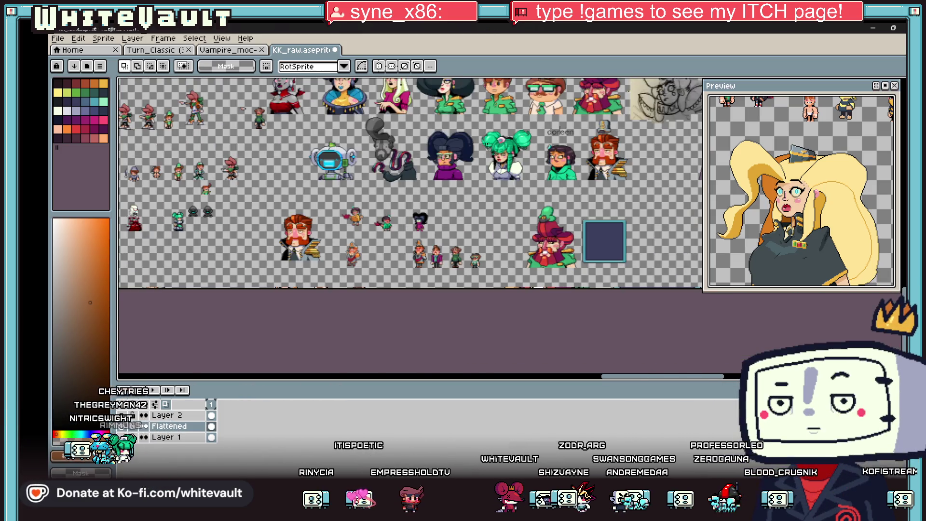
scroll(410, 222, up, 1)
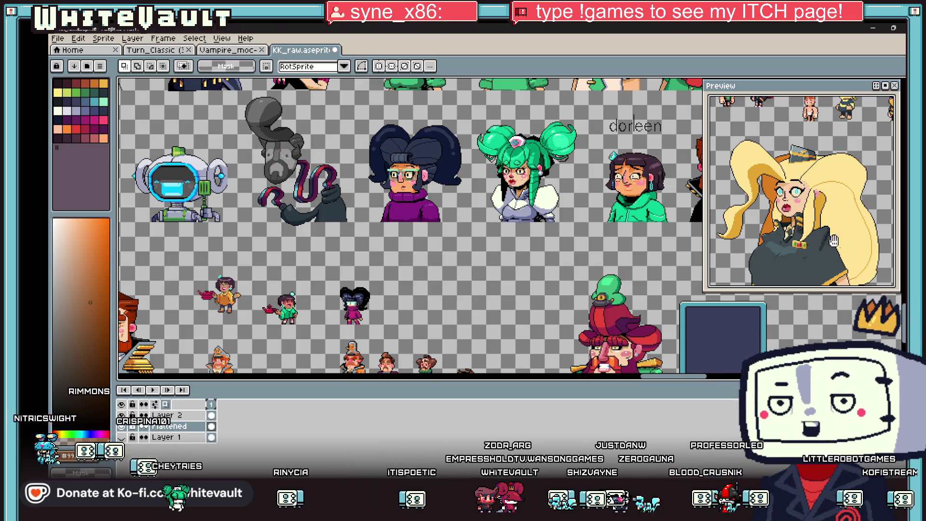
scroll(410, 227, up, 3)
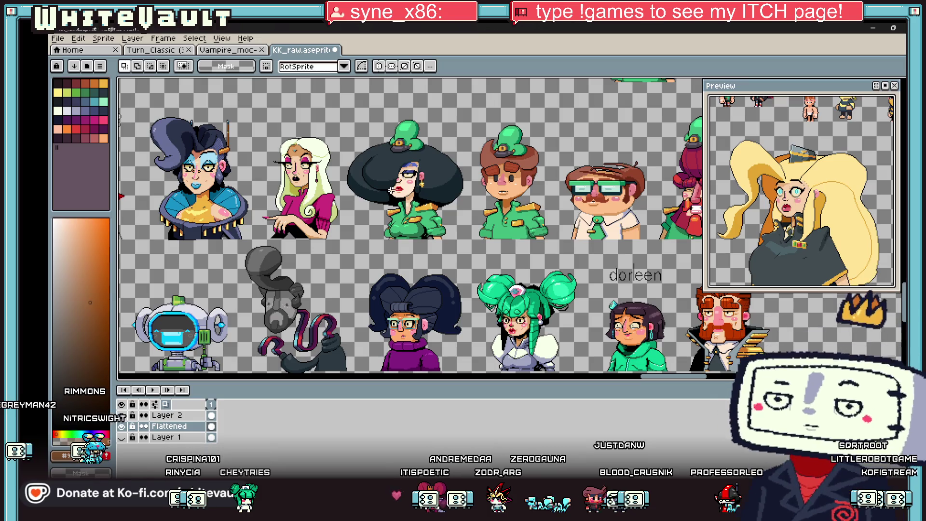
scroll(383, 176, up, 5)
mouse_move(412, 224)
mouse_down()
mouse_move(481, 265)
mouse_move(468, 246)
mouse_move(902, 84)
mouse_move(548, 180)
mouse_up()
Drag a copy of that mouth onto the empty canvas beside the woman's face and drop it
scroll(481, 264, down, 5)
scroll(548, 180, down, 5)
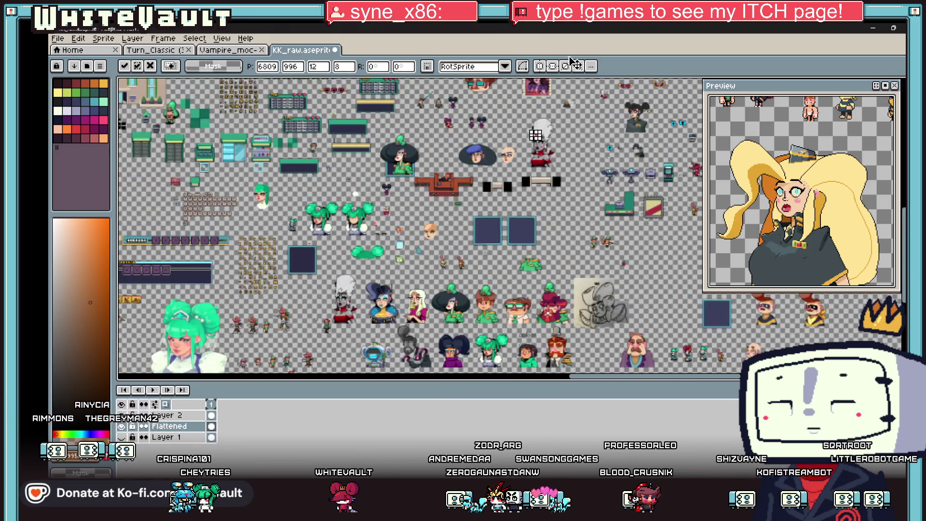
scroll(579, 275, up, 5)
mouse_move(579, 275)
mouse_down()
mouse_move(475, 306)
mouse_move(342, 299)
mouse_move(425, 270)
mouse_move(615, 87)
mouse_move(506, 190)
mouse_move(505, 220)
mouse_up()
scroll(425, 270, down, 5)
scroll(615, 87, up, 3)
scroll(506, 190, up, 3)
click(505, 219)
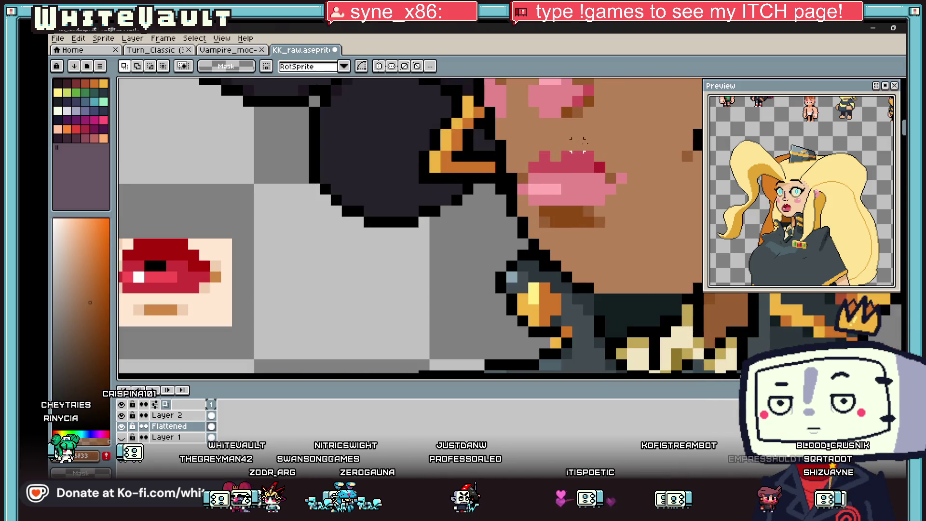
Select the woman's lips and move them onto the empty canvas to the left
scroll(597, 143, up, 2)
drag(640, 230, 537, 127)
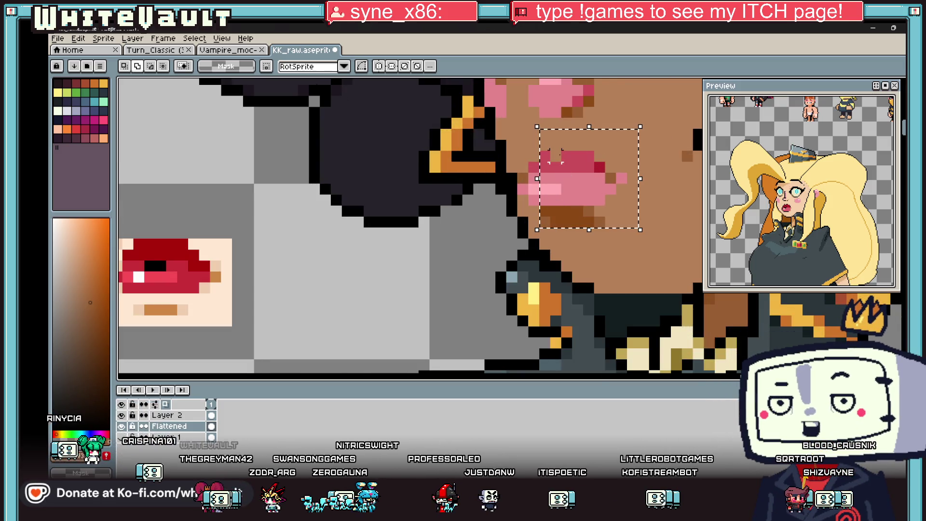
scroll(555, 159, down, 2)
drag(565, 183, 256, 184)
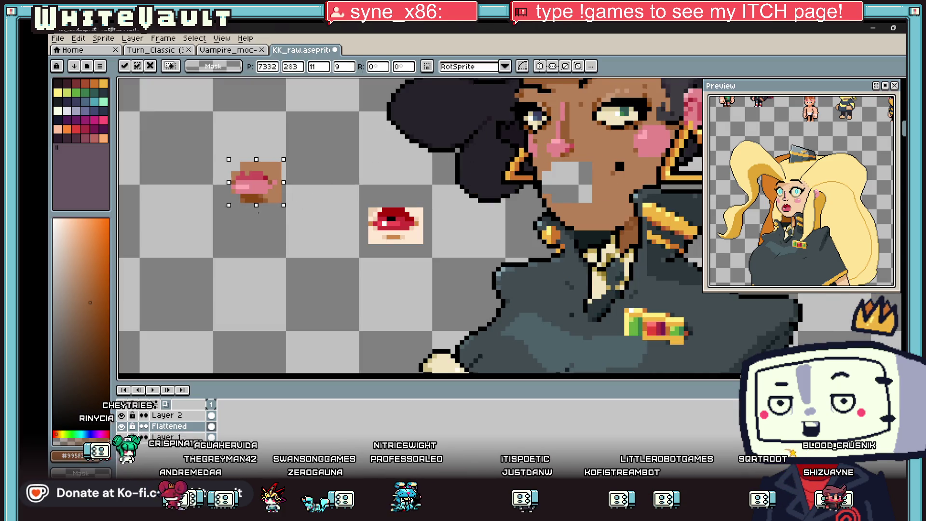
click(575, 195)
Fill the vacated mouth hole with skin tone and magic-wand the pale background behind the lips
key(g)
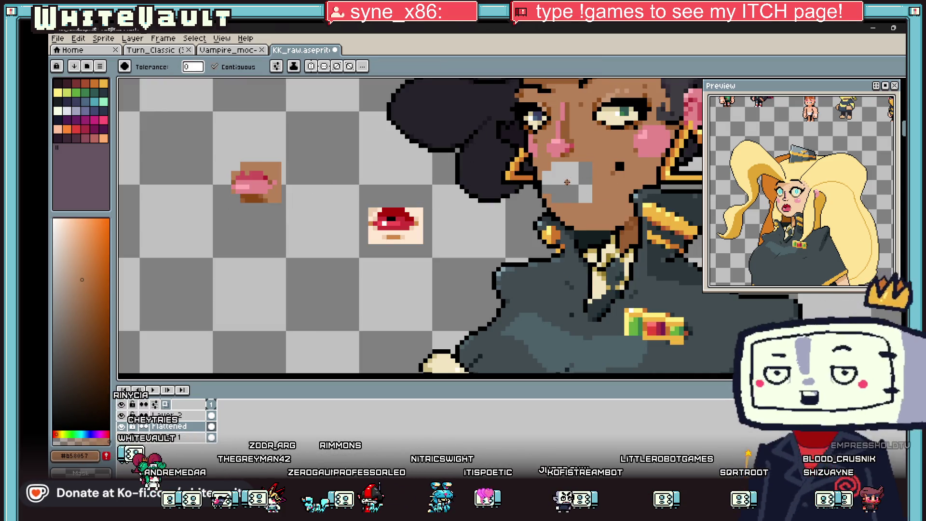
click(567, 182)
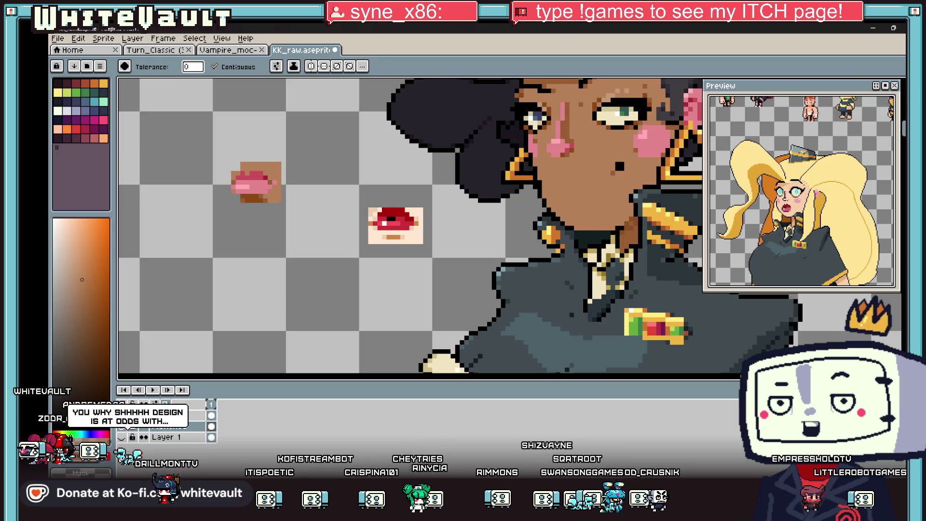
key(w)
click(419, 233)
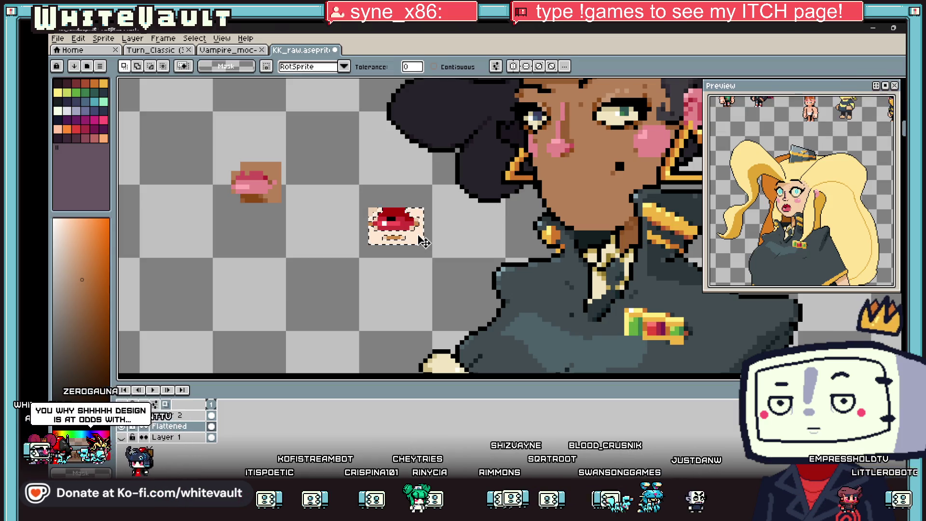
Delete the pale background and select only the connected red lip pixels
key(Delete)
scroll(416, 231, up, 2)
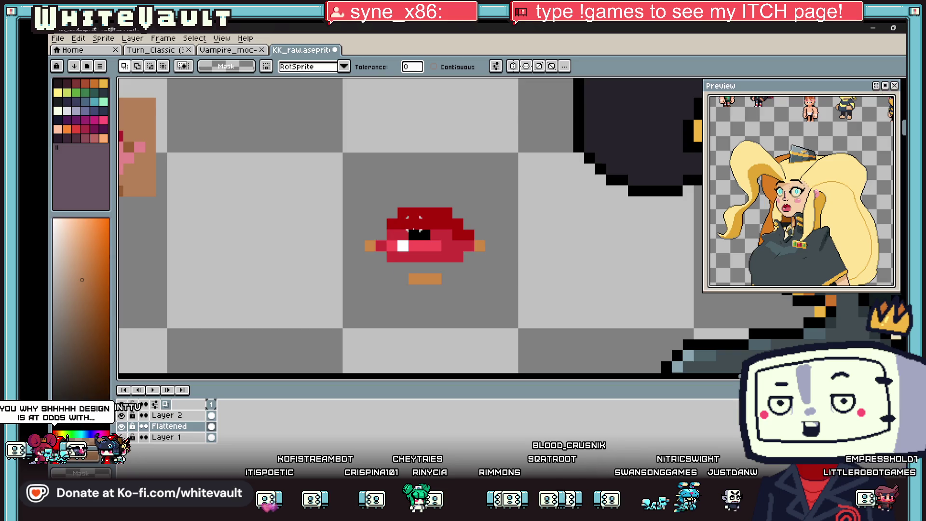
scroll(416, 231, down, 2)
click(416, 231)
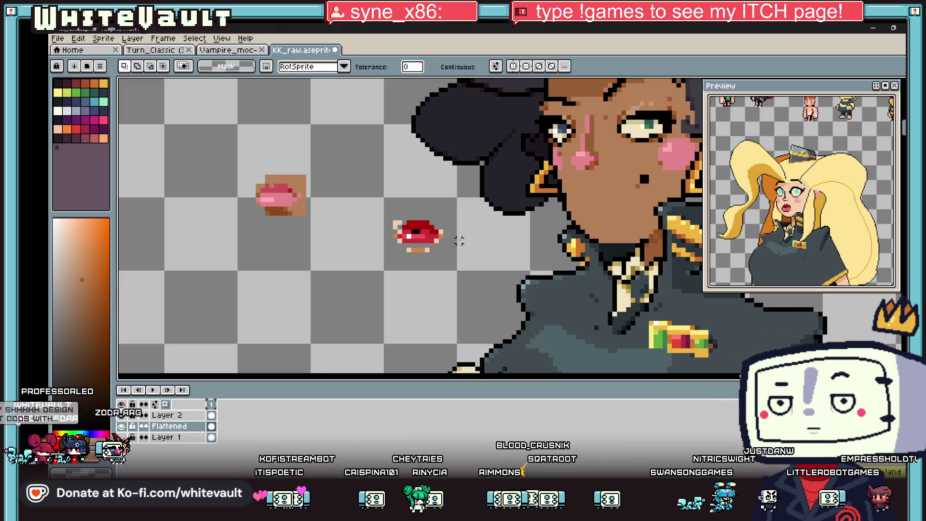
click(450, 67)
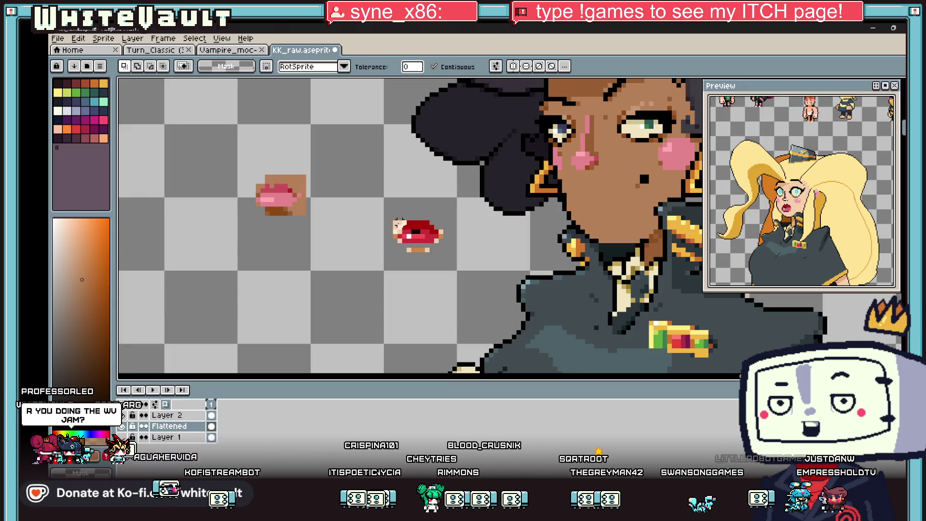
scroll(397, 223, up, 2)
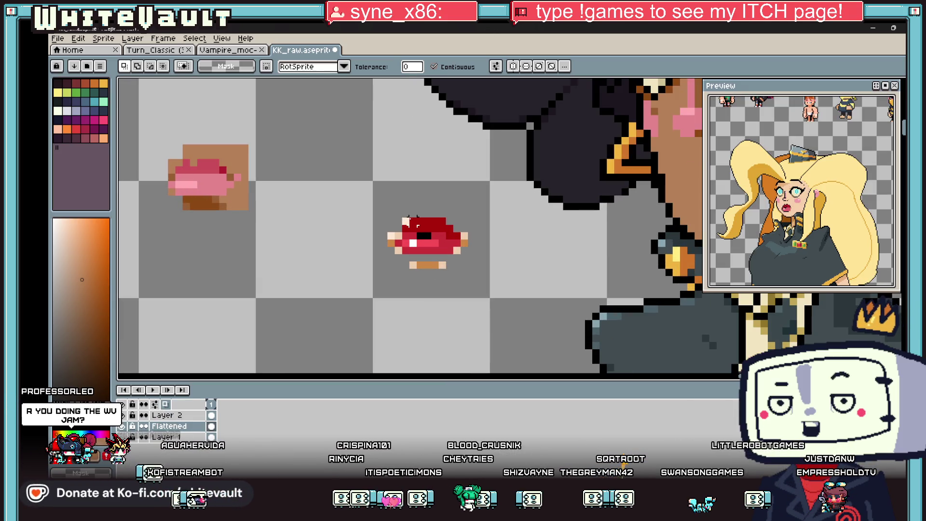
scroll(389, 235, down, 3)
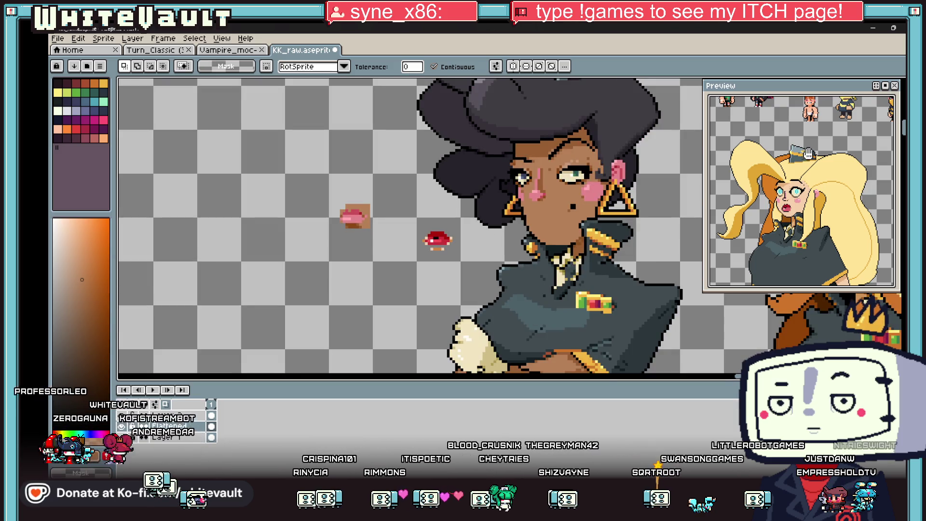
Marquee-select the red lips and position them back onto the woman's mouth
click(849, 83)
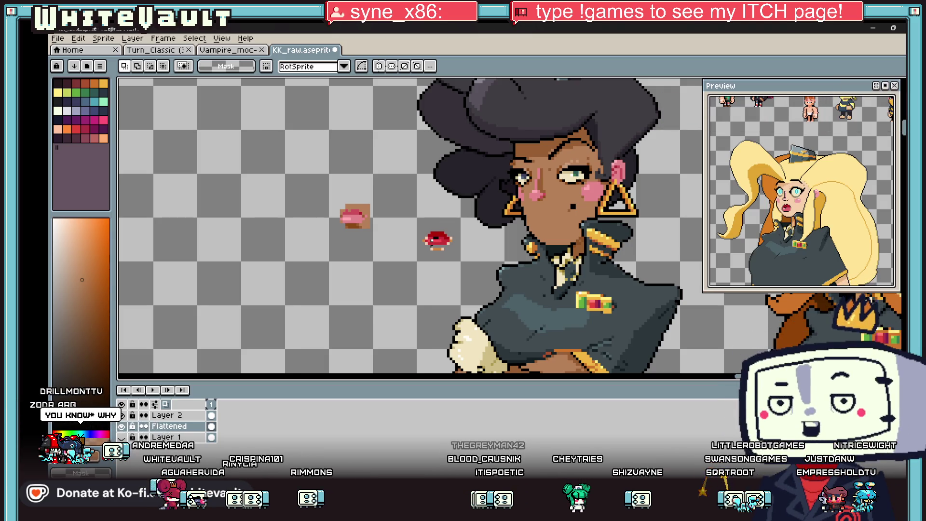
scroll(425, 245, up, 2)
mouse_move(413, 219)
mouse_down()
mouse_move(482, 270)
mouse_move(515, 237)
mouse_move(606, 236)
mouse_up()
scroll(466, 254, down, 1)
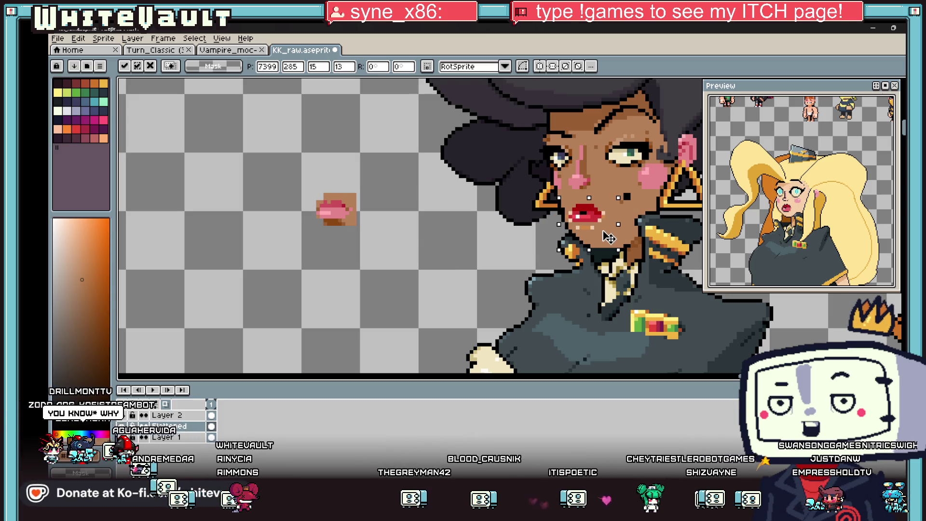
scroll(609, 237, down, 1)
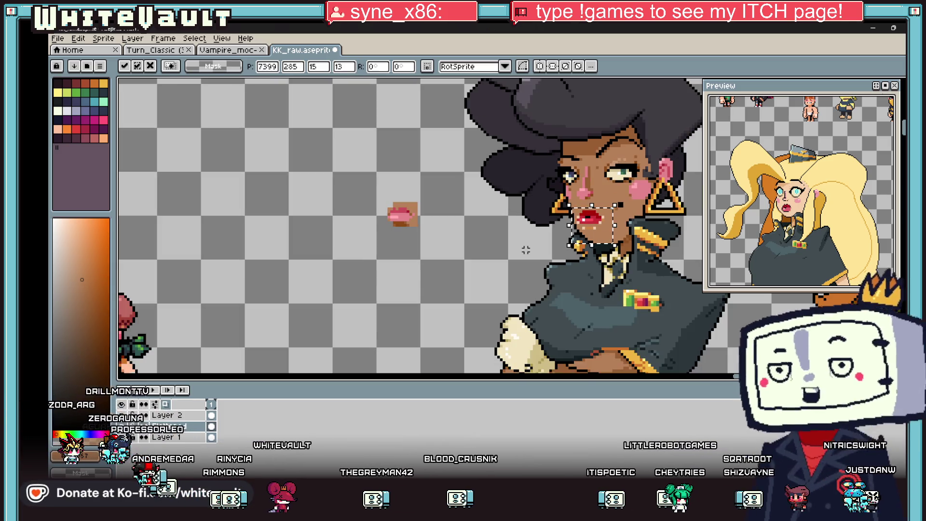
key(Return)
scroll(616, 229, down, 2)
mouse_move(619, 224)
mouse_down()
mouse_move(579, 222)
mouse_move(584, 242)
mouse_up()
scroll(584, 242, up, 3)
drag(443, 267, 545, 246)
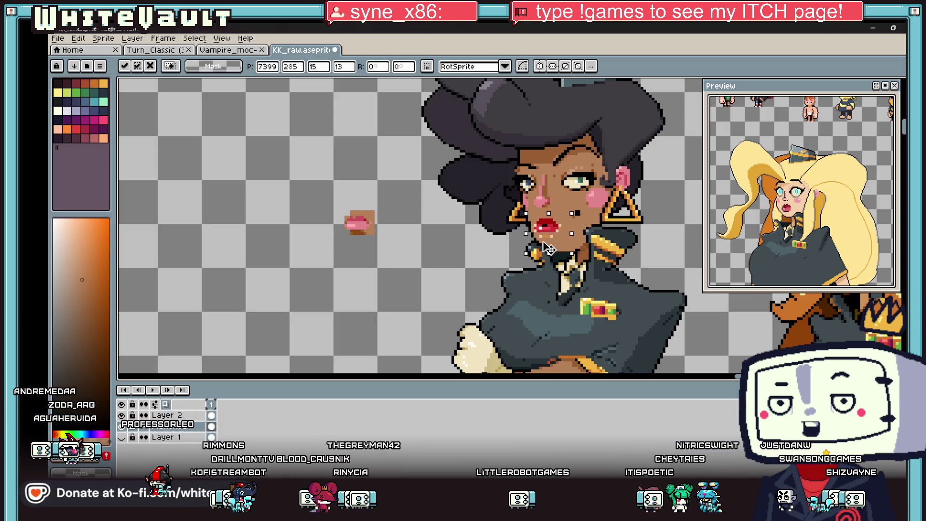
click(672, 247)
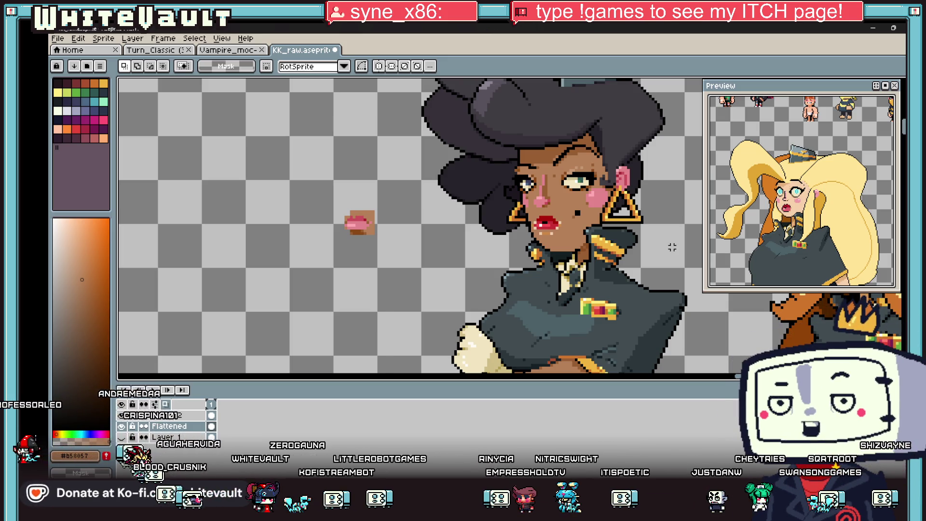
Sample the dark and lighter brown shades near the lips for painting
key(i)
scroll(562, 222, up, 1)
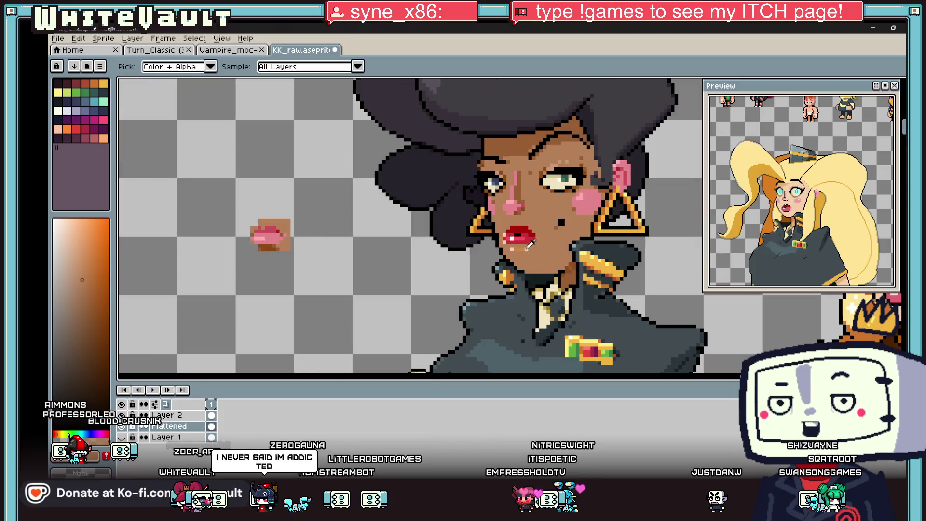
scroll(530, 250, up, 1)
click(530, 249)
scroll(533, 246, down, 2)
click(524, 235)
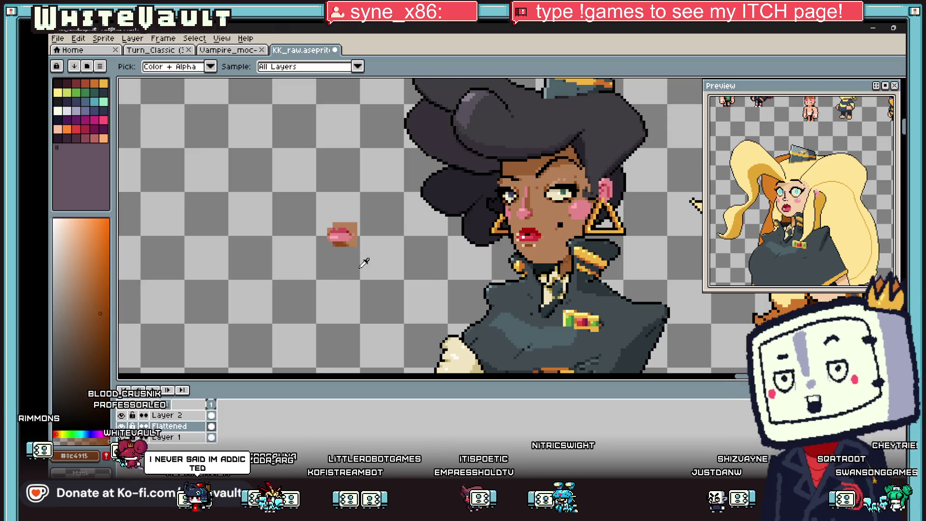
key(b)
scroll(523, 235, up, 2)
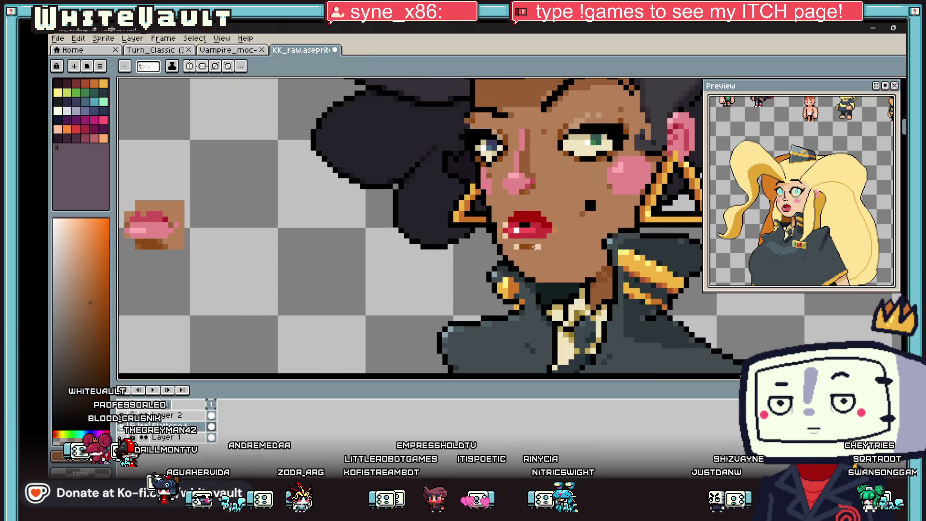
scroll(575, 226, down, 1)
scroll(559, 237, up, 1)
scroll(559, 237, up, 1)
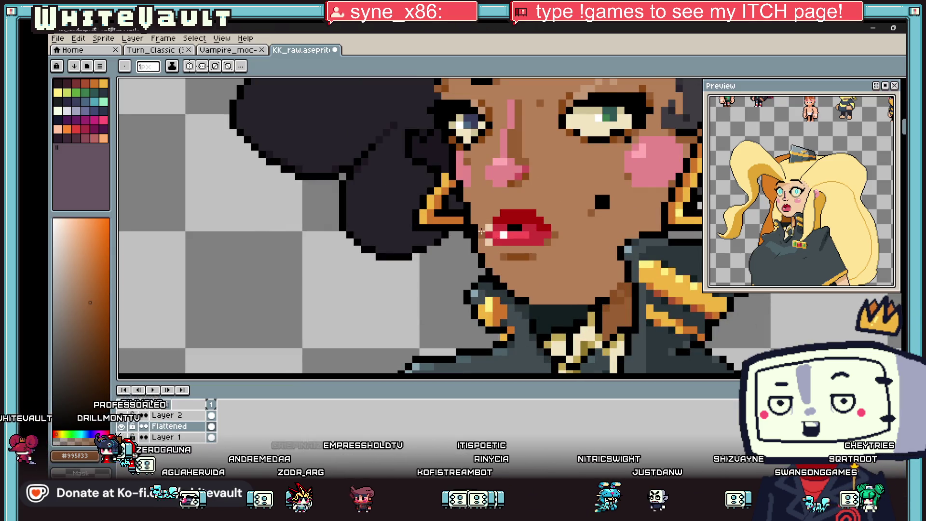
Sample the pink-red from the lips and paint an extra pink pixel on them
key(i)
scroll(572, 232, down, 4)
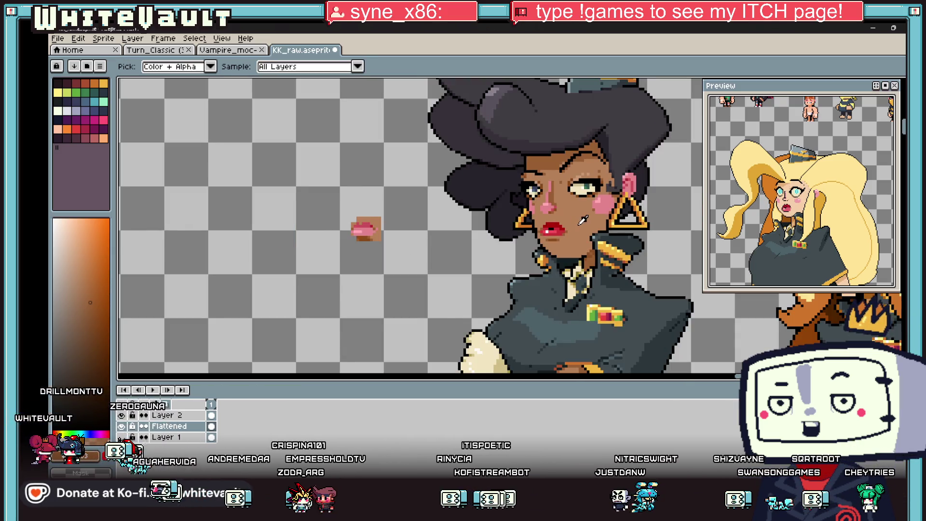
scroll(560, 234, up, 2)
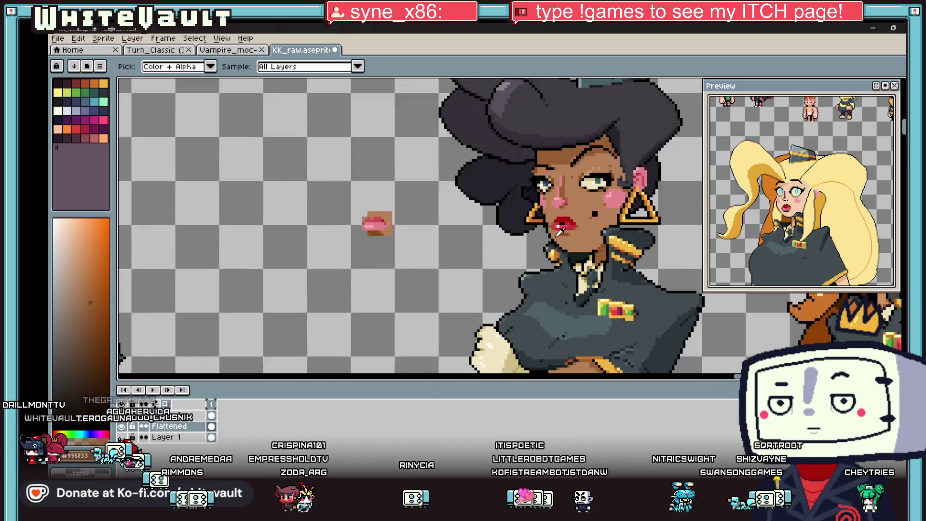
click(339, 217)
key(b)
scroll(570, 216, up, 2)
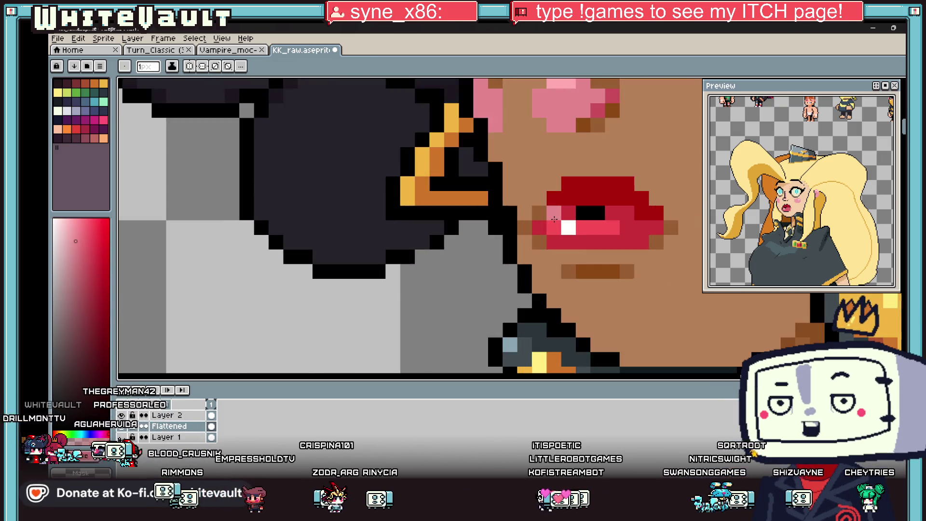
drag(612, 212, 623, 212)
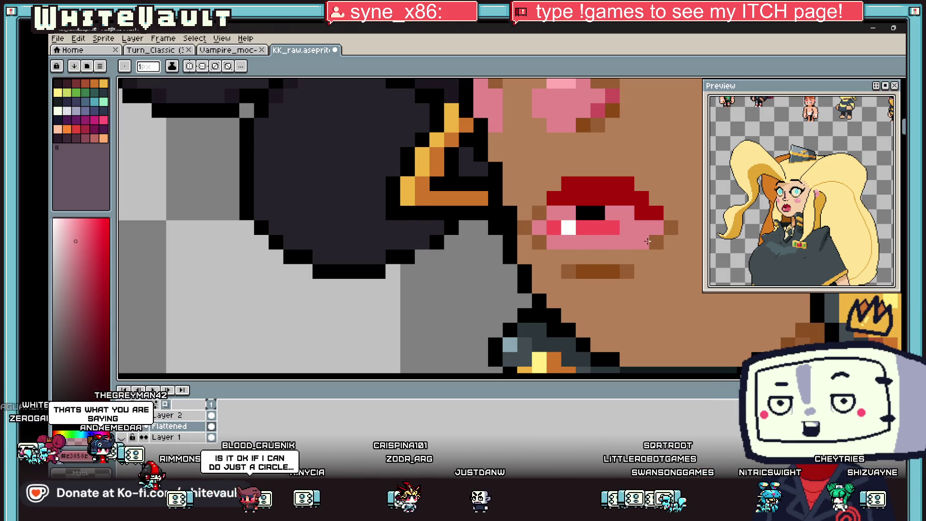
scroll(649, 241, down, 3)
Pick a new soft pink for the lips and ready the pencil to recolour them
key(i)
key(b)
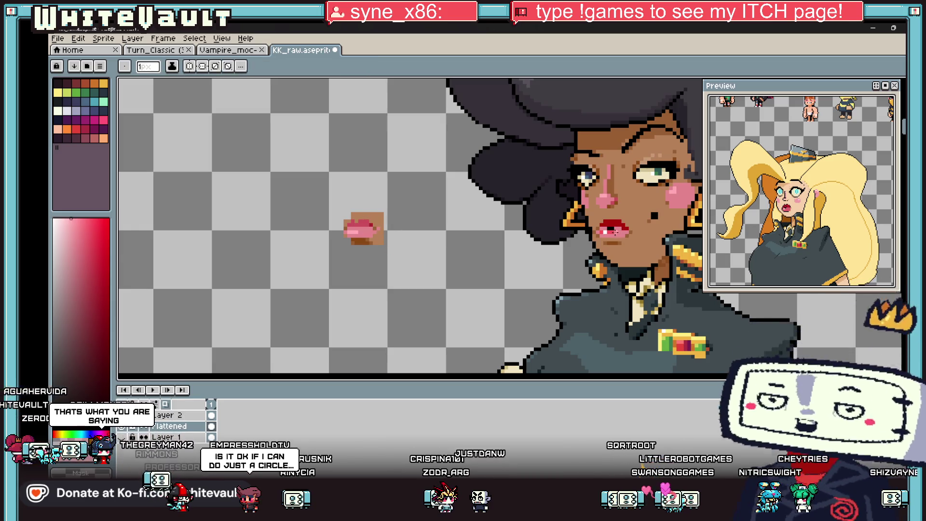
scroll(598, 230, up, 3)
scroll(577, 230, down, 3)
key(i)
key(g)
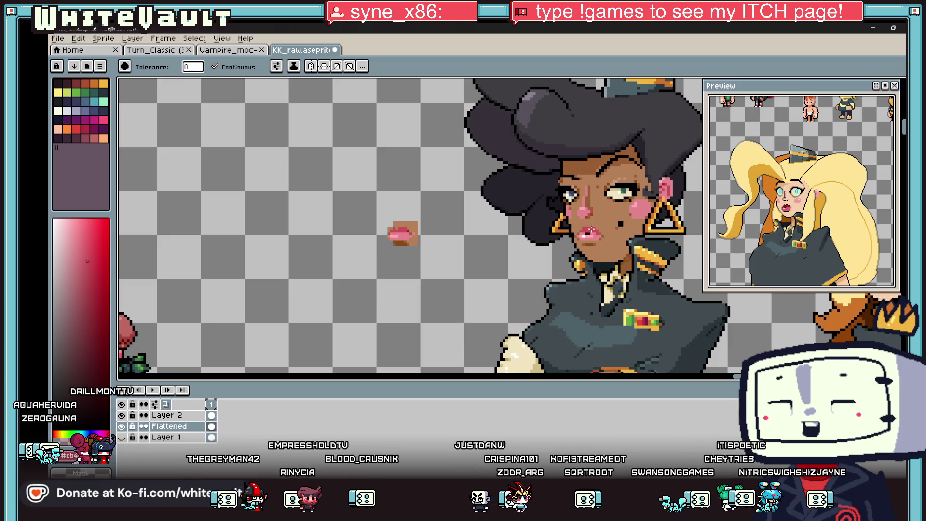
key(i)
click(590, 229)
key(b)
scroll(598, 233, up, 3)
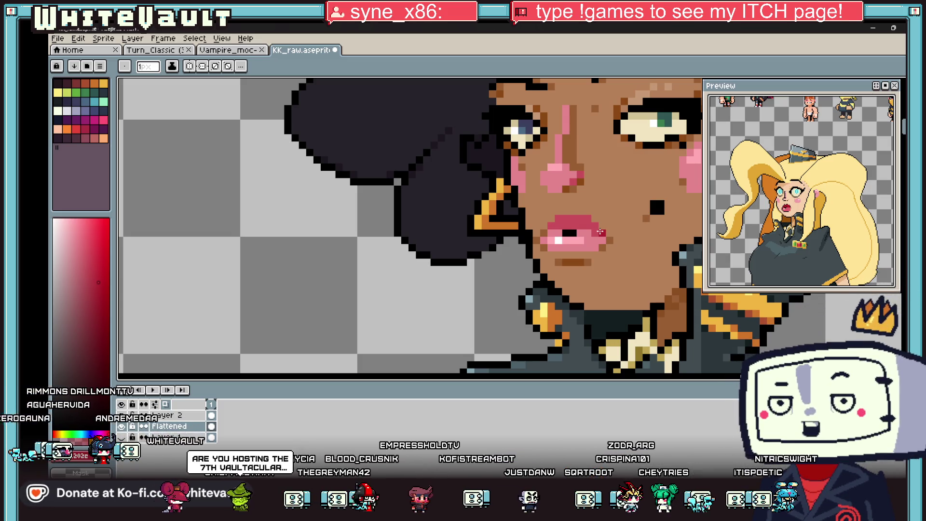
scroll(599, 228, down, 4)
scroll(579, 235, up, 2)
scroll(579, 234, down, 3)
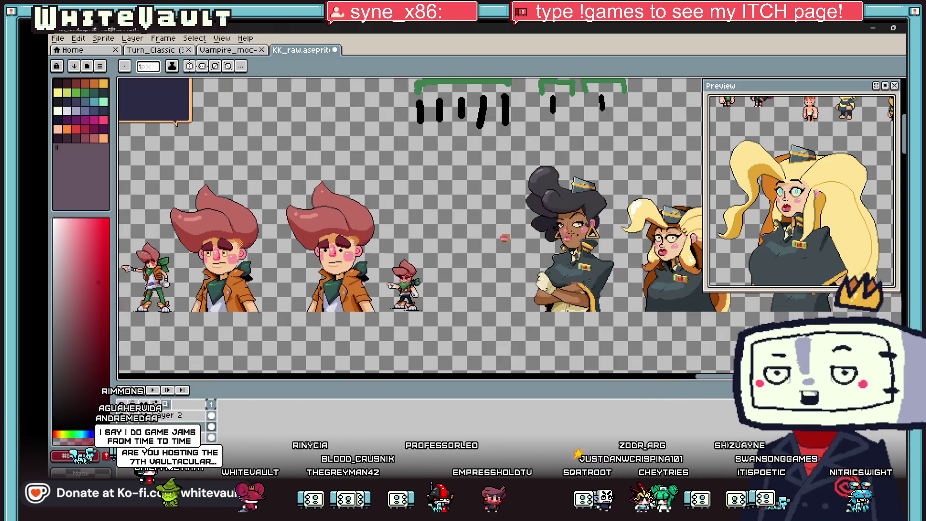
Zoom in on the lips and flood-fill them with a new red
scroll(601, 241, up, 2)
key(v)
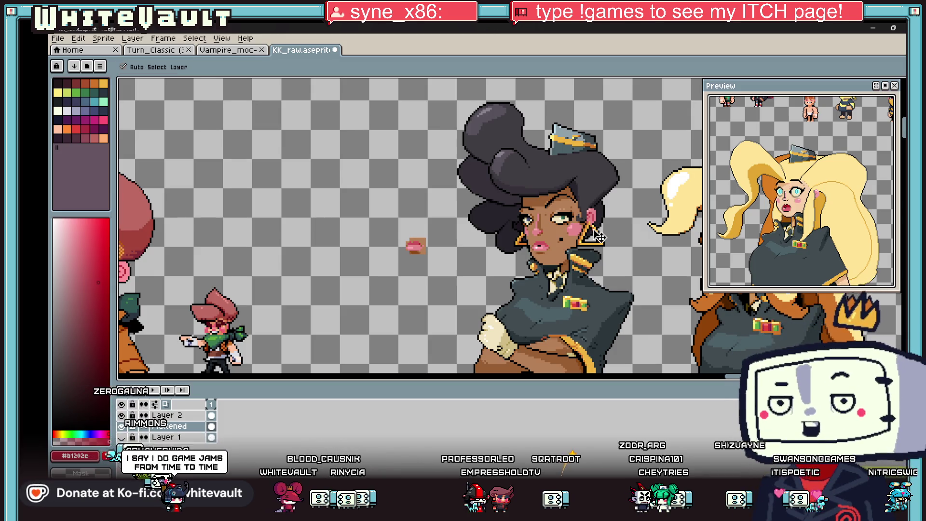
key(b)
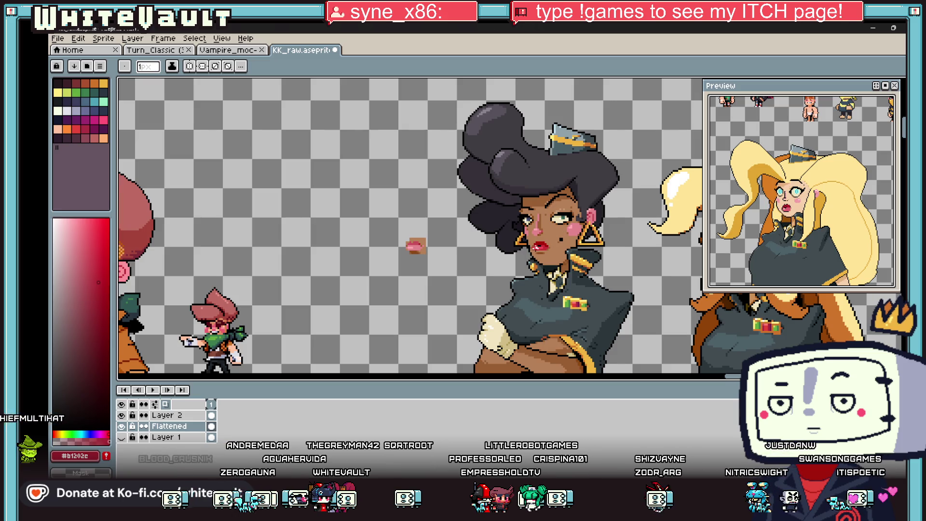
scroll(545, 244, up, 3)
key(g)
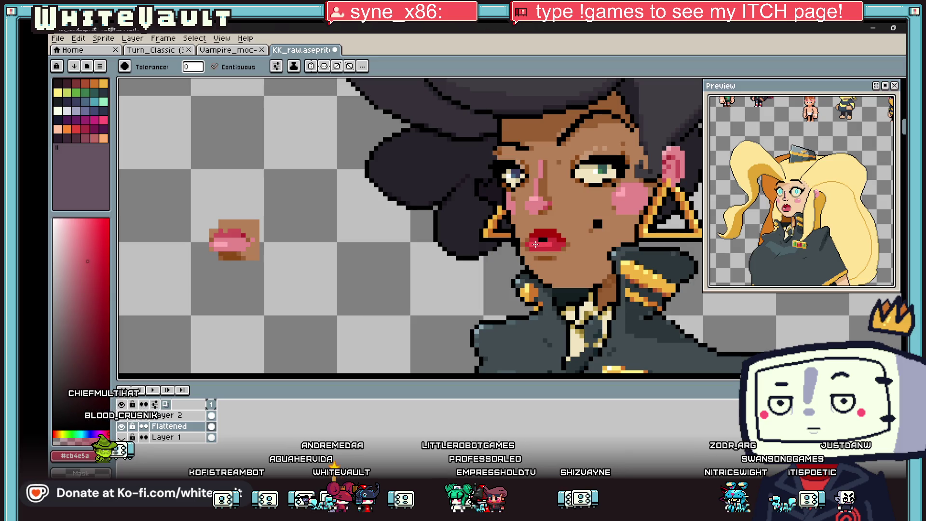
alt+click(259, 244)
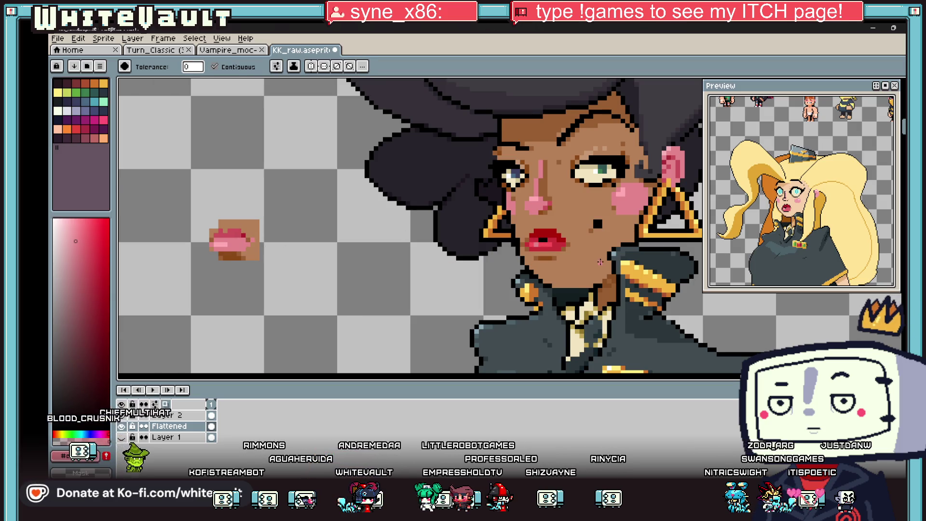
Sample the lip red and add red pixels at the lips' right corner
scroll(600, 262, down, 5)
scroll(628, 262, up, 2)
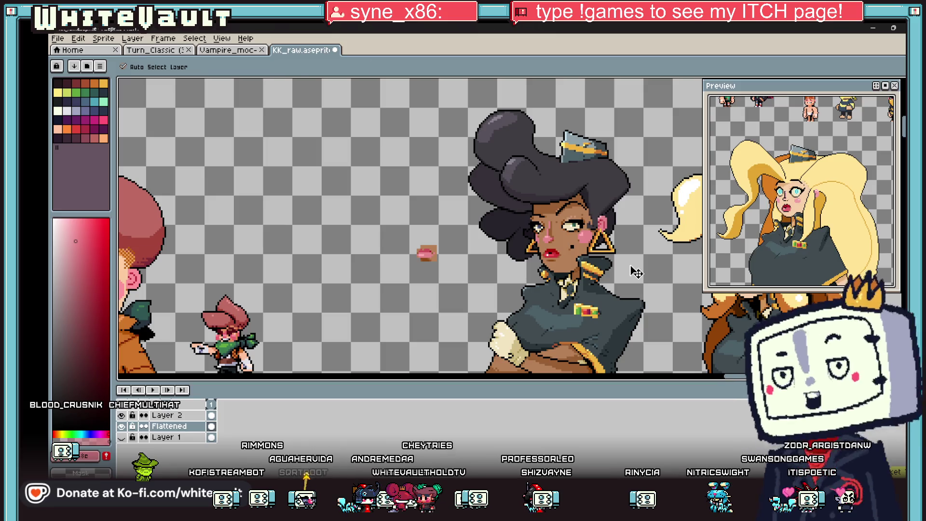
scroll(635, 269, down, 2)
scroll(657, 256, up, 2)
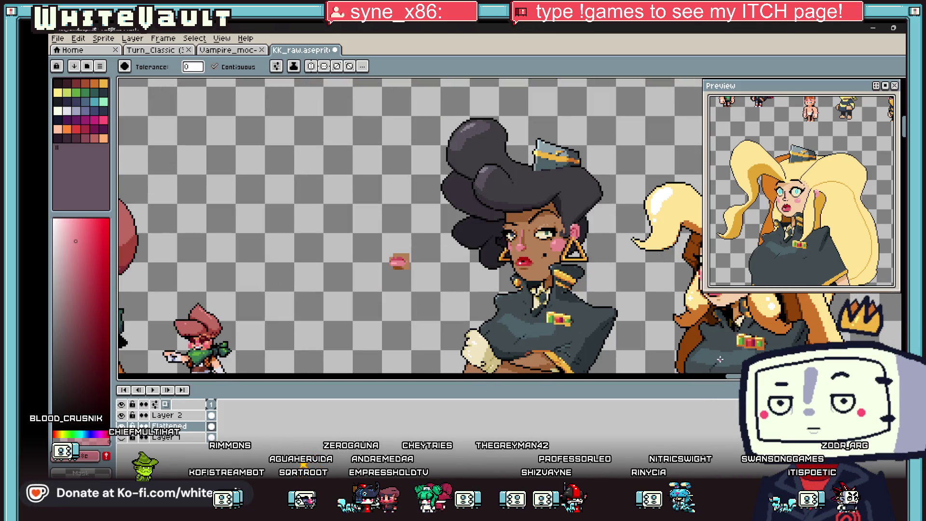
scroll(732, 371, right, 3)
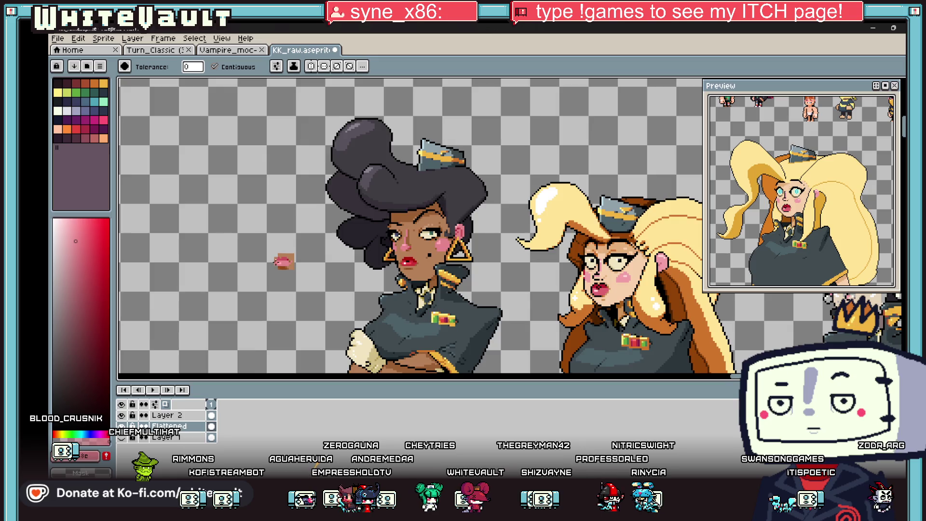
scroll(277, 261, up, 2)
key(i)
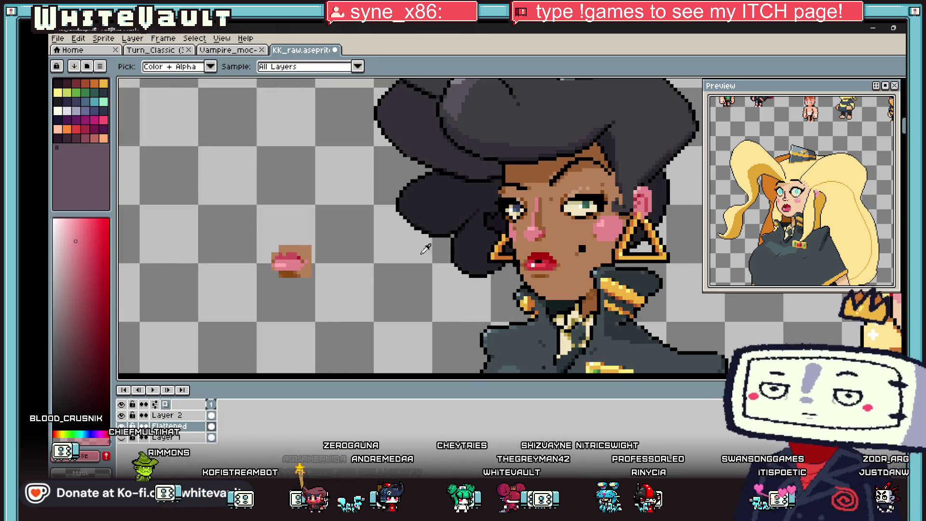
scroll(560, 261, up, 1)
key(b)
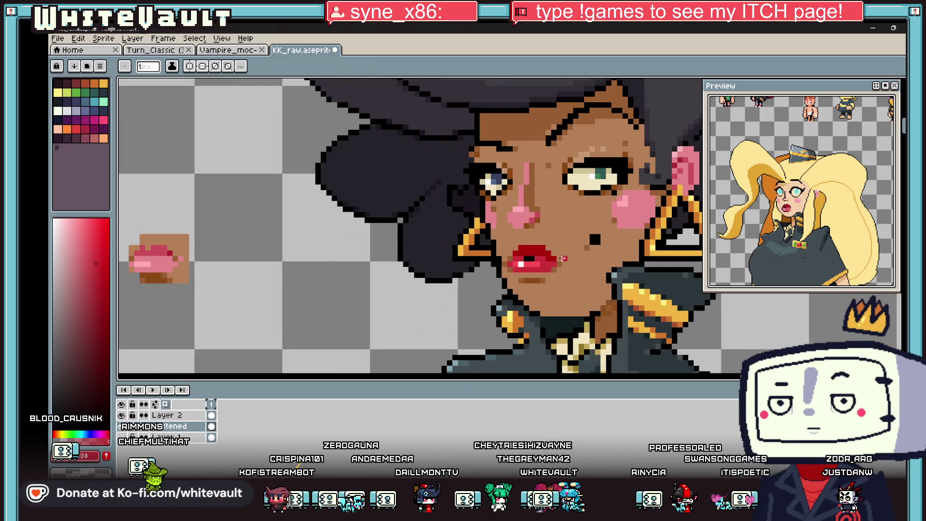
key(i)
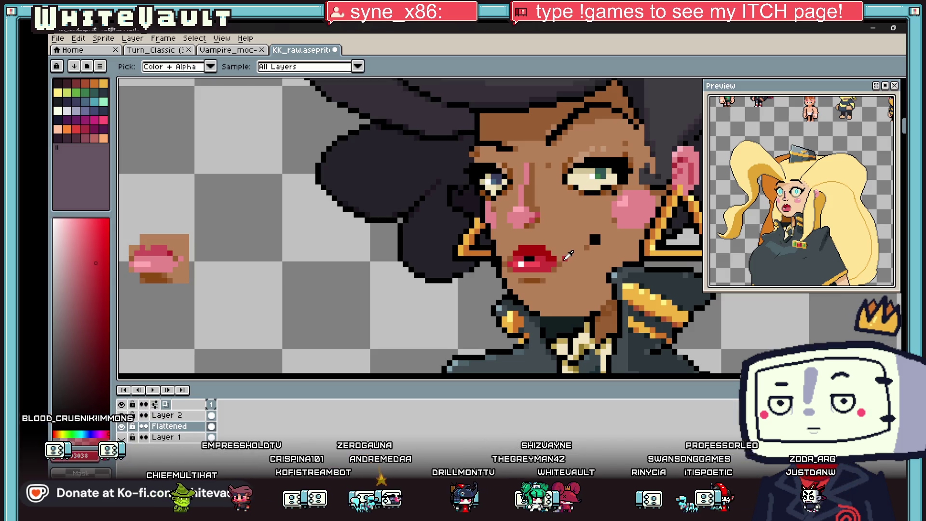
scroll(567, 257, up, 2)
key(b)
click(546, 253)
click(556, 264)
click(545, 275)
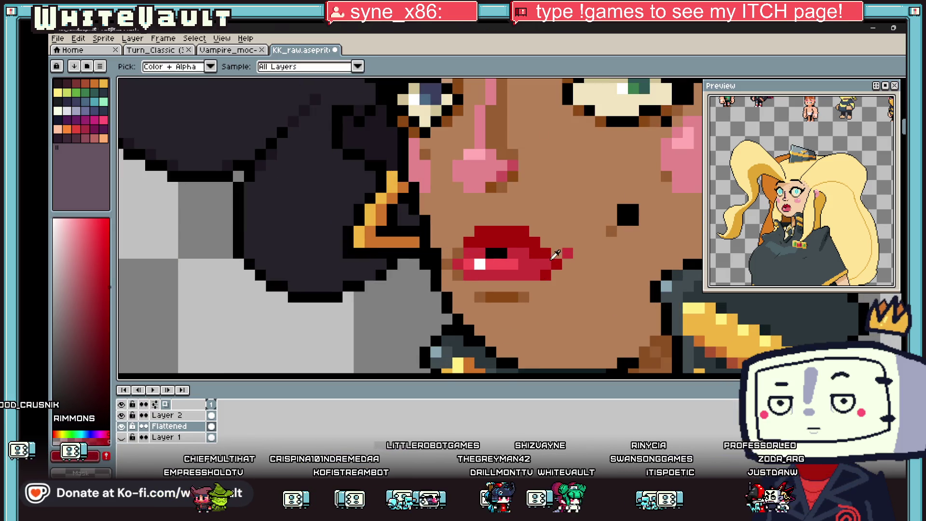
Repaint the upper lip's stray right corner in the sampled skin tone
alt+click(552, 253)
drag(551, 254, 572, 253)
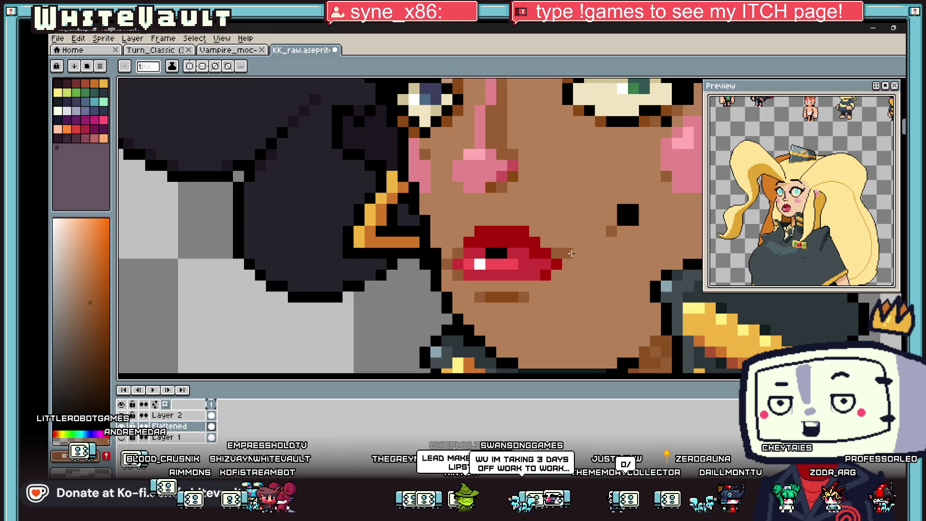
scroll(571, 254, down, 5)
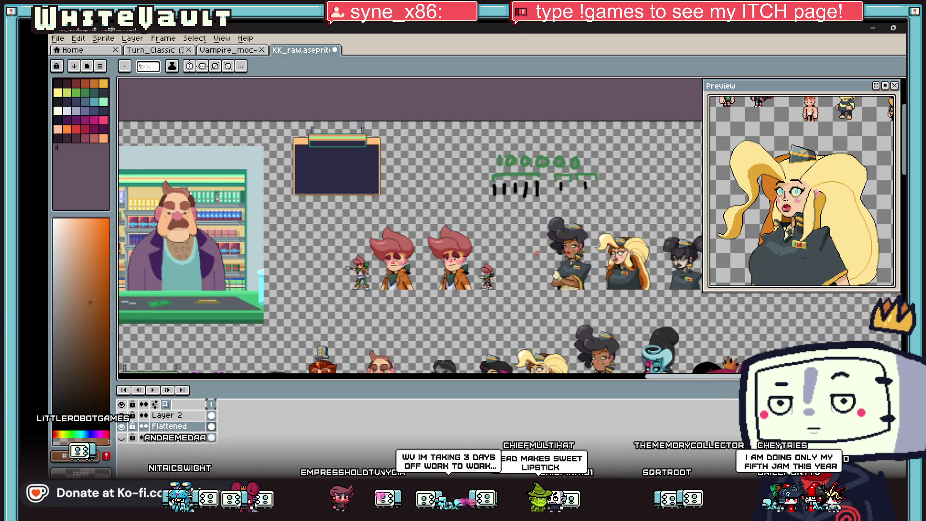
scroll(443, 365, down, 5)
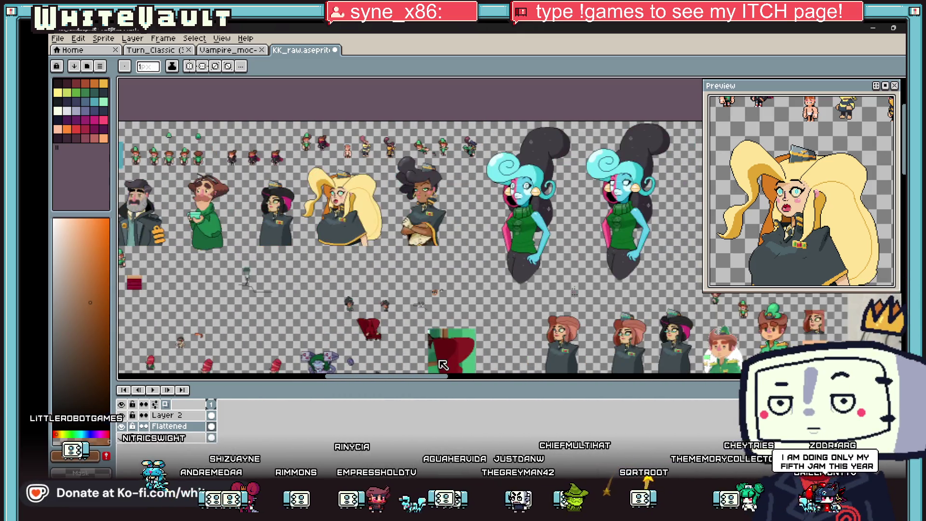
scroll(566, 191, up, 2)
scroll(566, 191, down, 4)
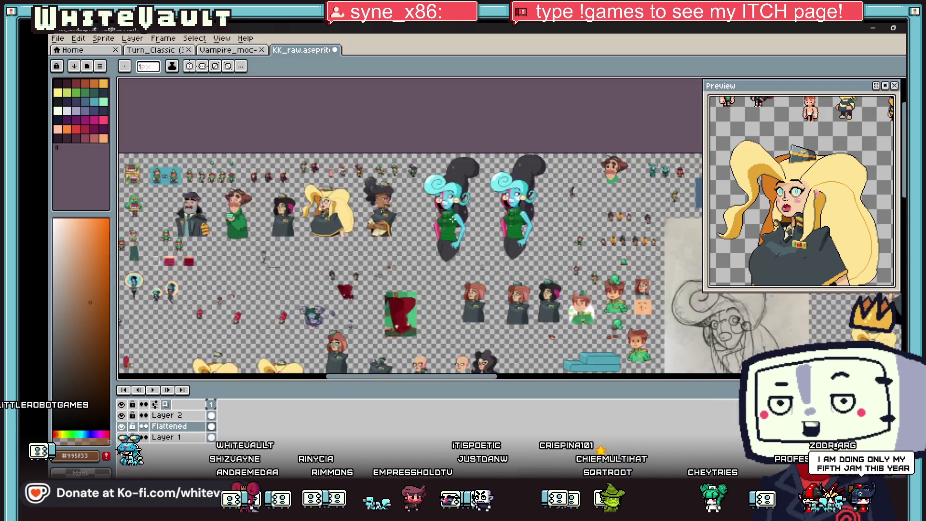
scroll(653, 323, up, 1)
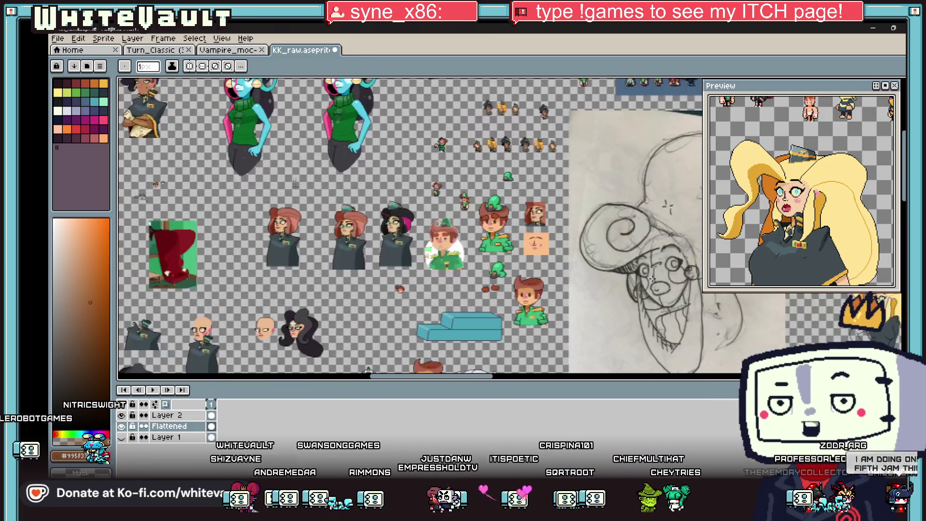
scroll(656, 259, up, 2)
scroll(668, 256, down, 3)
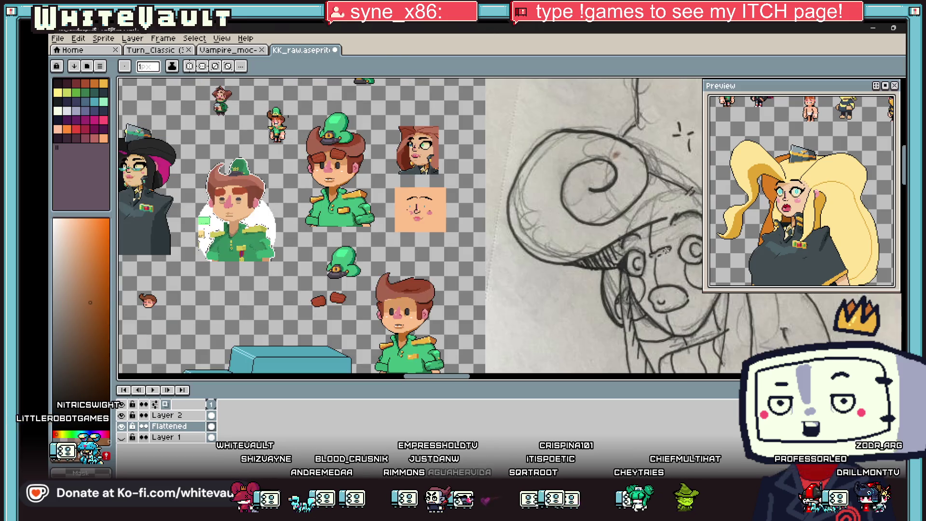
scroll(669, 251, down, 1)
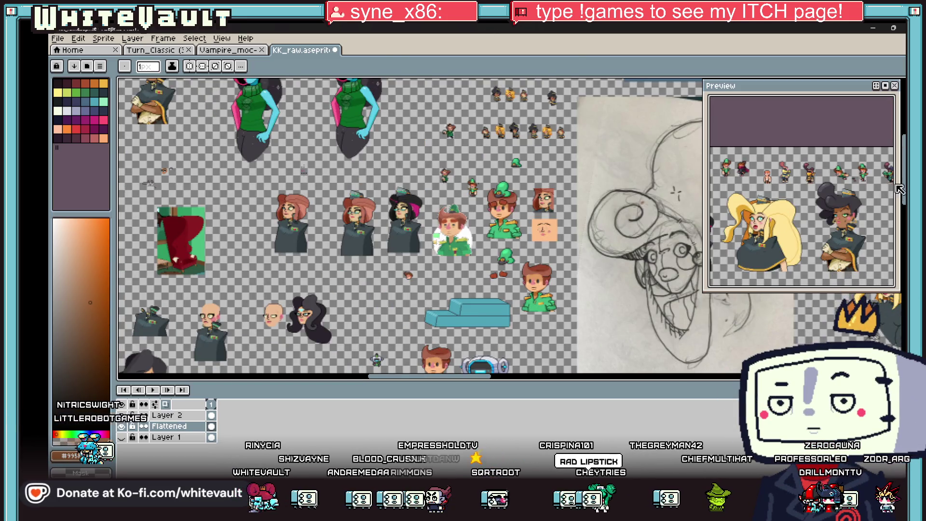
scroll(409, 272, down, 3)
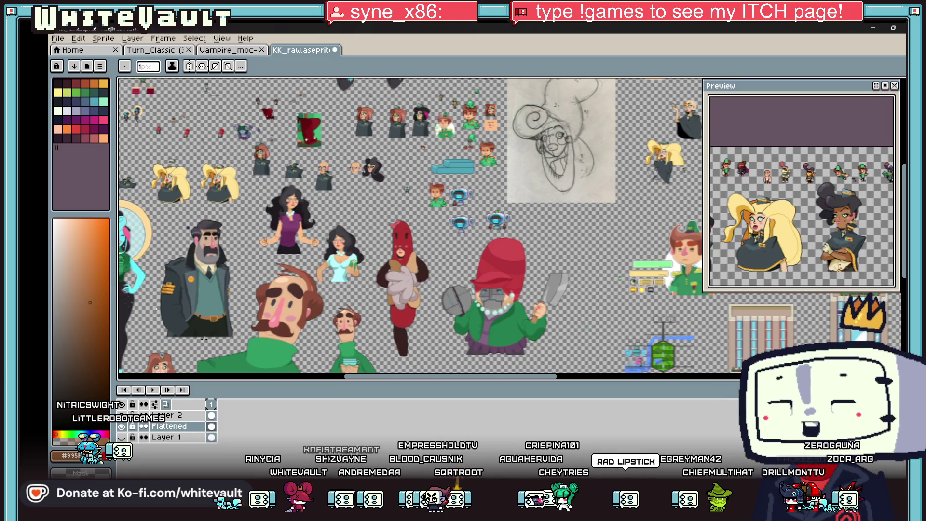
scroll(407, 272, up, 1)
drag(469, 384, 404, 384)
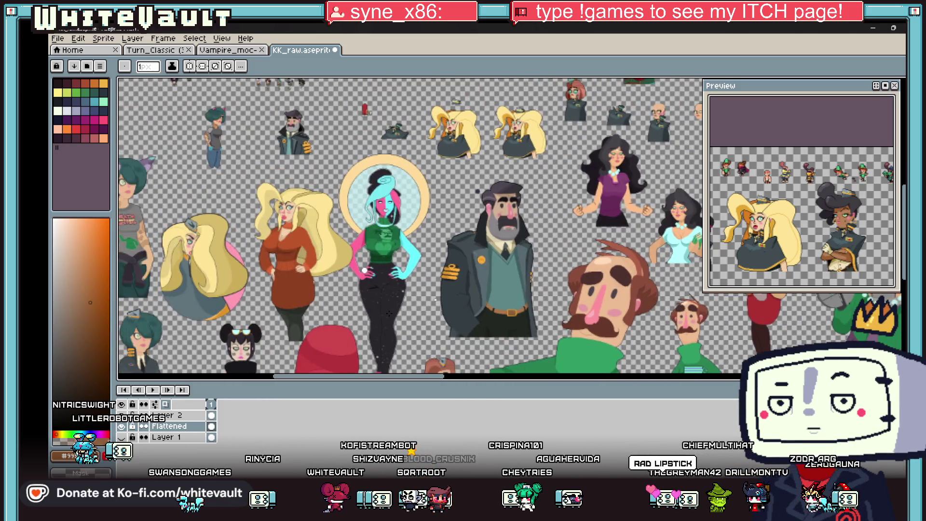
scroll(346, 223, up, 2)
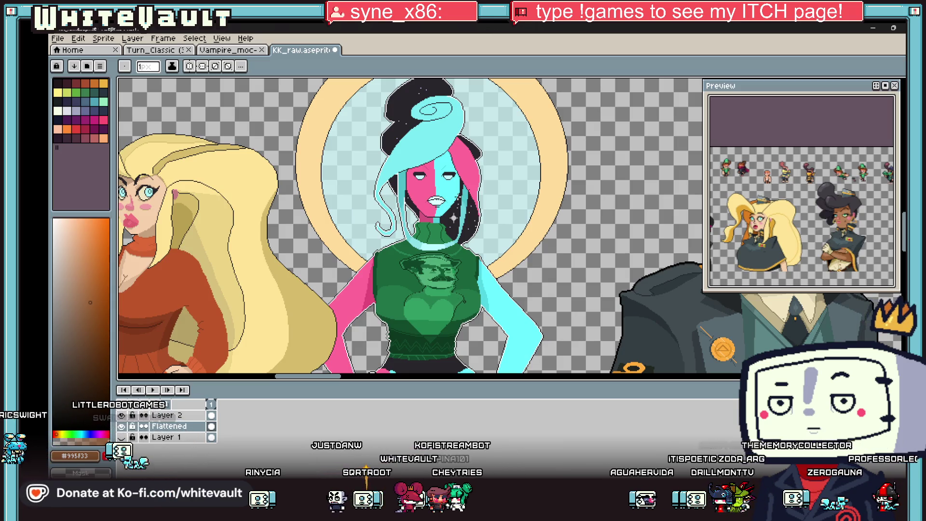
scroll(531, 165, down, 2)
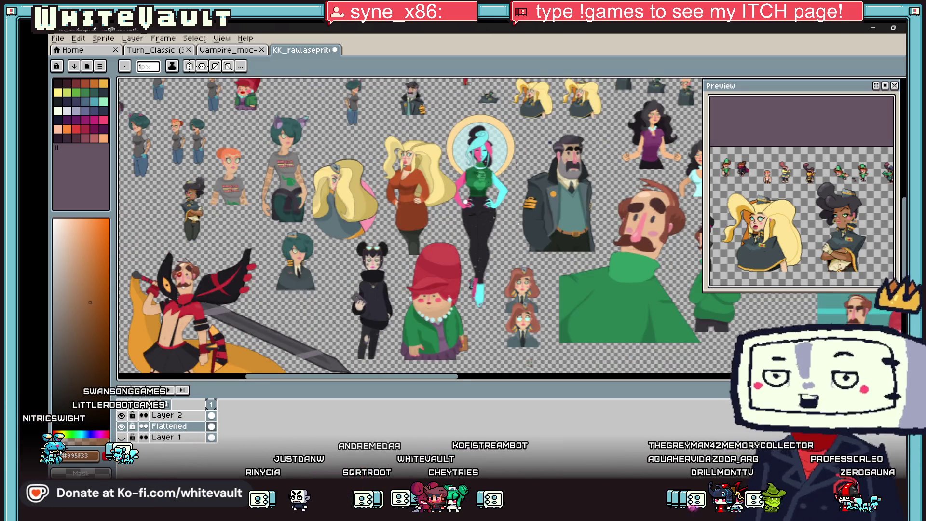
scroll(531, 165, down, 1)
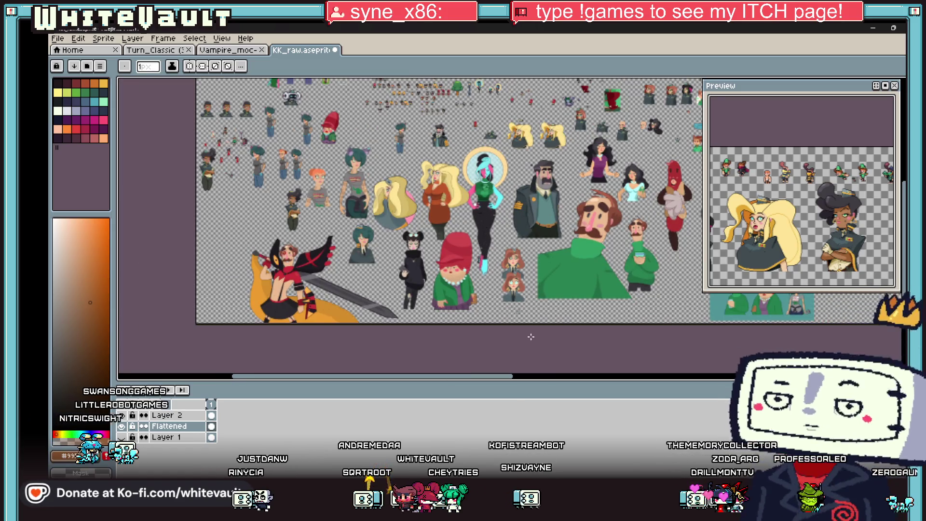
drag(509, 376, 801, 359)
scroll(528, 82, up, 2)
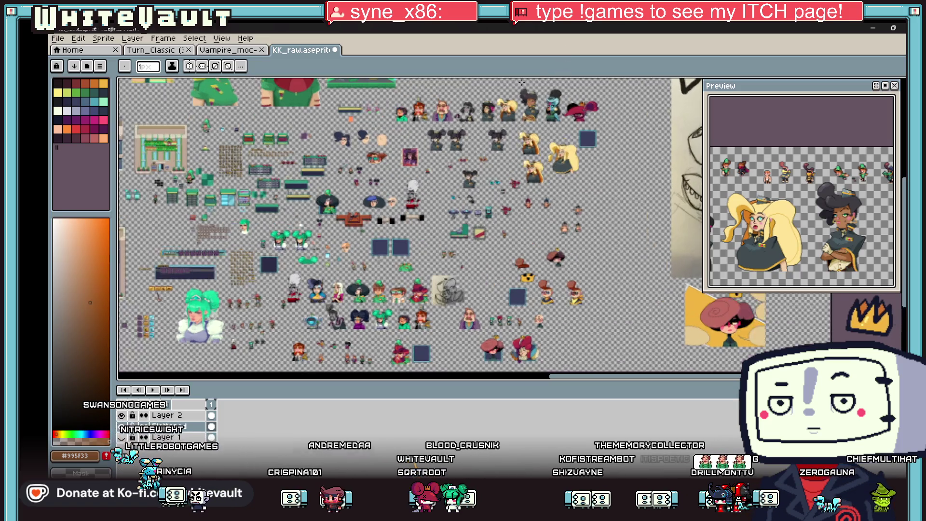
drag(903, 191, 904, 157)
scroll(555, 161, up, 3)
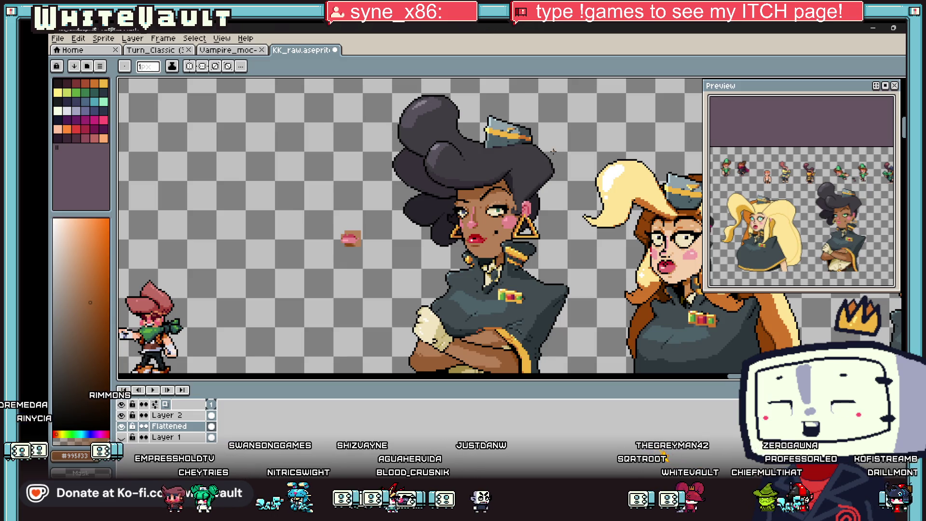
key(i)
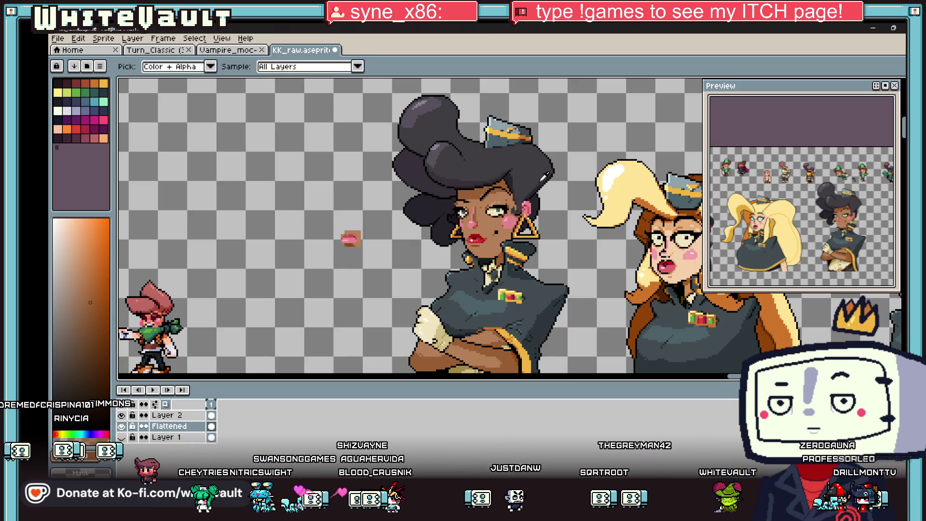
scroll(544, 178, up, 2)
scroll(533, 207, down, 3)
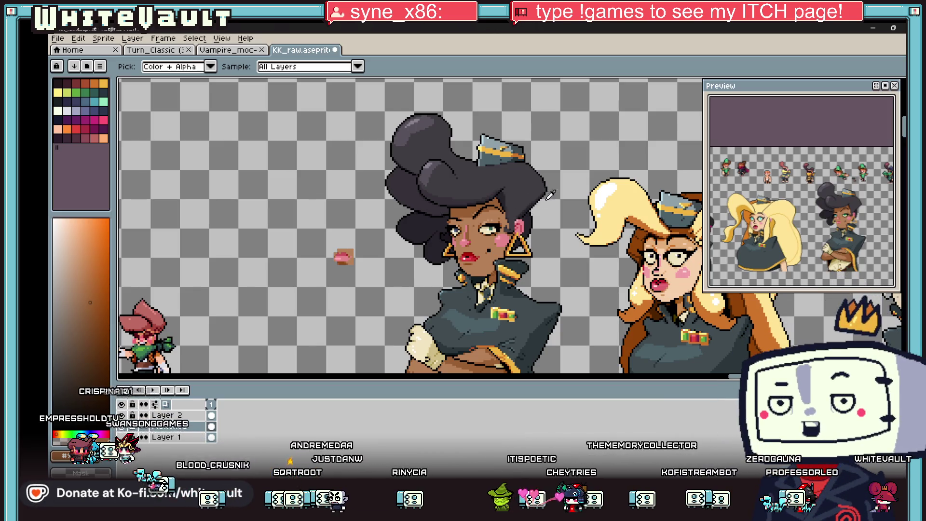
scroll(550, 191, down, 2)
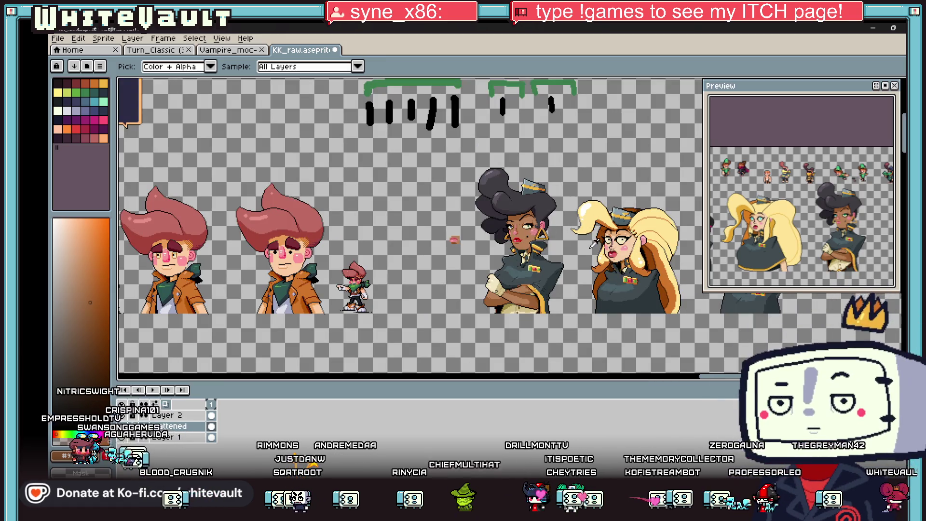
scroll(857, 216, up, 3)
scroll(856, 216, down, 1)
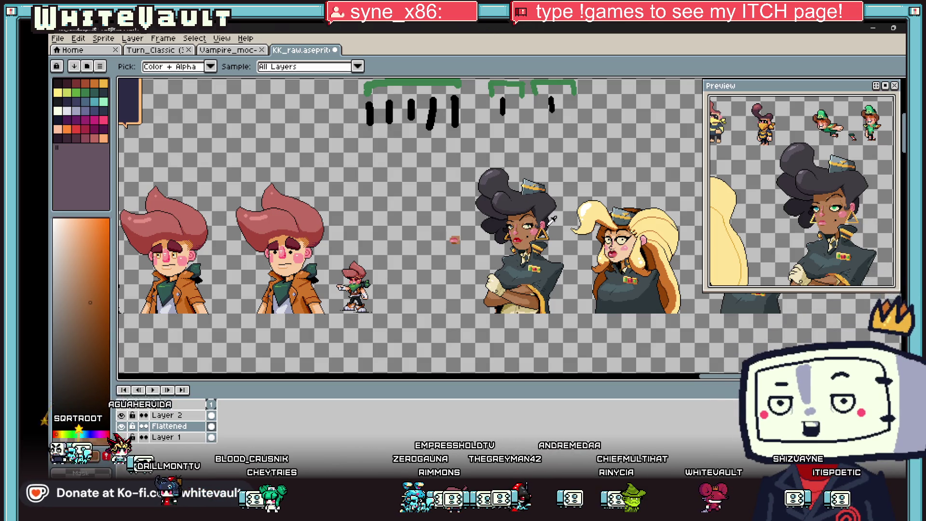
scroll(541, 239, up, 5)
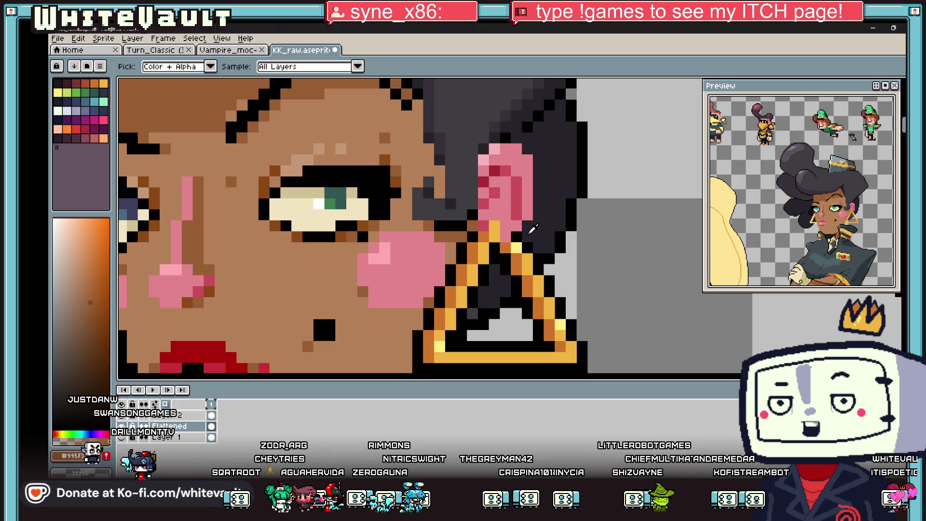
scroll(533, 228, down, 10)
scroll(355, 264, up, 2)
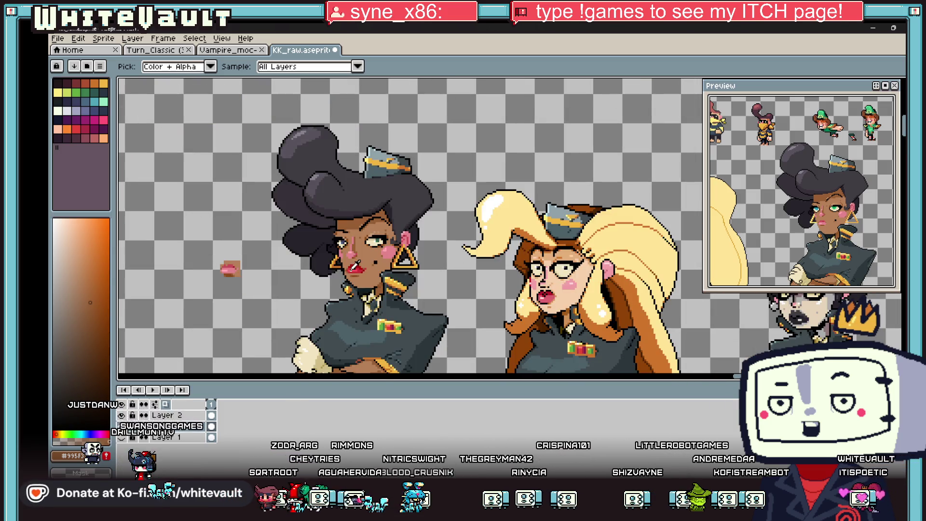
scroll(359, 282, up, 1)
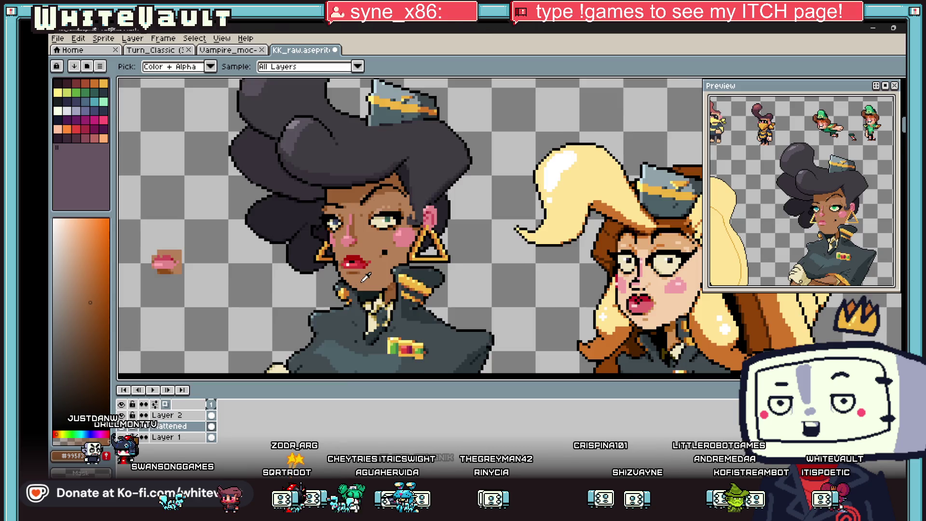
scroll(366, 277, down, 3)
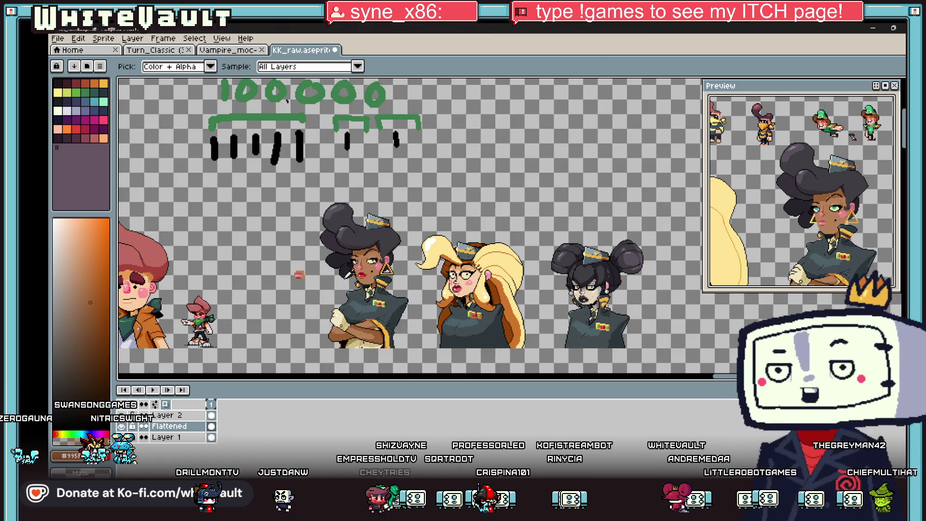
scroll(279, 276, up, 1)
scroll(280, 276, down, 1)
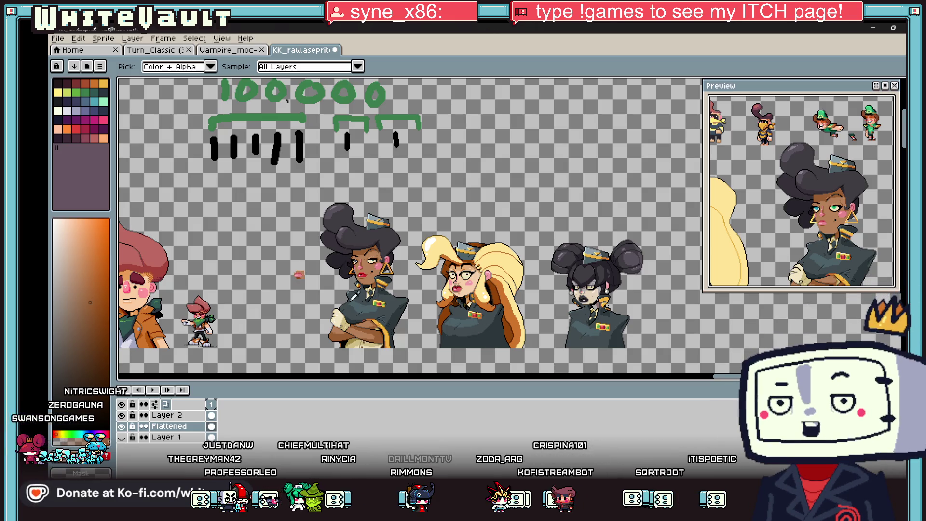
scroll(369, 286, up, 3)
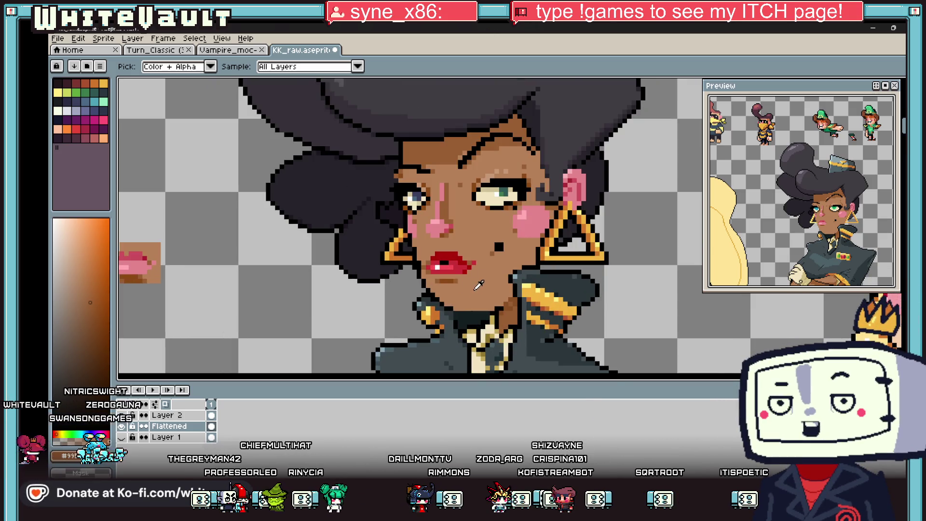
Sample the lip red and brown shadow, try brown pixels below the mouth, then undo them
key(shift+q)
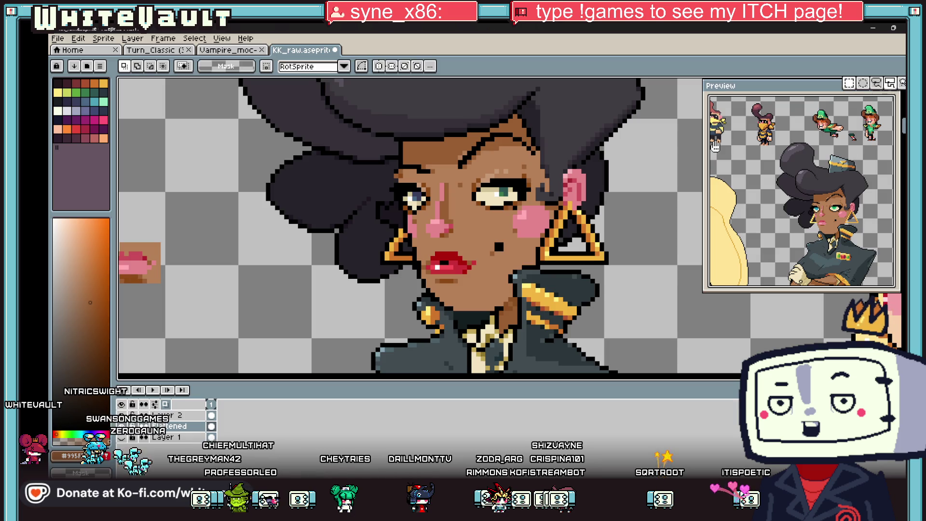
scroll(426, 261, up, 2)
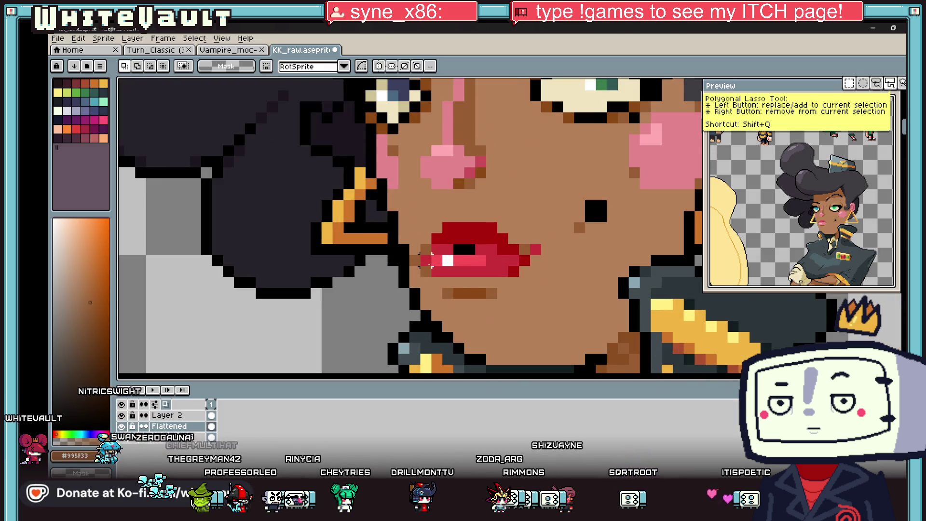
key(i)
click(428, 259)
click(446, 293)
key(b)
click(492, 305)
click(448, 304)
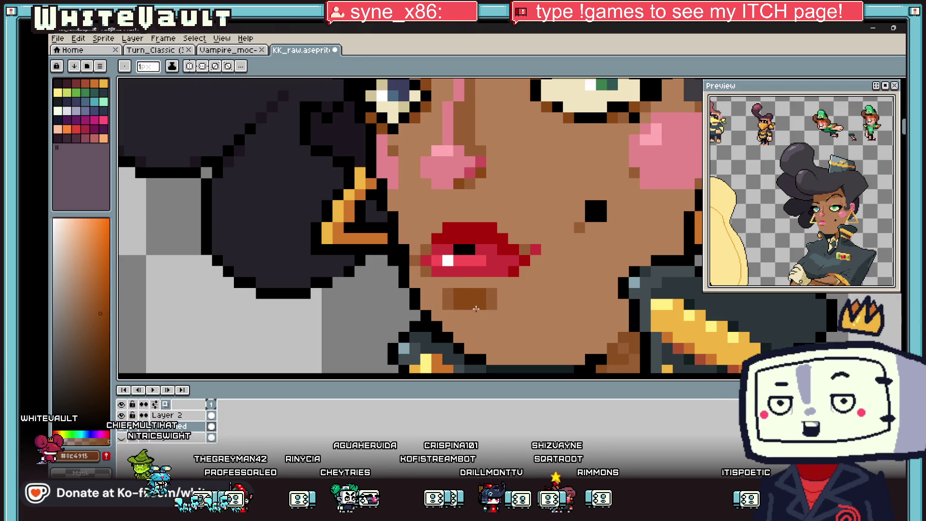
key(ctrl+z)
Replace the brown row below the mouth with red under the lower lip, then pick skin brown
alt+click(429, 274)
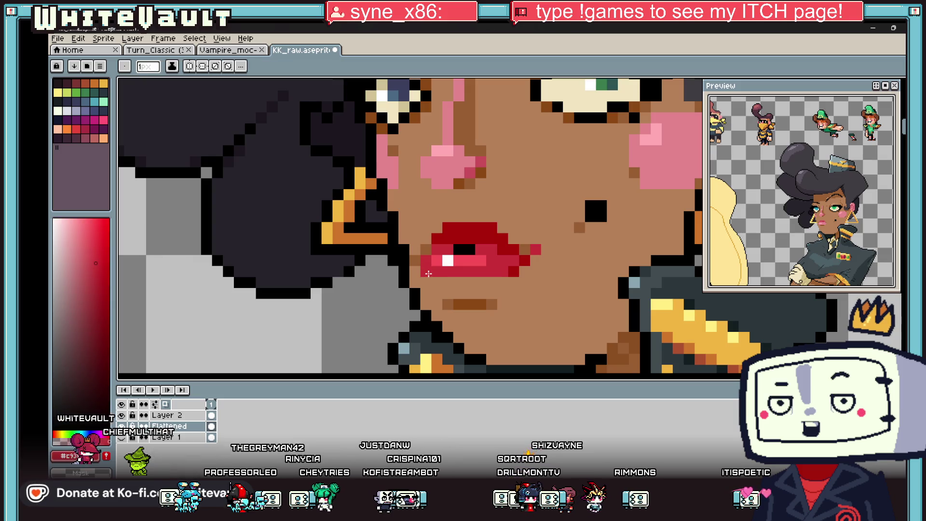
drag(447, 282, 492, 282)
key(i)
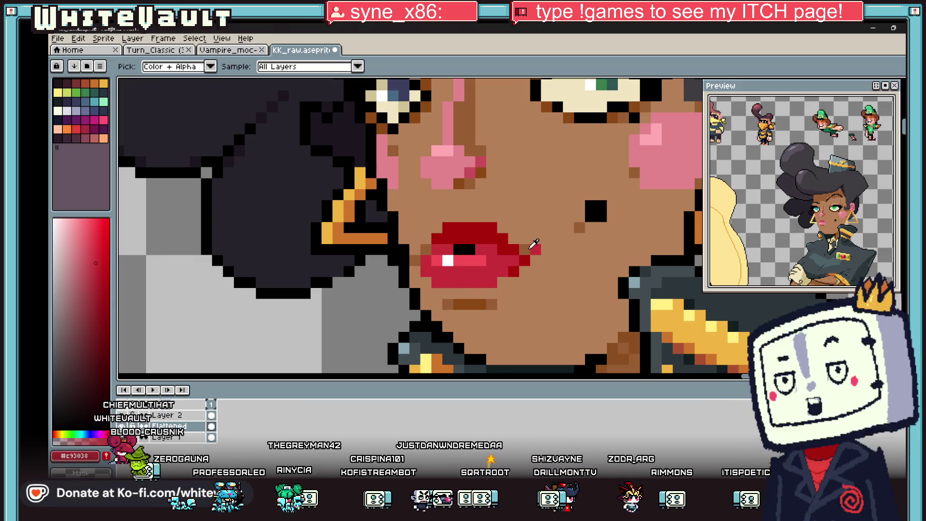
click(530, 247)
key(b)
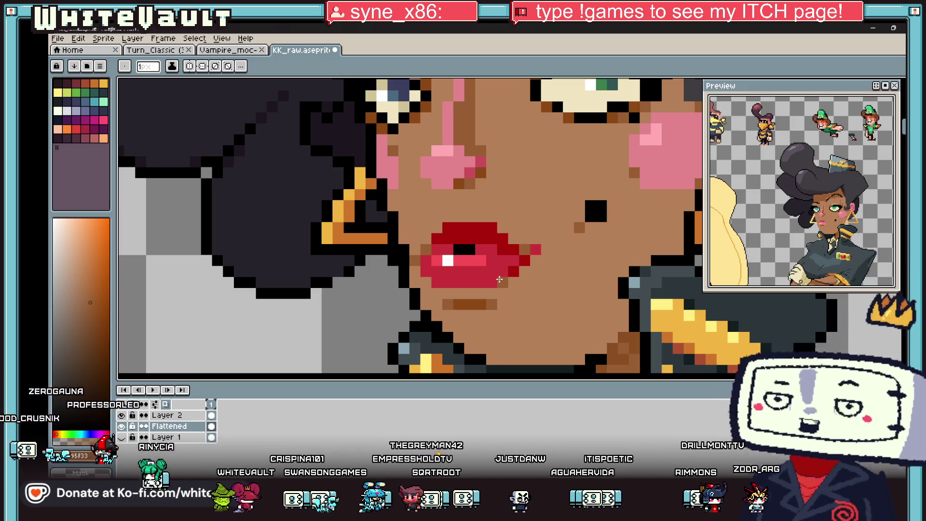
scroll(417, 178, down, 4)
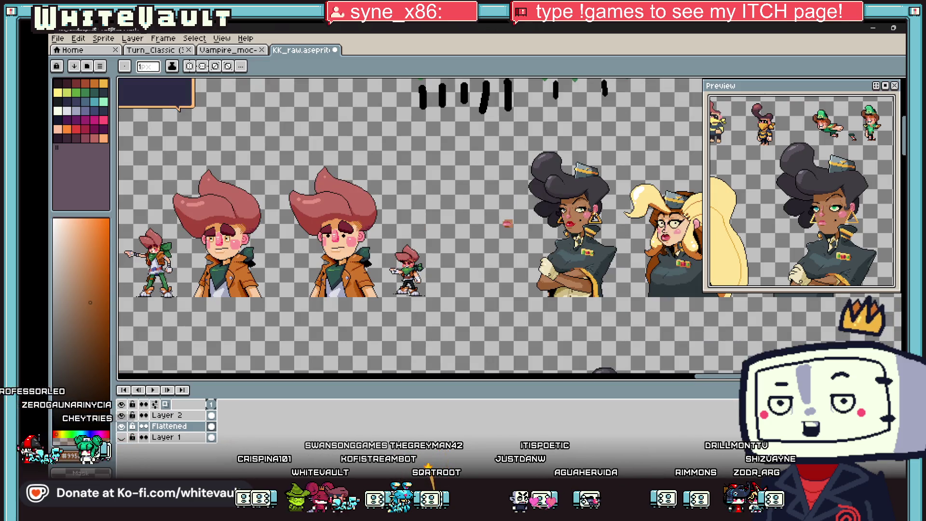
scroll(589, 214, up, 4)
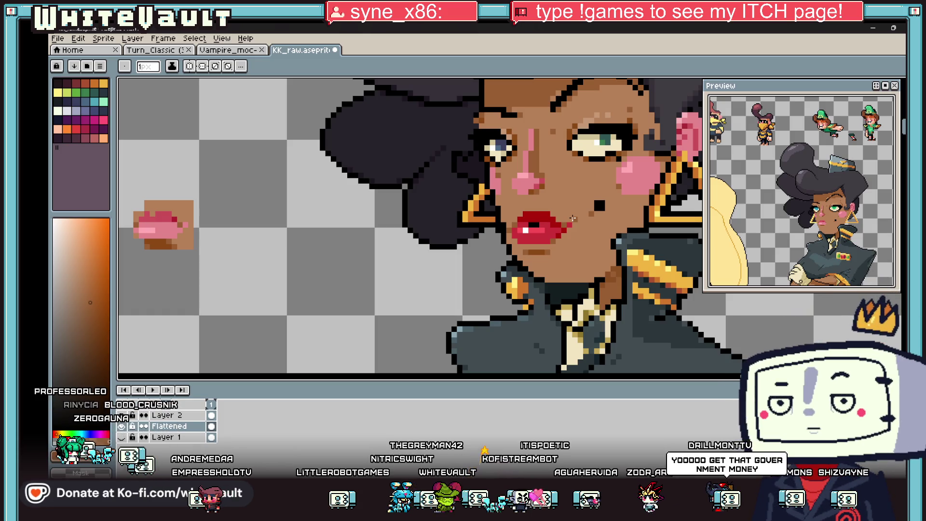
Pick black from the outline and draw a black line along the chin
key(alt)
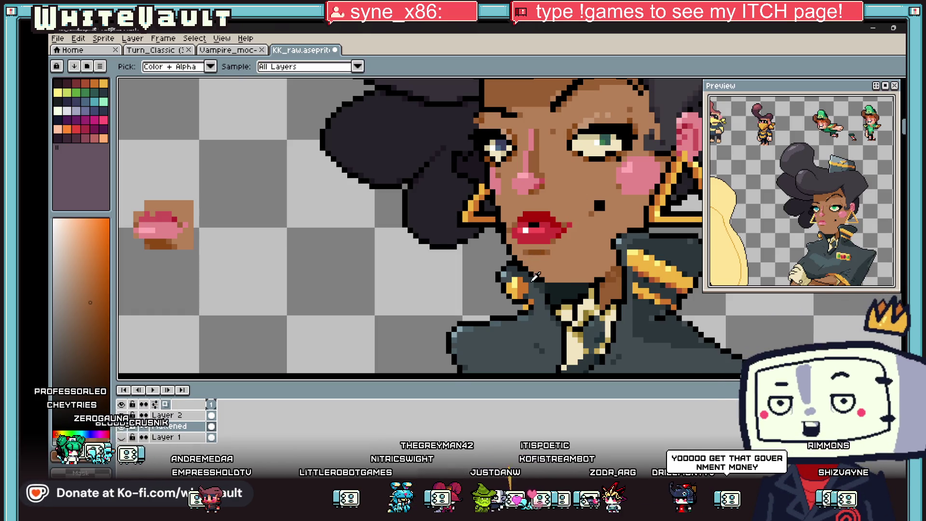
scroll(535, 276, up, 3)
click(550, 276)
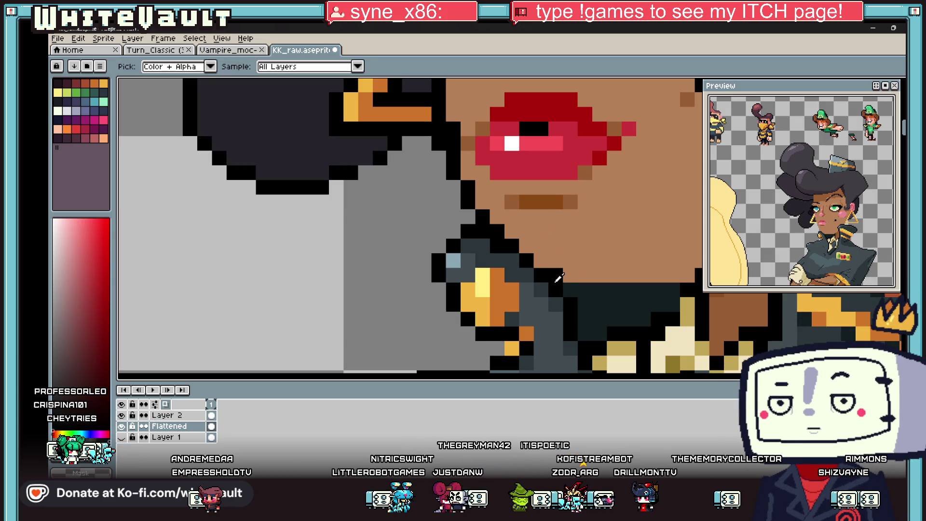
scroll(559, 278, down, 3)
scroll(602, 276, up, 2)
drag(579, 275, 673, 274)
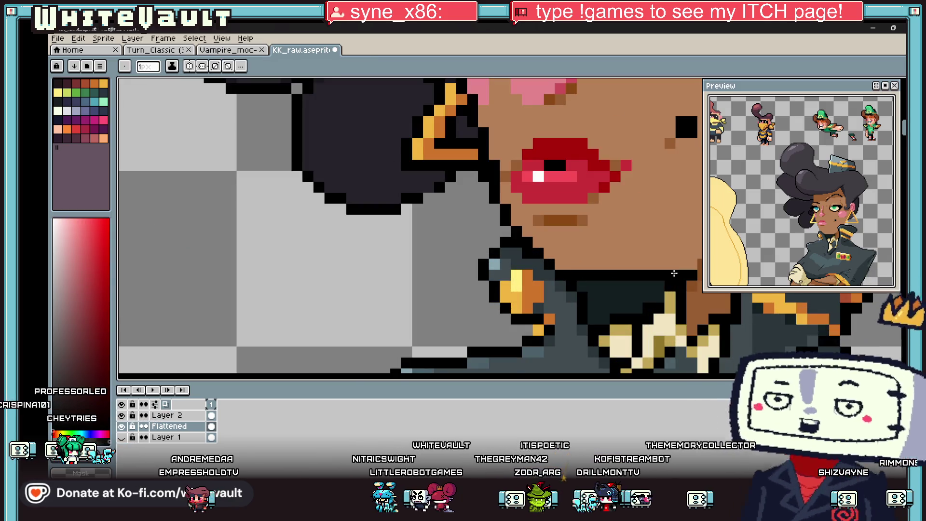
scroll(674, 274, down, 3)
scroll(632, 272, up, 2)
Sample the face's skin tone, a darker skin tone, the lip red and the brown skin
alt+click(632, 271)
alt+click(675, 272)
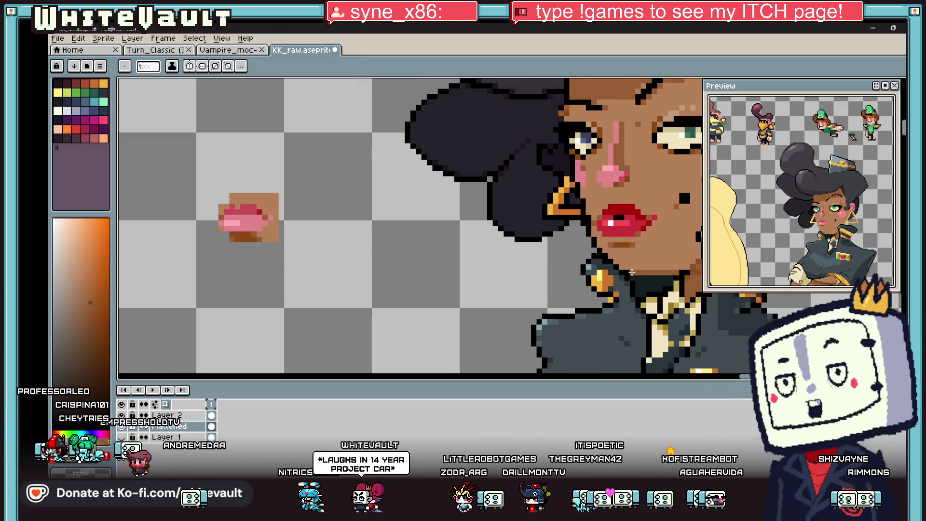
scroll(632, 273, down, 3)
scroll(668, 269, up, 2)
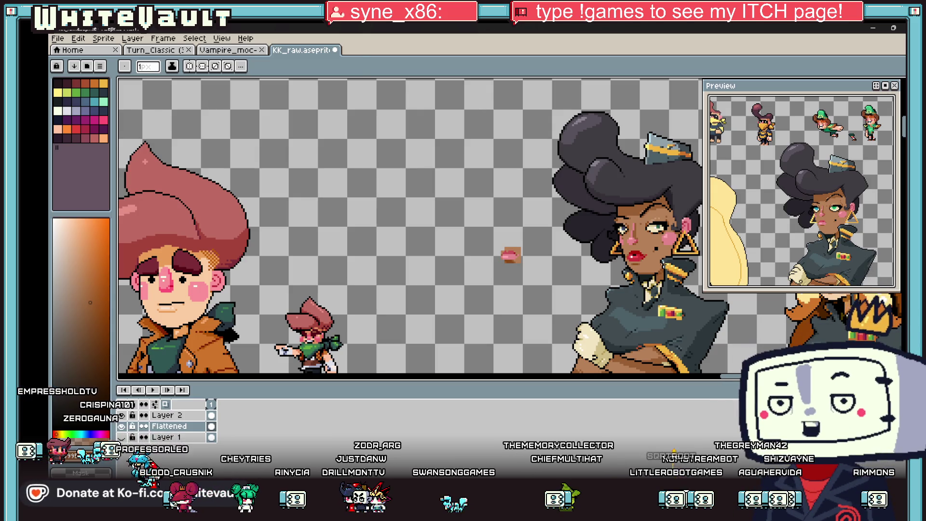
key(i)
scroll(651, 276, up, 3)
scroll(656, 275, up, 3)
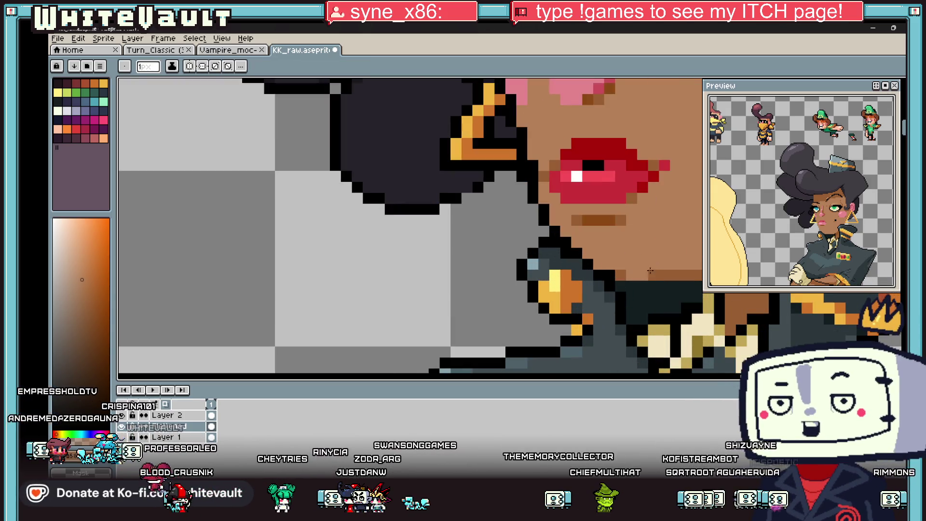
scroll(663, 273, down, 2)
scroll(613, 271, up, 3)
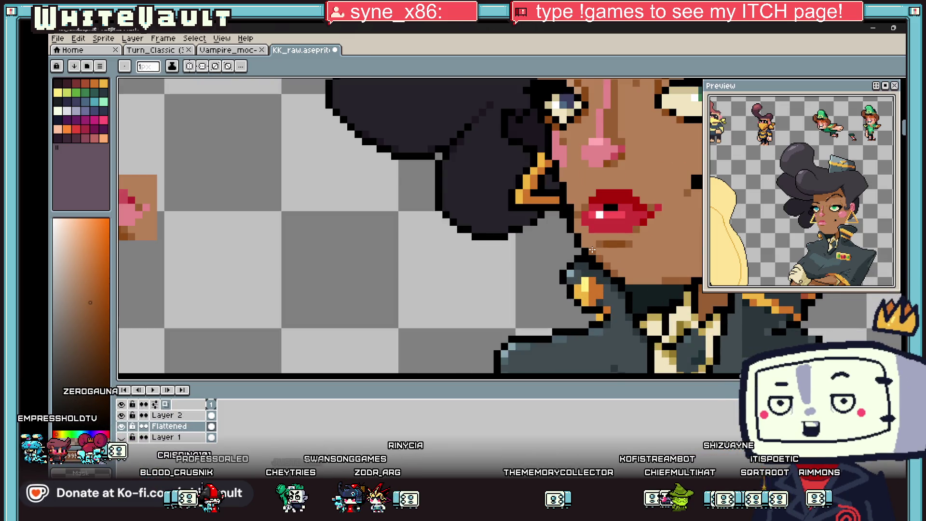
scroll(592, 250, down, 3)
scroll(640, 275, up, 2)
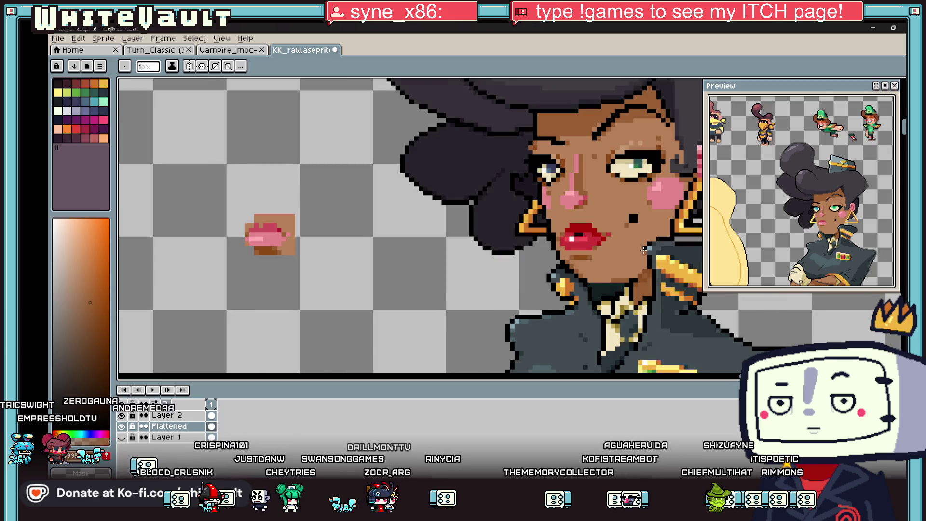
scroll(644, 249, up, 1)
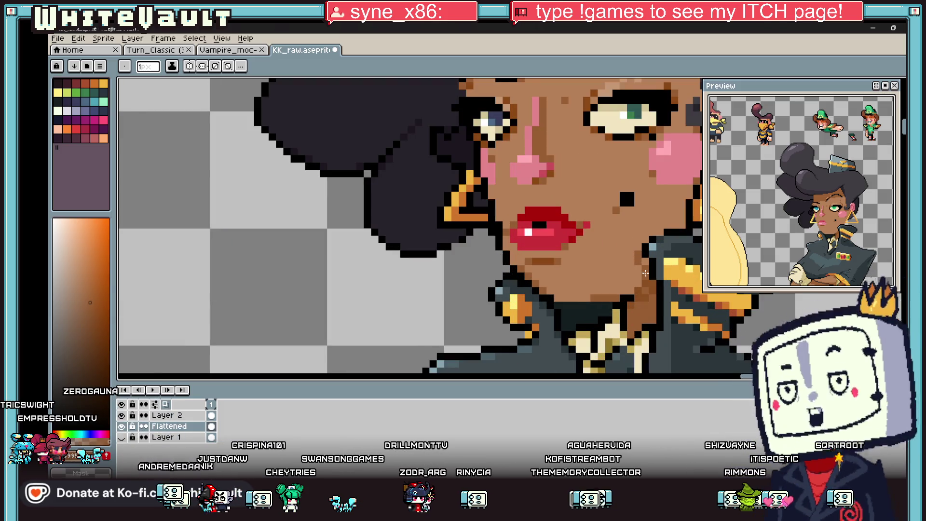
alt+click(640, 291)
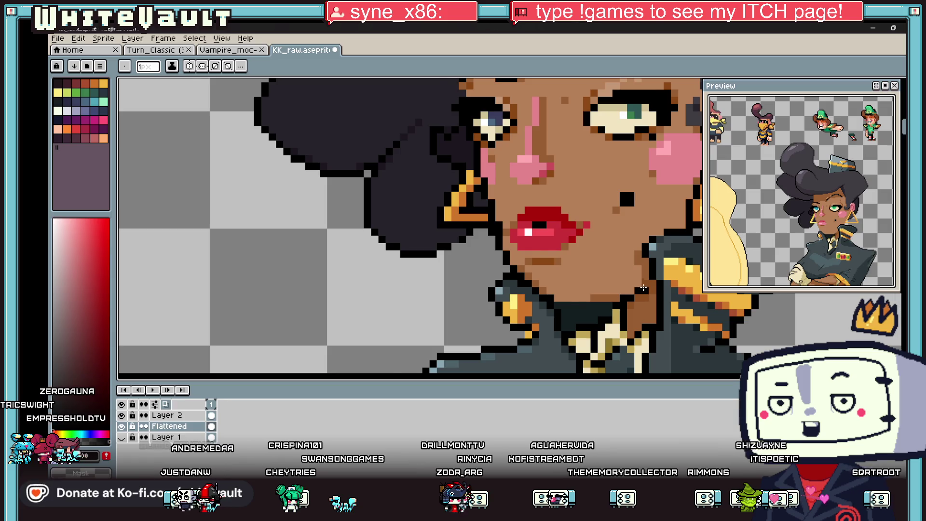
scroll(643, 288, down, 3)
scroll(646, 251, up, 3)
alt+click(651, 212)
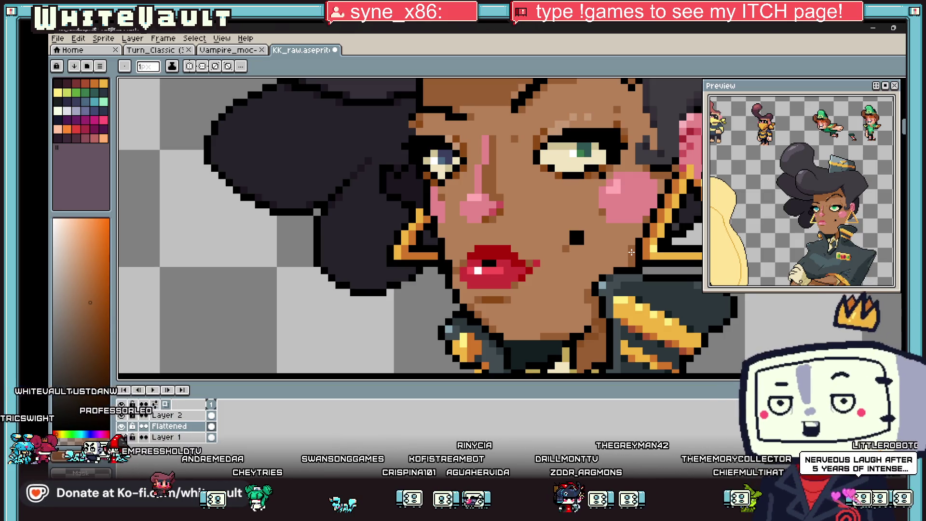
scroll(684, 262, down, 3)
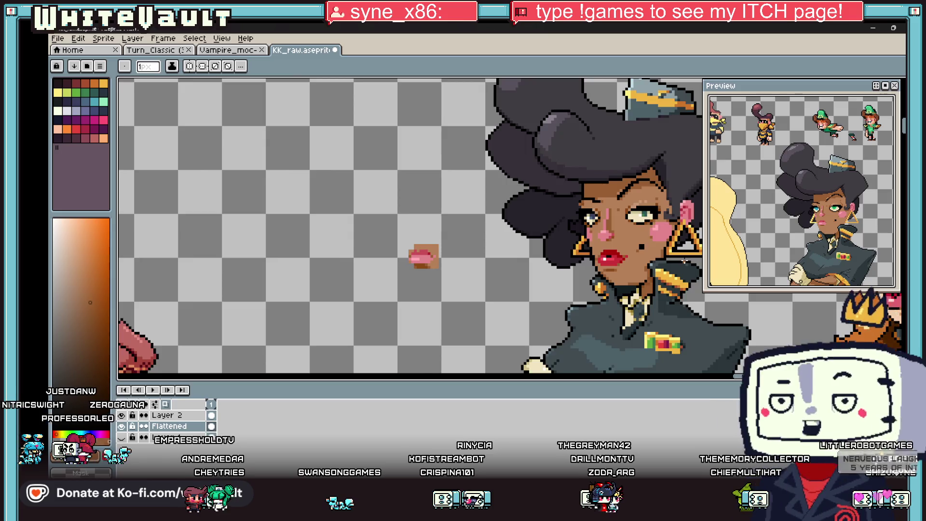
scroll(684, 262, up, 1)
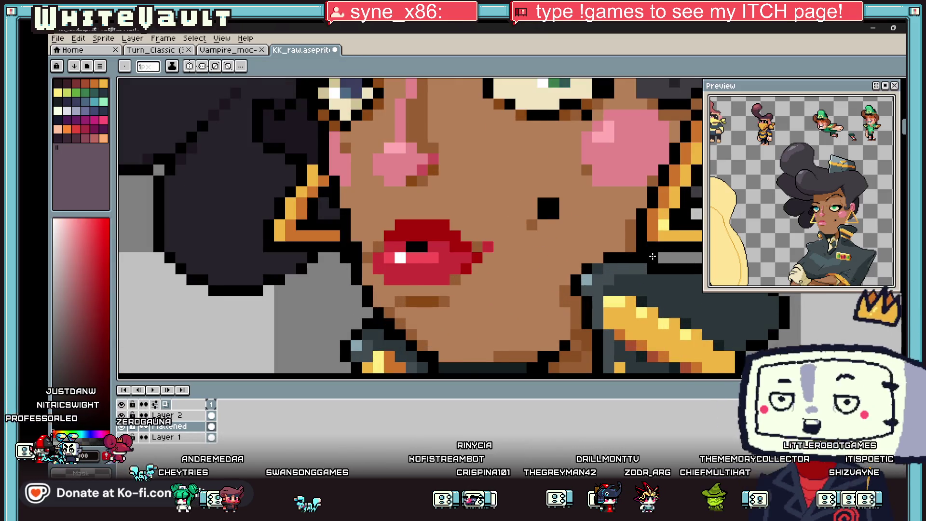
scroll(665, 256, down, 3)
scroll(665, 256, up, 3)
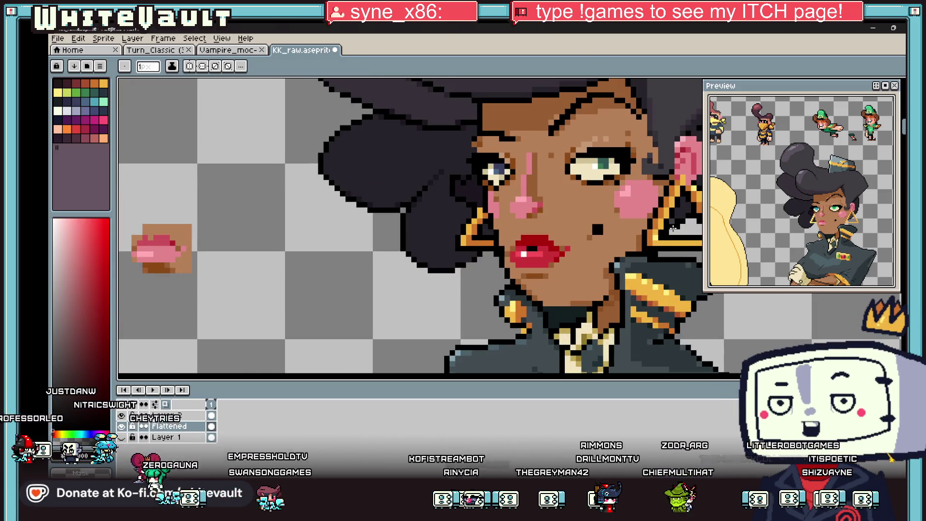
scroll(671, 231, down, 1)
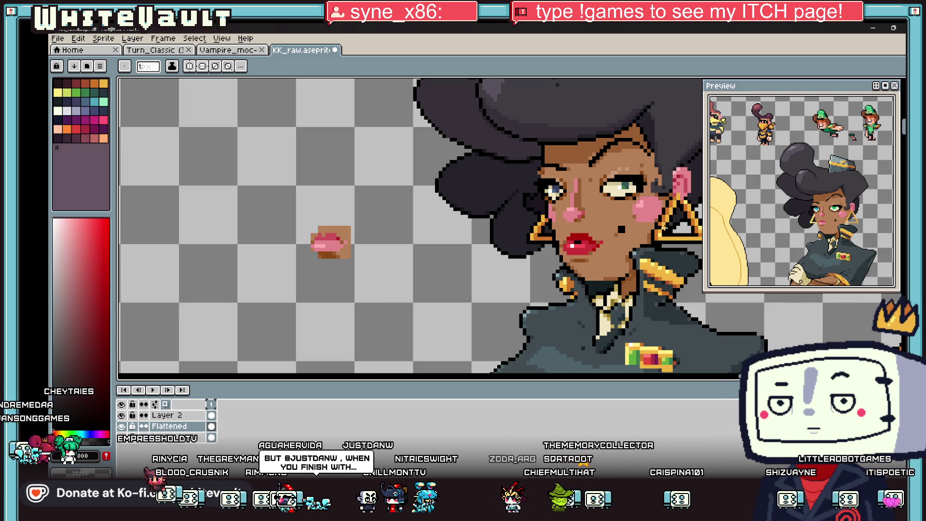
scroll(666, 226, down, 4)
scroll(663, 212, up, 2)
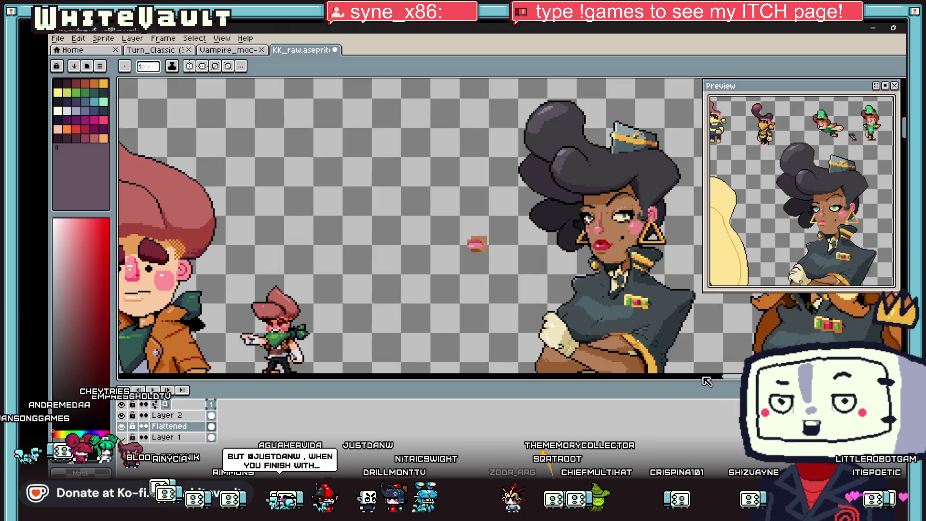
drag(705, 378, 738, 380)
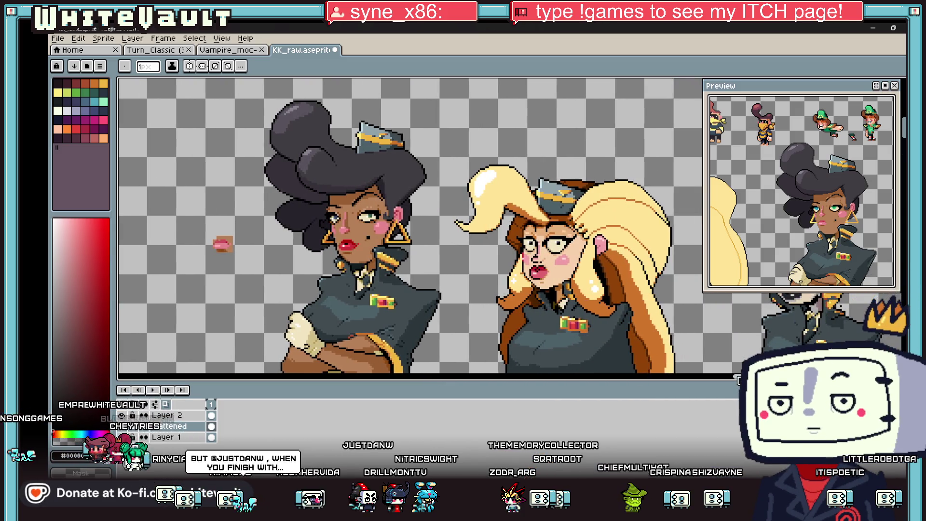
scroll(588, 286, down, 3)
scroll(447, 291, up, 3)
scroll(381, 269, up, 1)
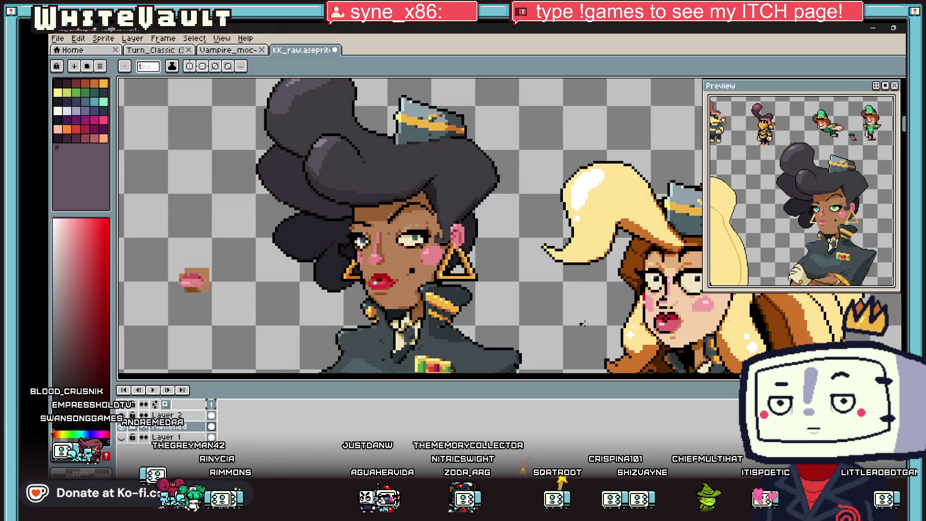
key(i)
scroll(672, 292, down, 1)
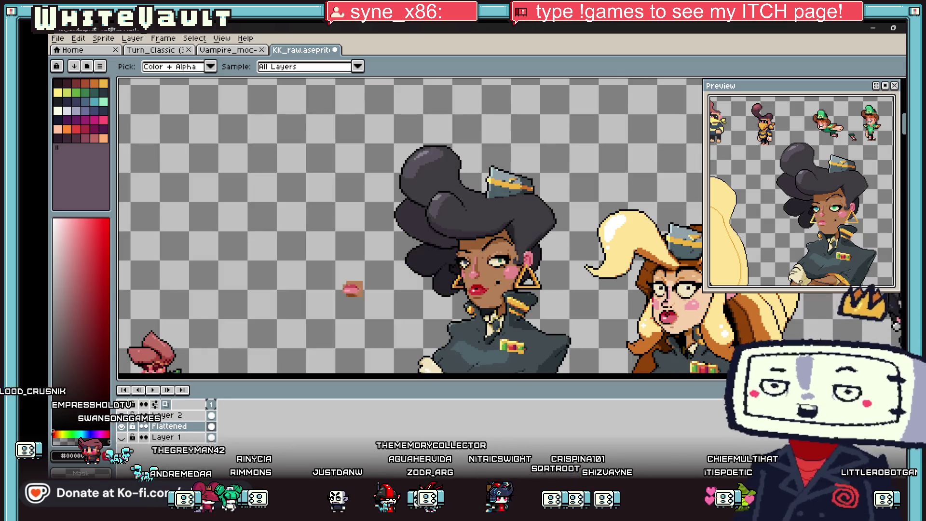
scroll(672, 292, right, 4)
scroll(464, 226, left, 4)
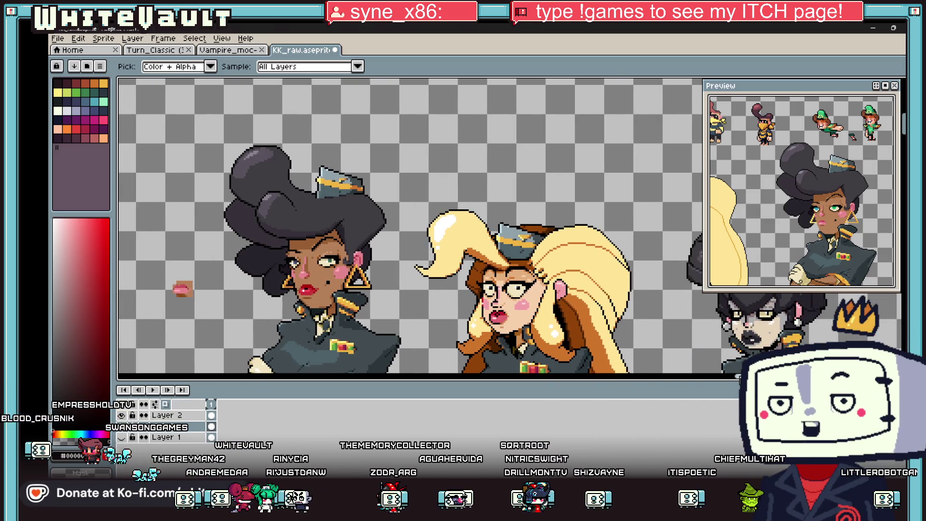
scroll(332, 277, up, 3)
key(b)
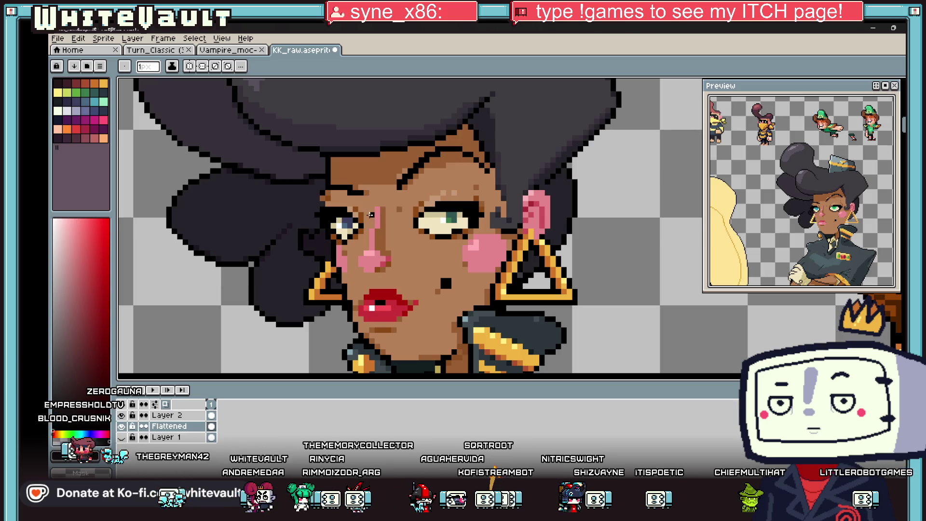
scroll(372, 214, up, 2)
mouse_move(835, 160)
mouse_down()
mouse_move(835, 234)
mouse_move(722, 210)
mouse_move(711, 224)
mouse_move(845, 190)
mouse_up()
scroll(863, 193, up, 3)
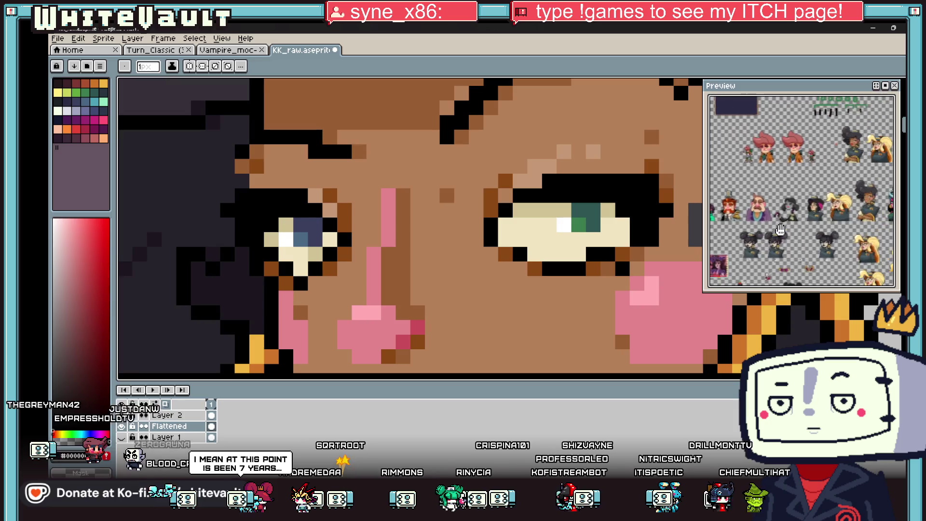
drag(781, 227, 802, 264)
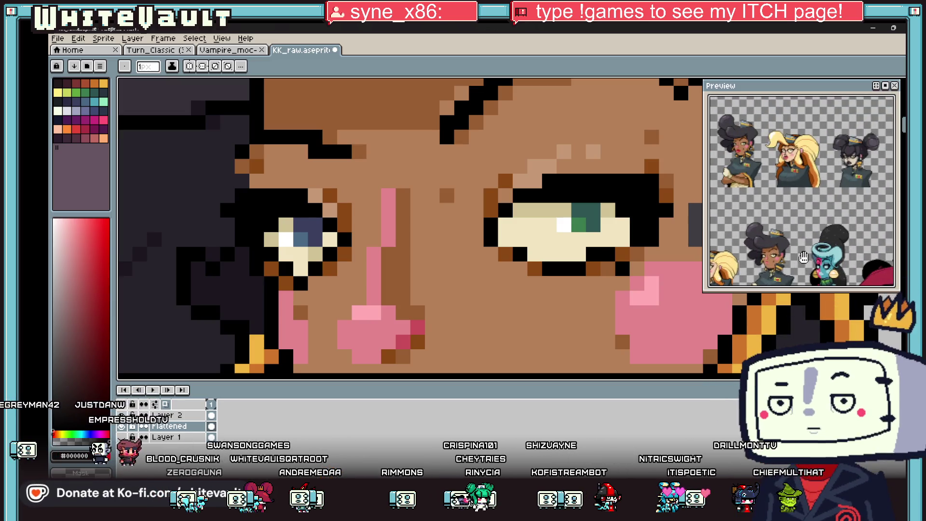
scroll(806, 141, up, 3)
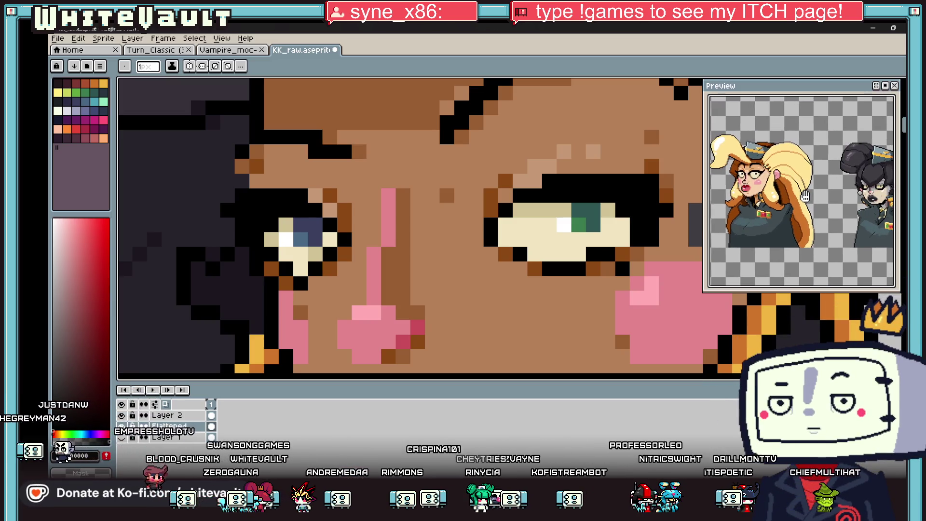
Draw a dark nose-bridge line, recolour its lower part pink, and add black pixels along the nose's left edge
mouse_move(377, 195)
mouse_down()
mouse_move(373, 258)
mouse_move(386, 248)
mouse_up()
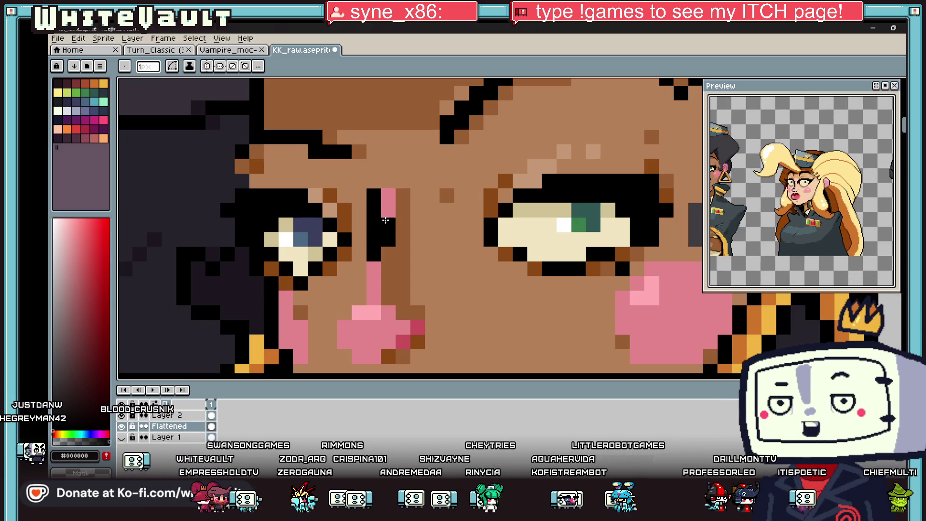
alt+click(384, 207)
mouse_move(385, 212)
mouse_down()
mouse_move(390, 254)
mouse_move(360, 275)
mouse_move(360, 300)
mouse_up()
alt+click(378, 244)
click(329, 328)
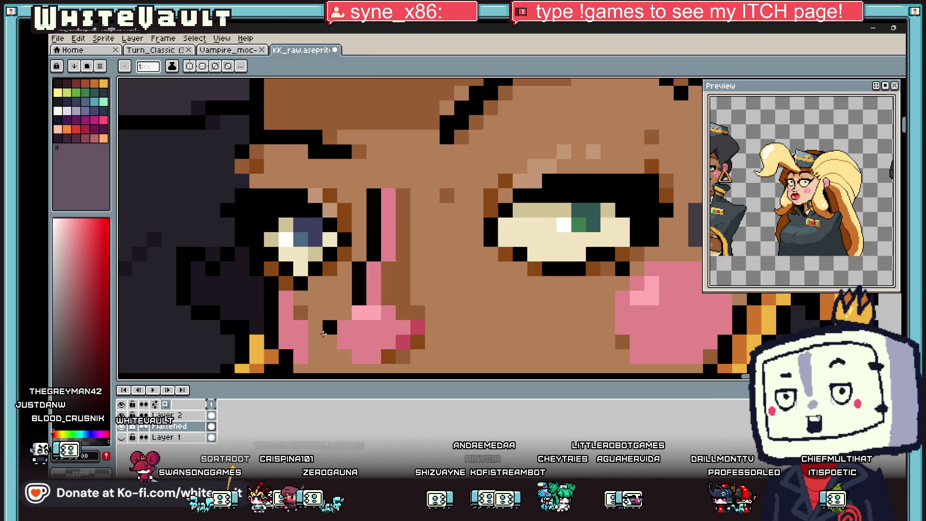
click(344, 313)
scroll(374, 268, down, 5)
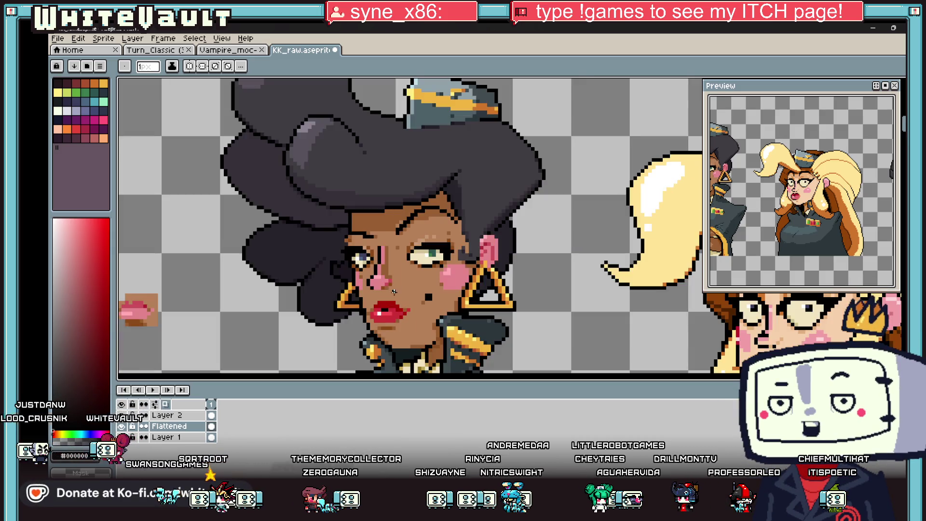
scroll(381, 289, up, 4)
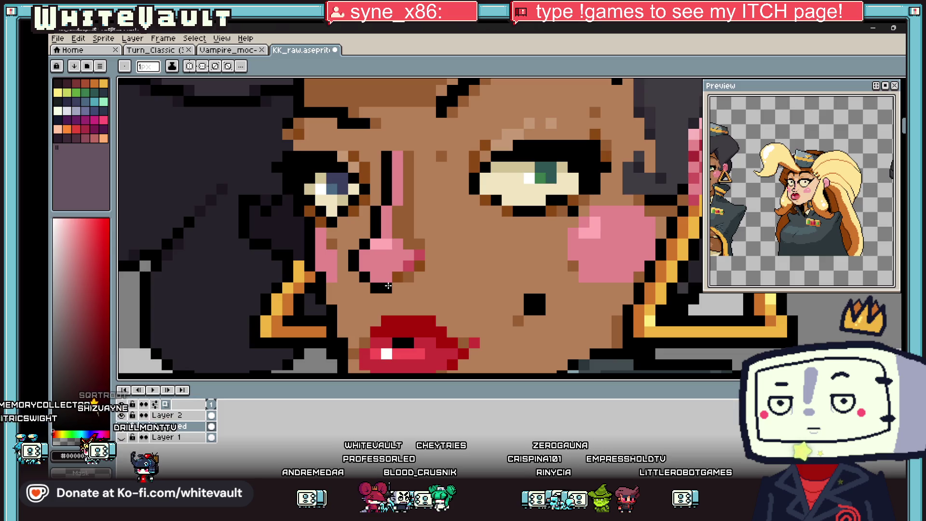
scroll(388, 286, down, 5)
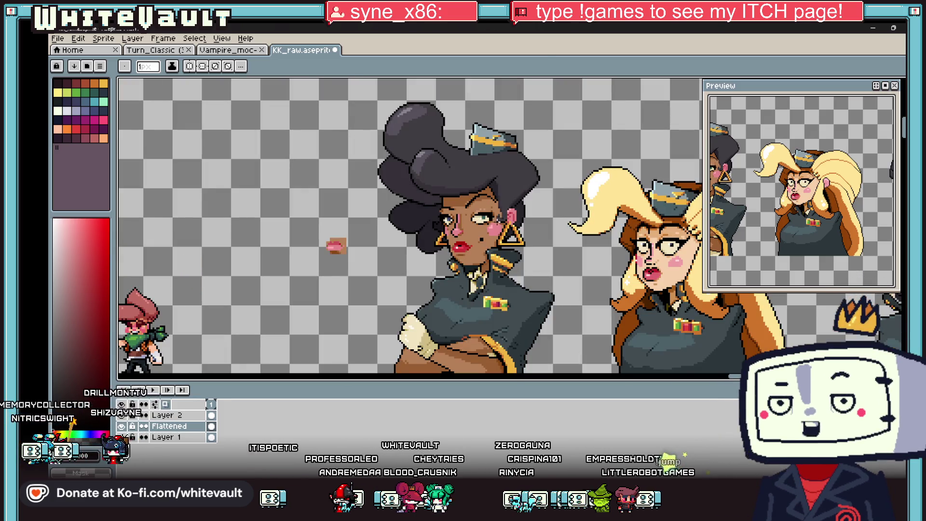
Shift the nose highlight down one row and paint the old highlight row black
scroll(489, 220, up, 1)
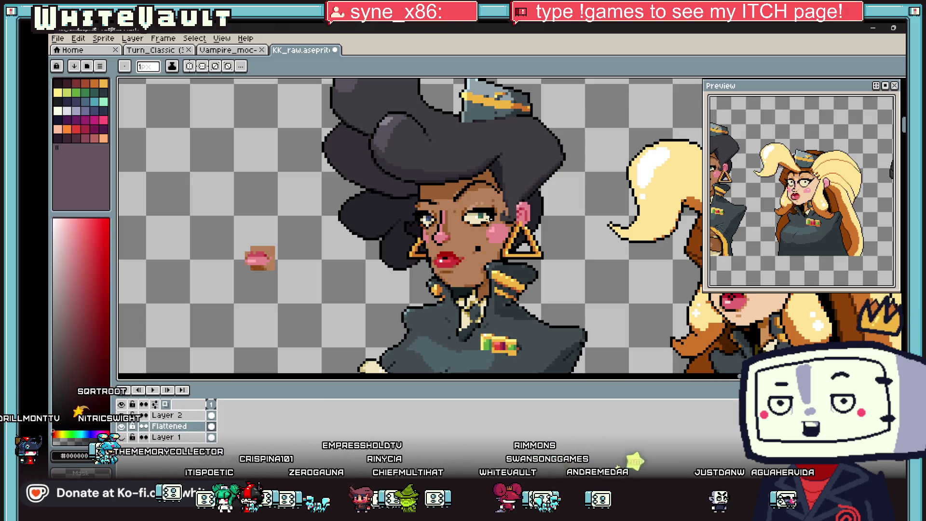
scroll(488, 218, down, 3)
scroll(476, 224, up, 4)
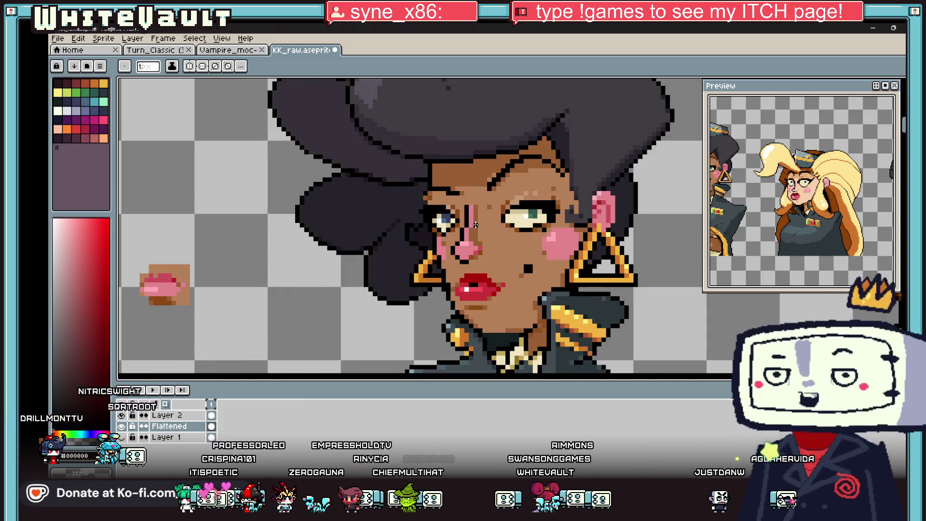
scroll(475, 225, up, 3)
key(i)
alt+click(457, 257)
mouse_move(431, 275)
mouse_down()
mouse_move(461, 275)
mouse_move(463, 259)
mouse_up()
alt+click(432, 260)
Add black pixels under the nose and repaint the stray ones below in skin tone
scroll(478, 255, down, 4)
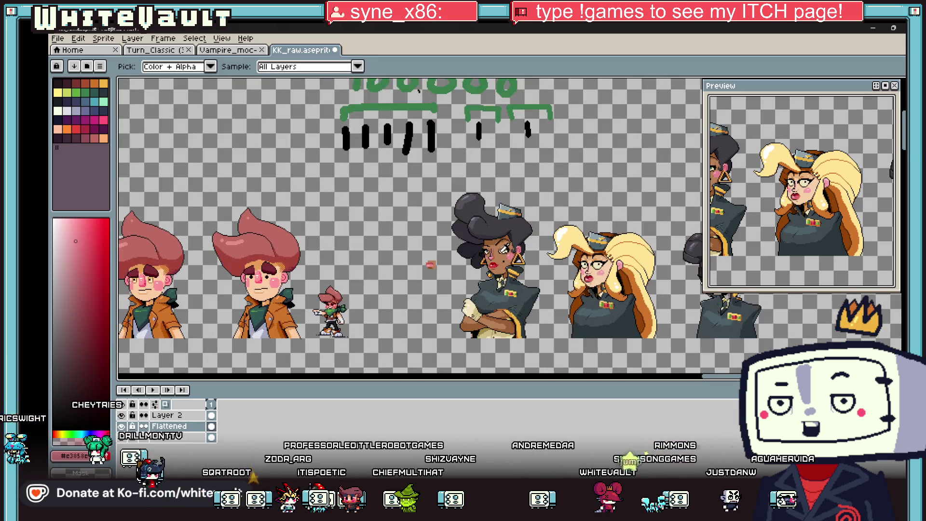
scroll(496, 253, up, 2)
scroll(496, 253, up, 2)
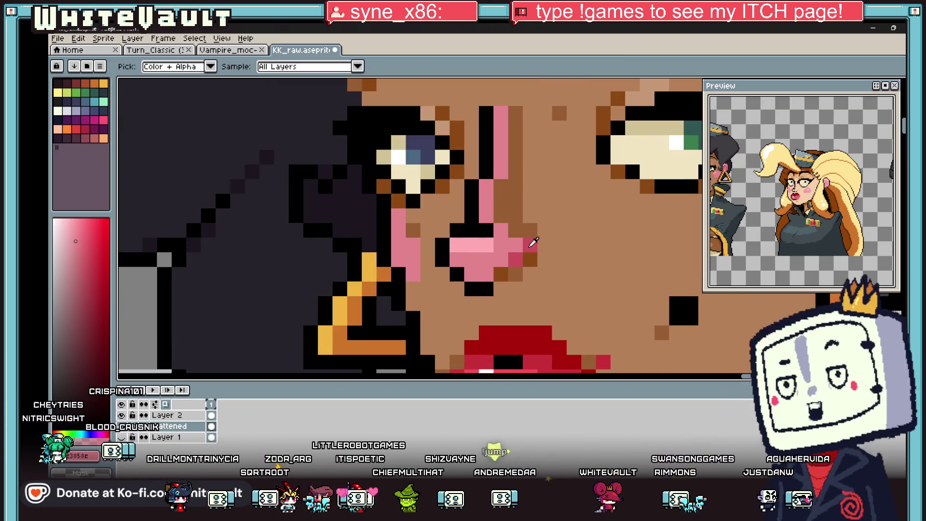
scroll(518, 238, down, 5)
scroll(518, 239, down, 1)
scroll(507, 244, up, 4)
mouse_move(492, 248)
mouse_down()
mouse_move(504, 248)
mouse_move(504, 258)
mouse_up()
alt+click(506, 263)
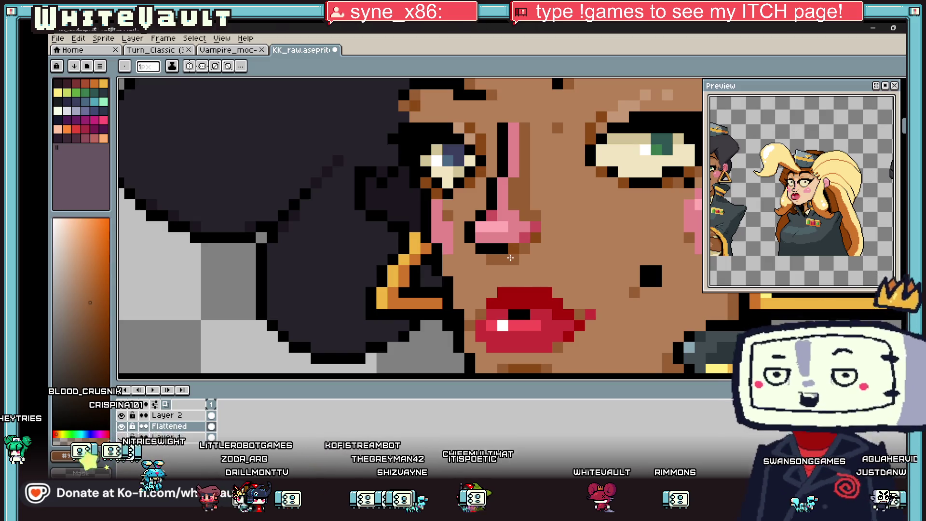
key(i)
scroll(510, 259, down, 4)
scroll(522, 239, up, 5)
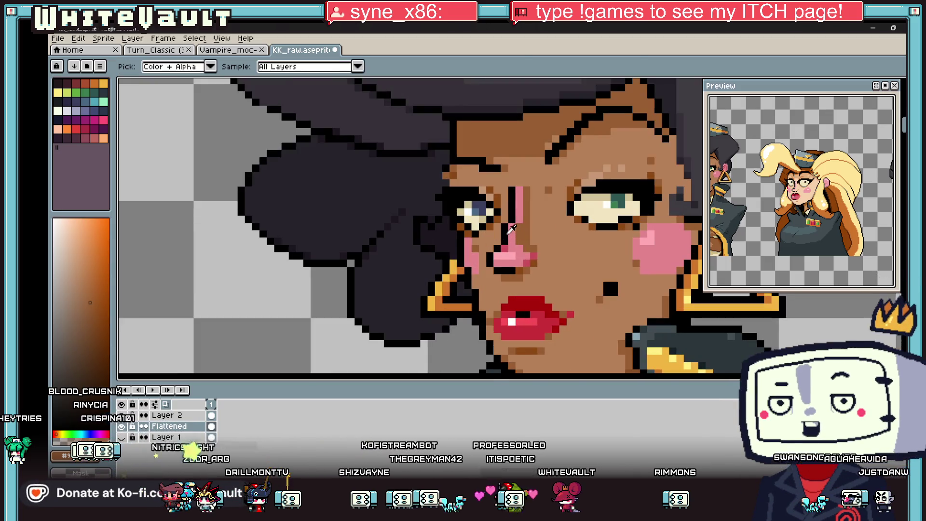
click(487, 234)
key(b)
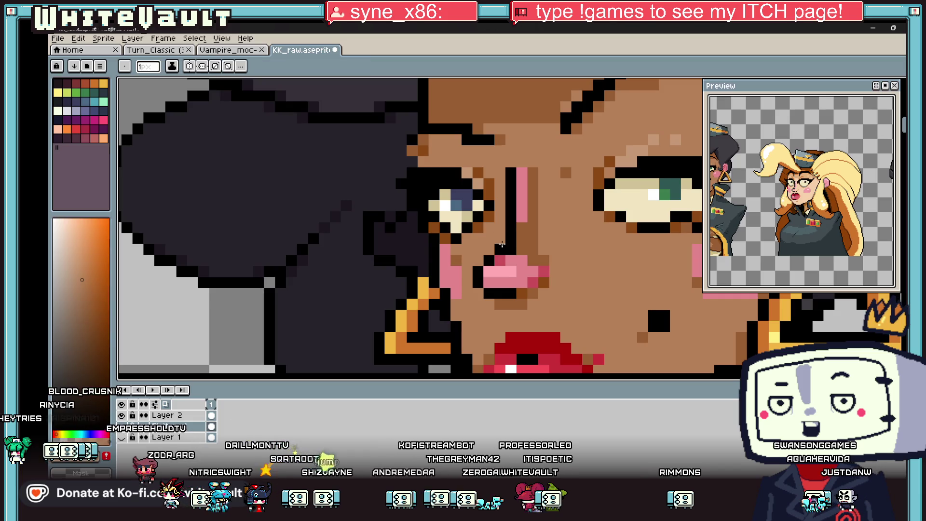
key(x)
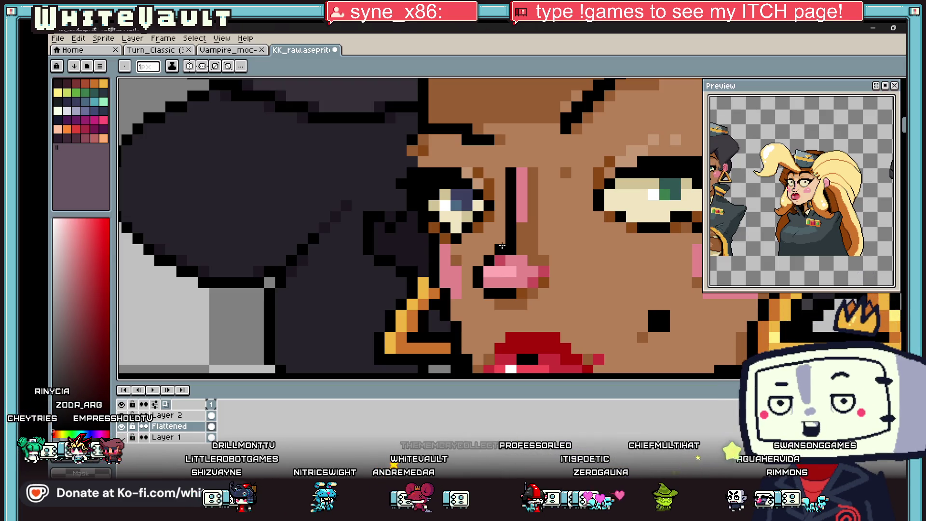
Turn the crimson nose pixel black and draw a pink line down the nose bridge
scroll(502, 246, down, 5)
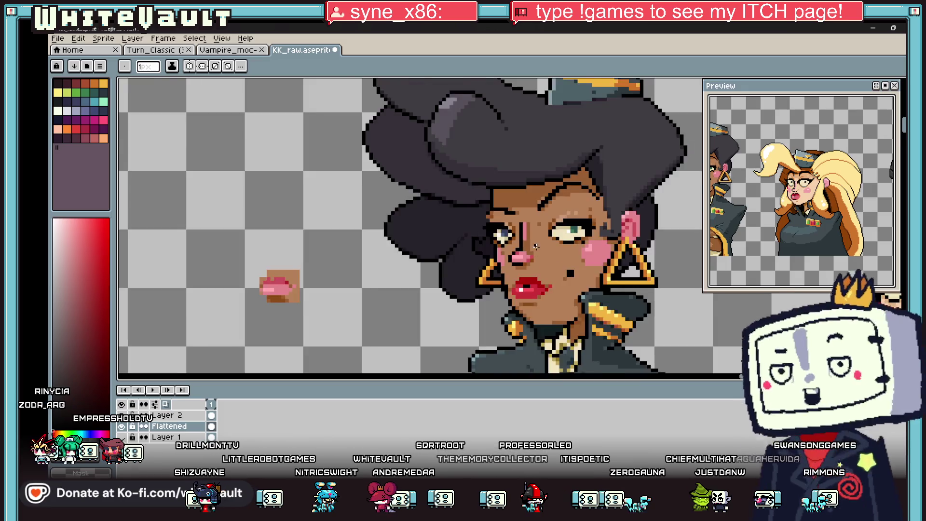
scroll(529, 247, up, 5)
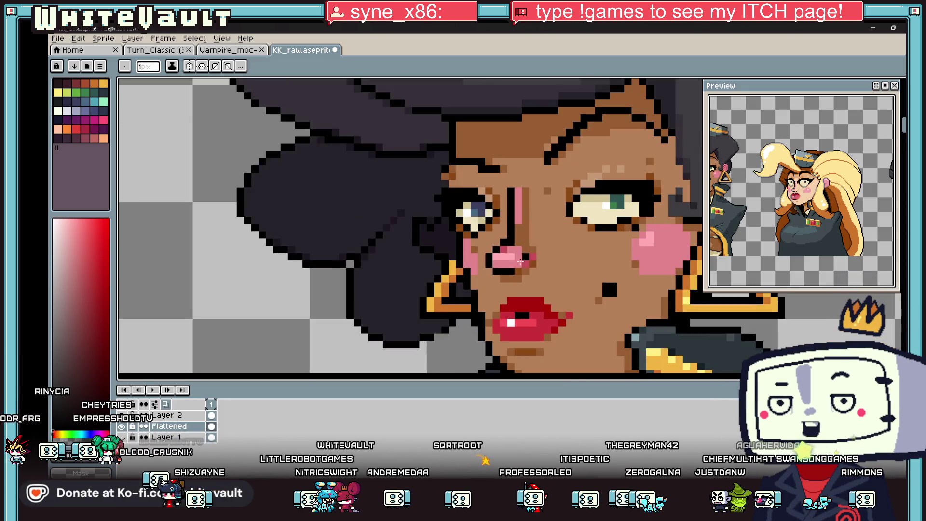
key(i)
key(b)
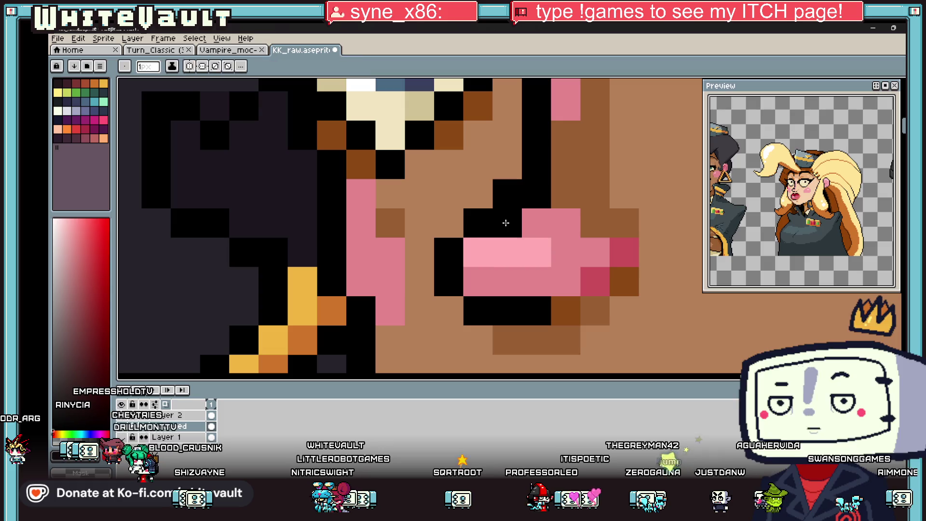
click(505, 222)
alt+click(551, 224)
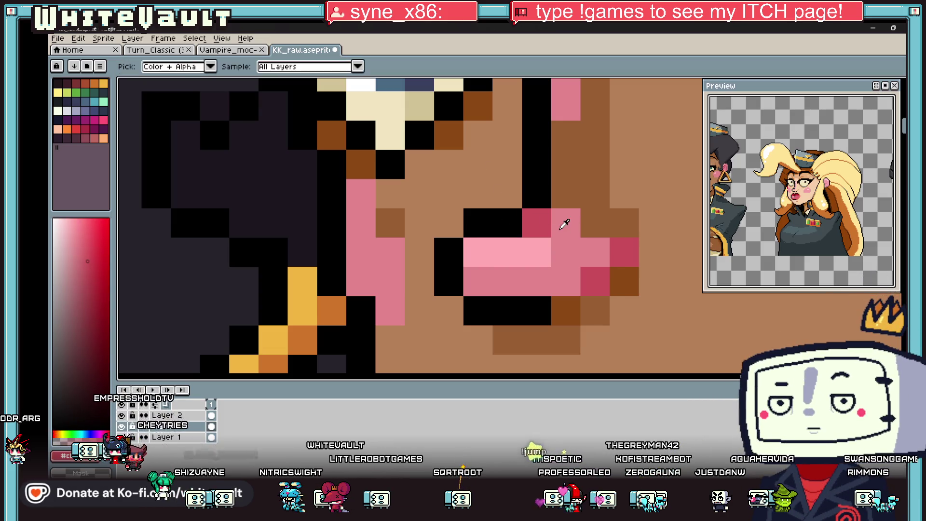
drag(566, 123, 565, 205)
scroll(595, 233, down, 3)
scroll(595, 233, down, 2)
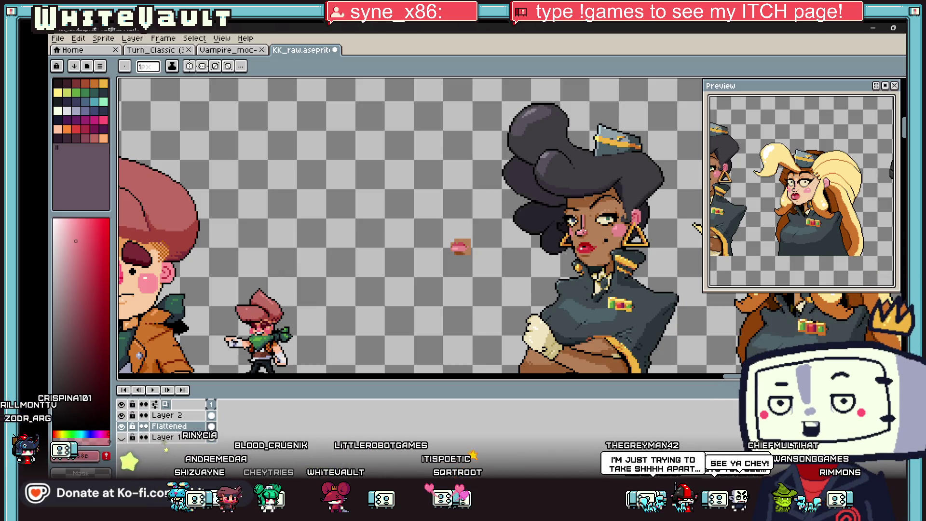
scroll(562, 213, up, 3)
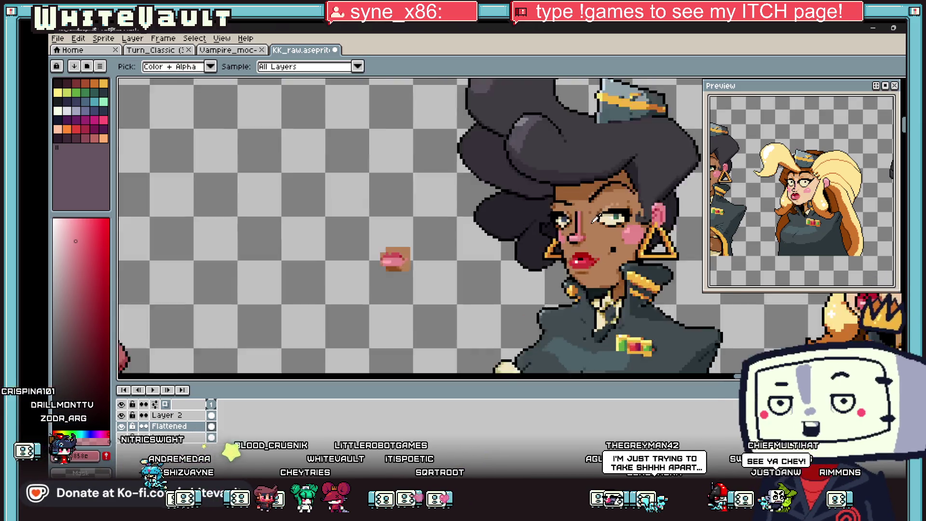
Add a dark-pink pixel beside the nose, then sample the brown skin and nose pink
key(i)
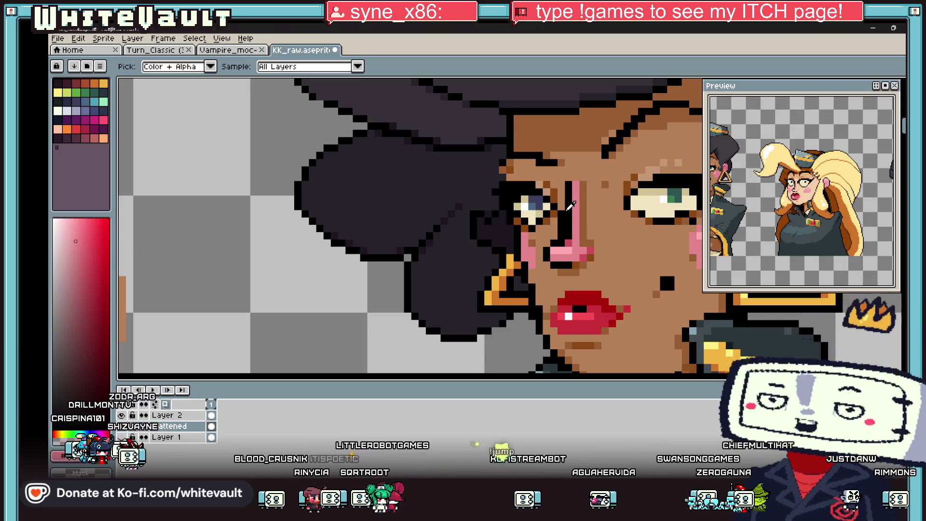
key(b)
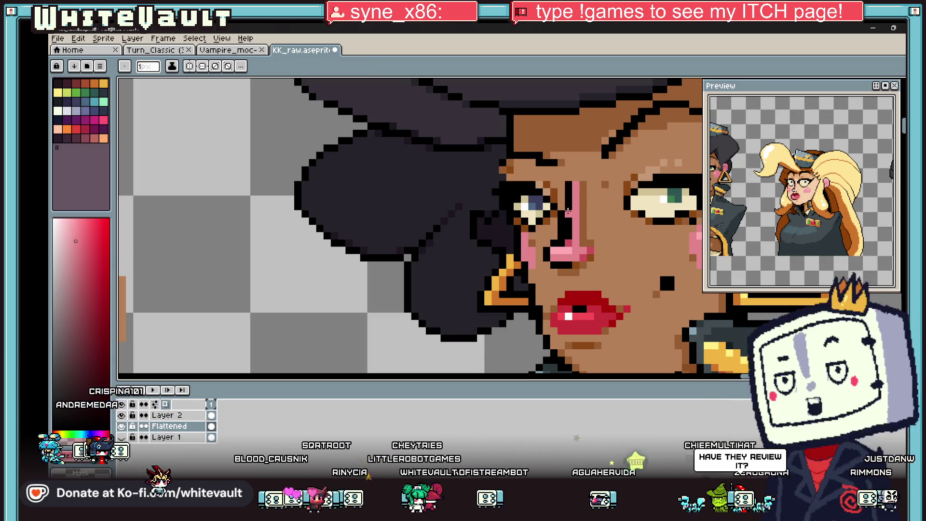
key(i)
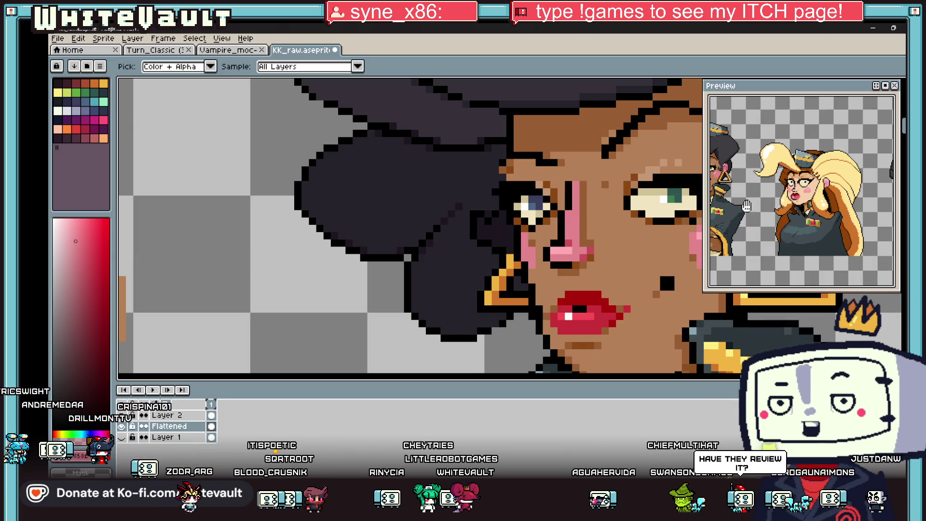
scroll(793, 189, up, 3)
scroll(570, 239, up, 2)
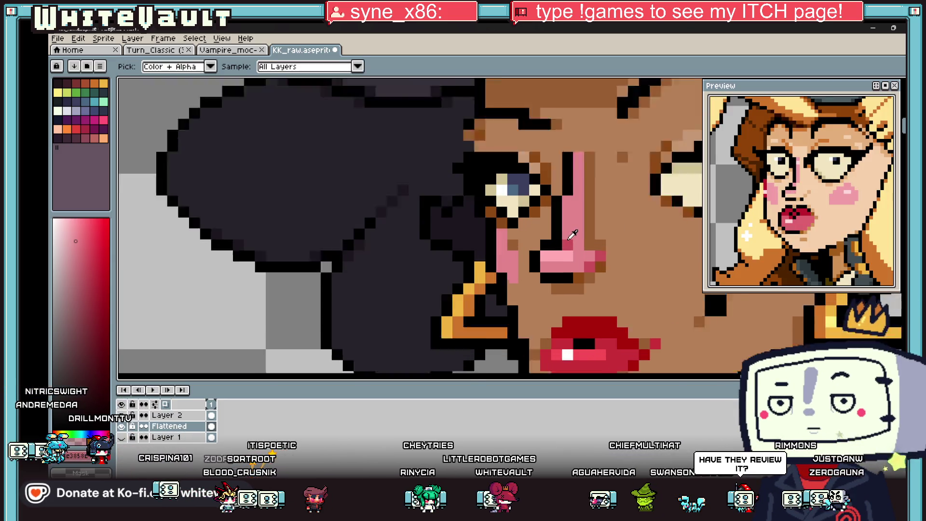
key(b)
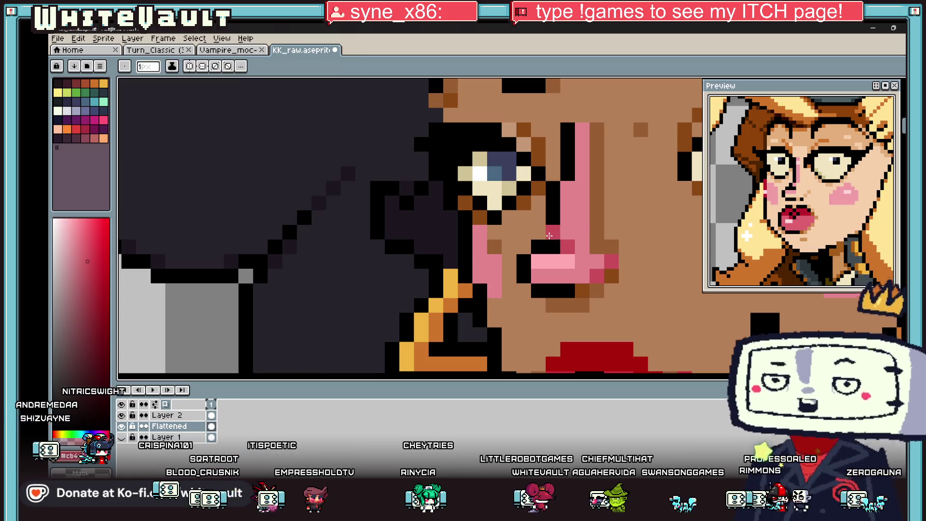
click(553, 232)
alt+click(538, 228)
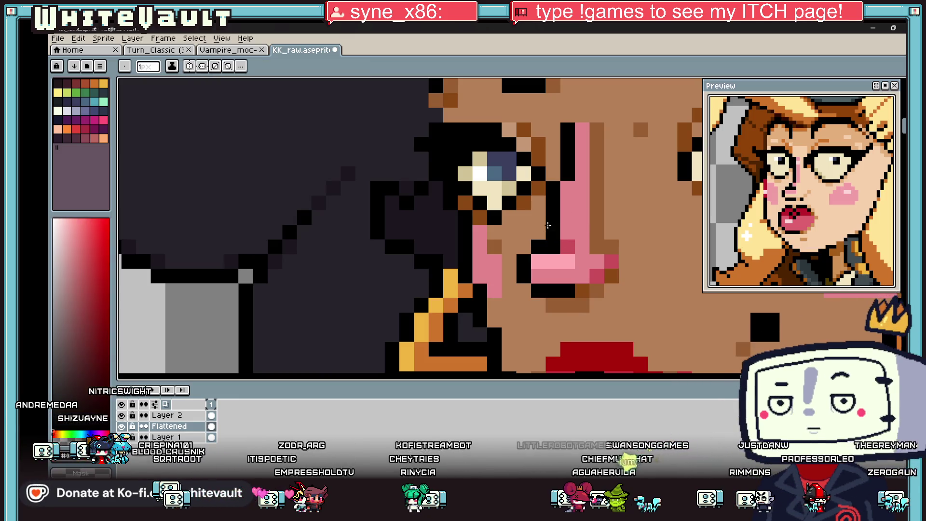
alt+click(548, 230)
scroll(571, 238, down, 4)
scroll(571, 239, down, 7)
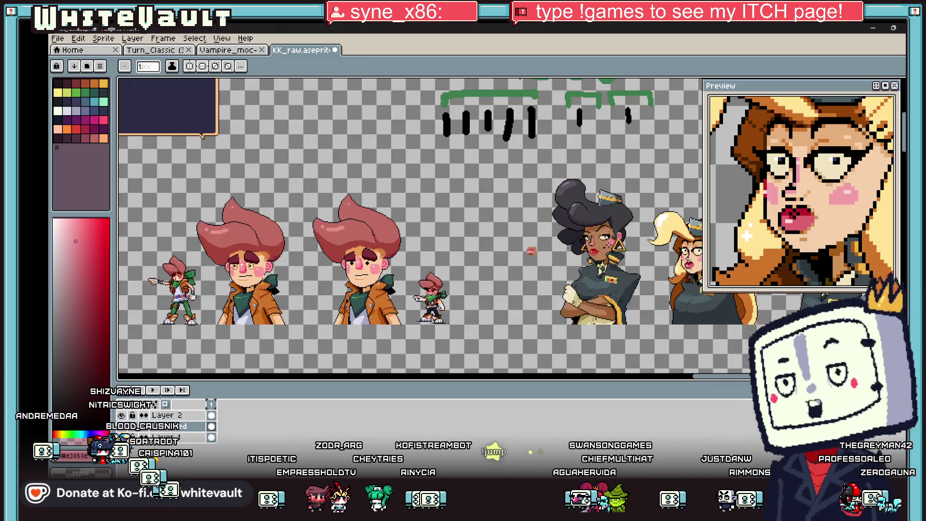
scroll(572, 239, up, 4)
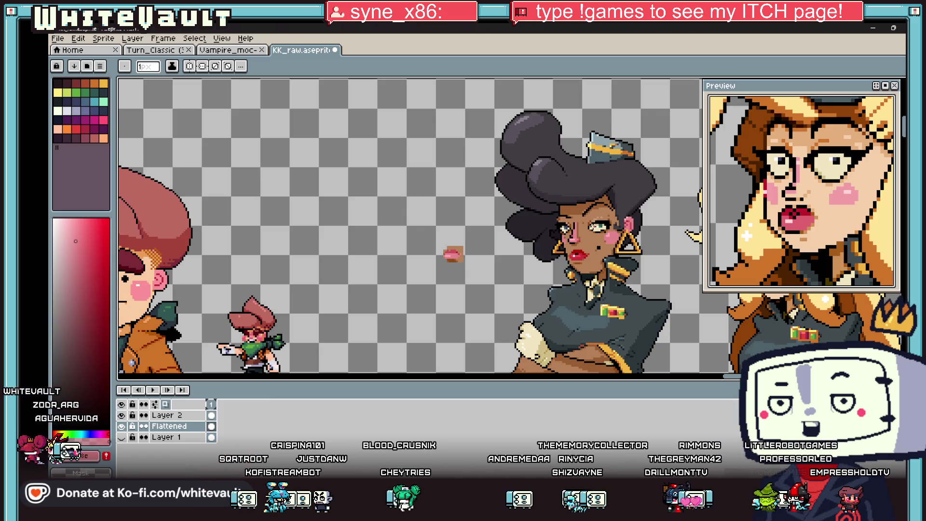
Sample the brown skin and pink nose colours around the woman's nose
scroll(628, 227, down, 2)
scroll(628, 227, up, 2)
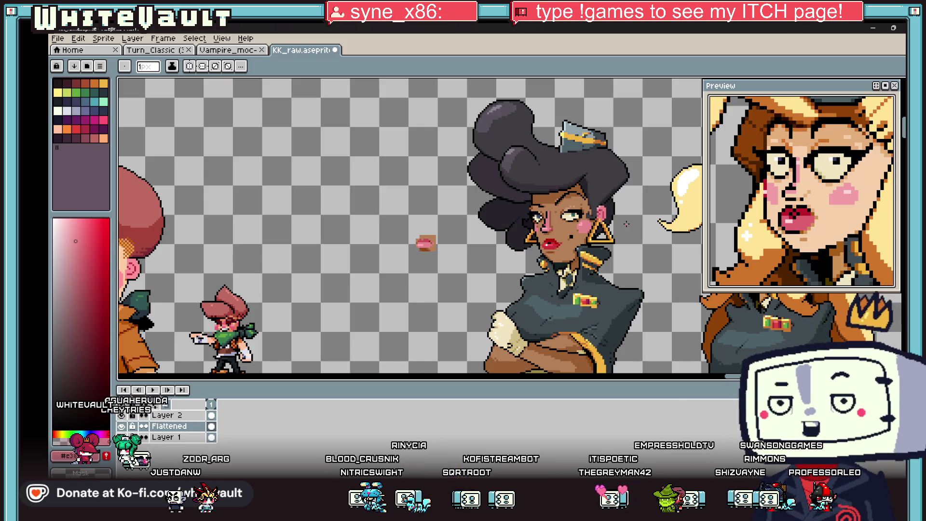
scroll(566, 213, down, 3)
scroll(528, 222, up, 5)
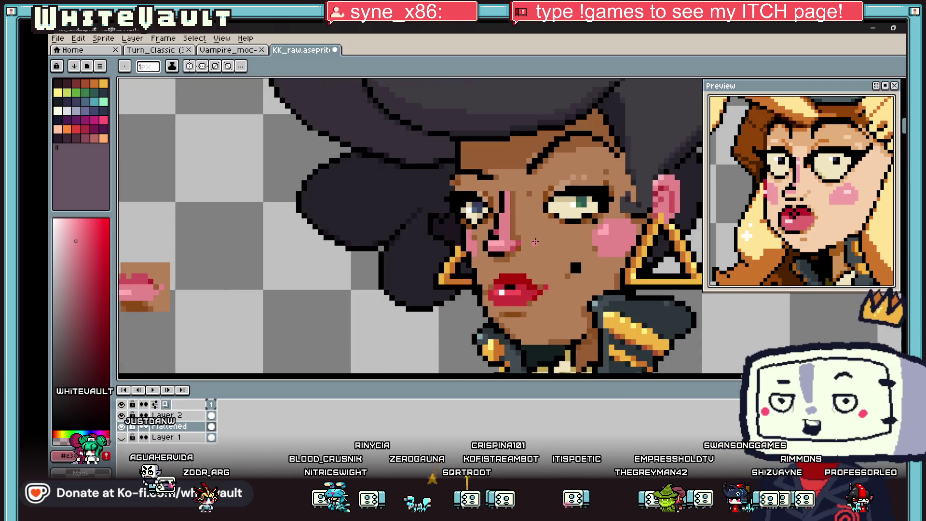
scroll(507, 236, up, 3)
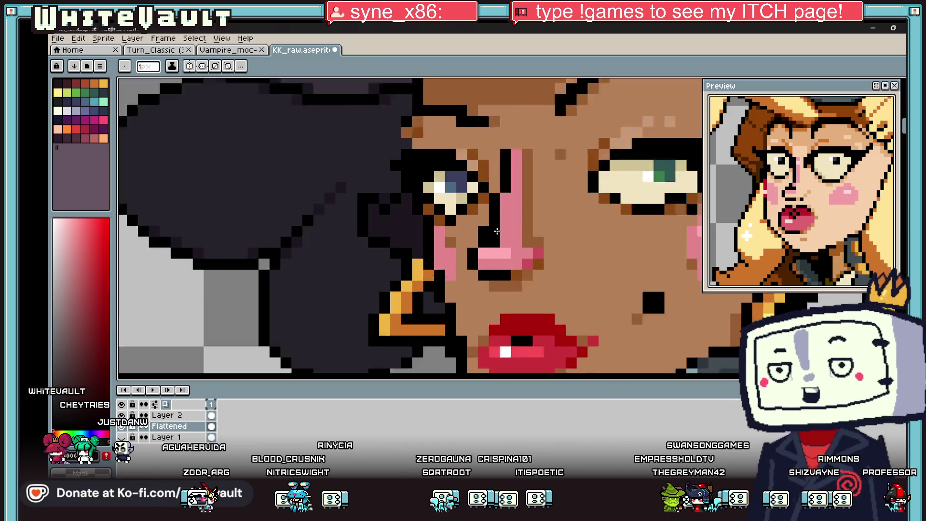
alt+click(480, 232)
alt+click(543, 260)
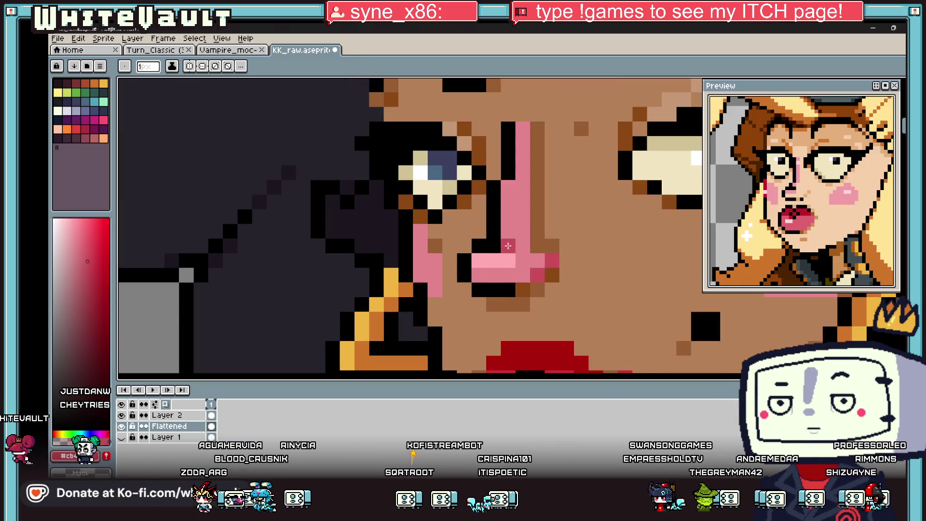
scroll(550, 253, down, 5)
scroll(550, 252, up, 4)
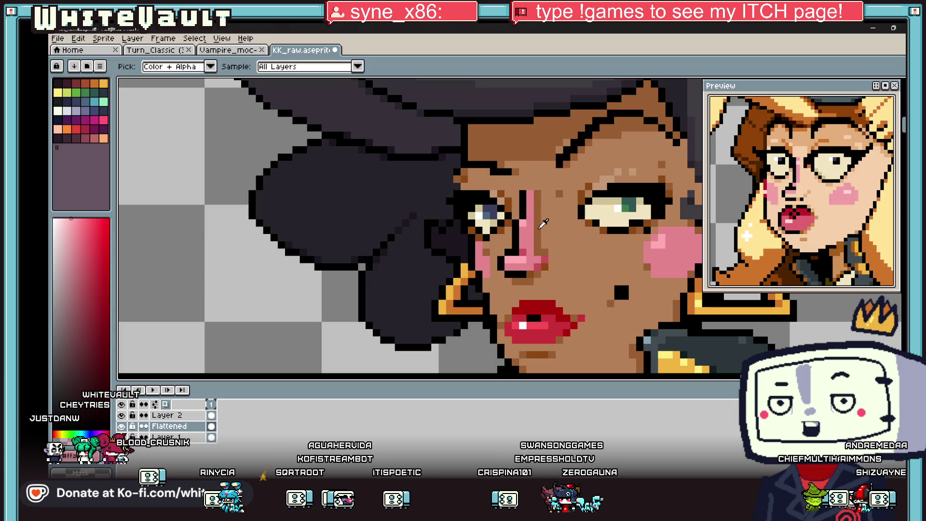
alt+click(532, 224)
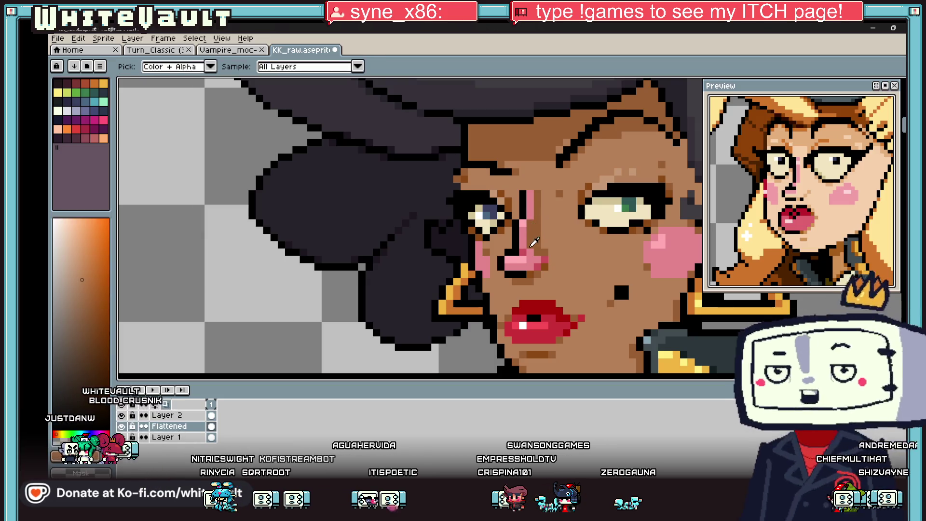
alt+click(546, 258)
alt+click(539, 261)
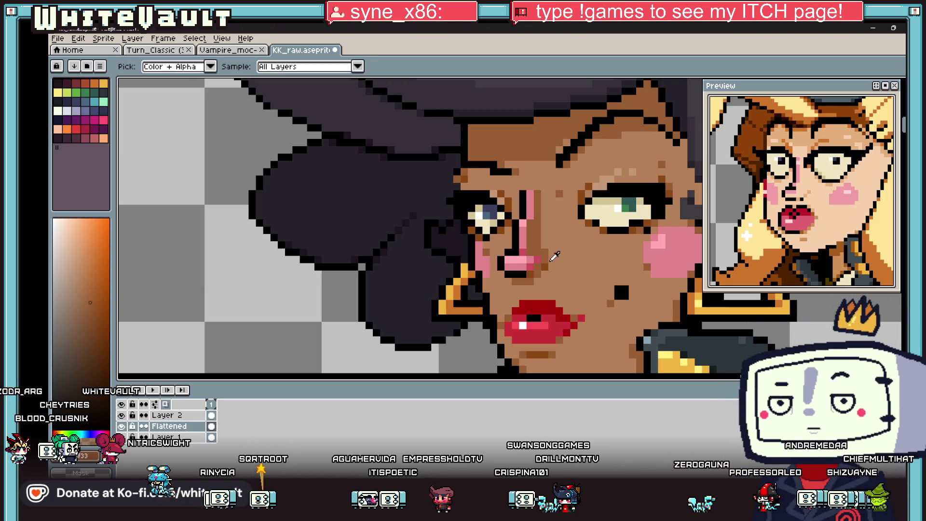
alt+click(554, 256)
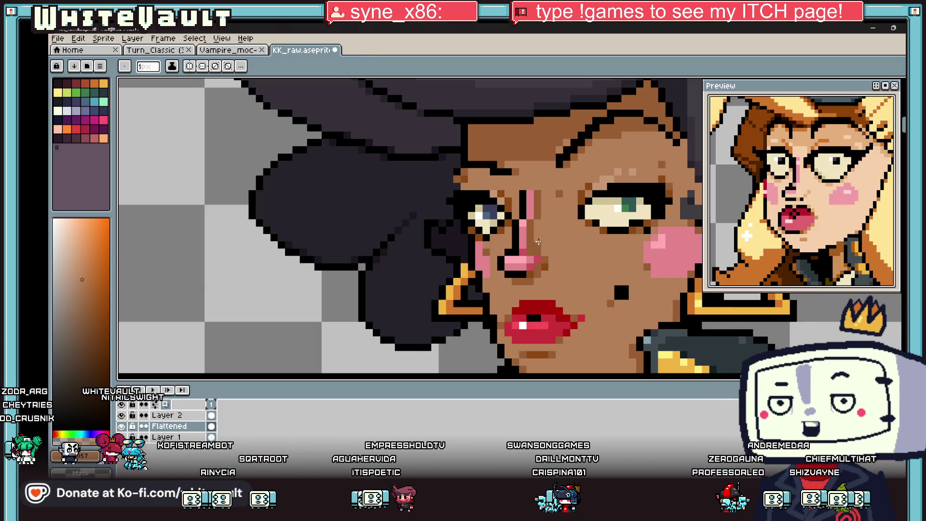
Pick black from the outline, then the brown skin tone from her face
scroll(539, 206, down, 5)
scroll(554, 244, up, 5)
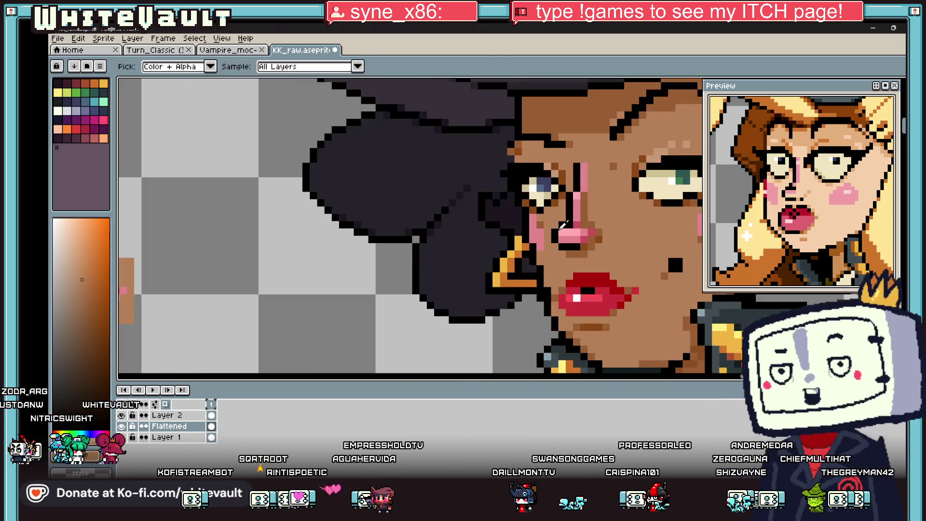
alt+click(556, 246)
alt+click(556, 246)
scroll(556, 246, down, 2)
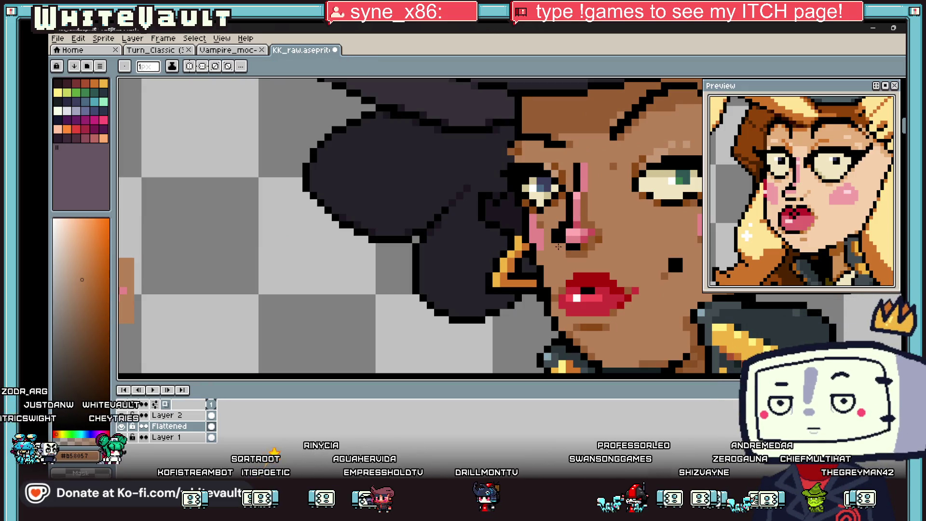
scroll(627, 237, down, 2)
scroll(626, 237, down, 3)
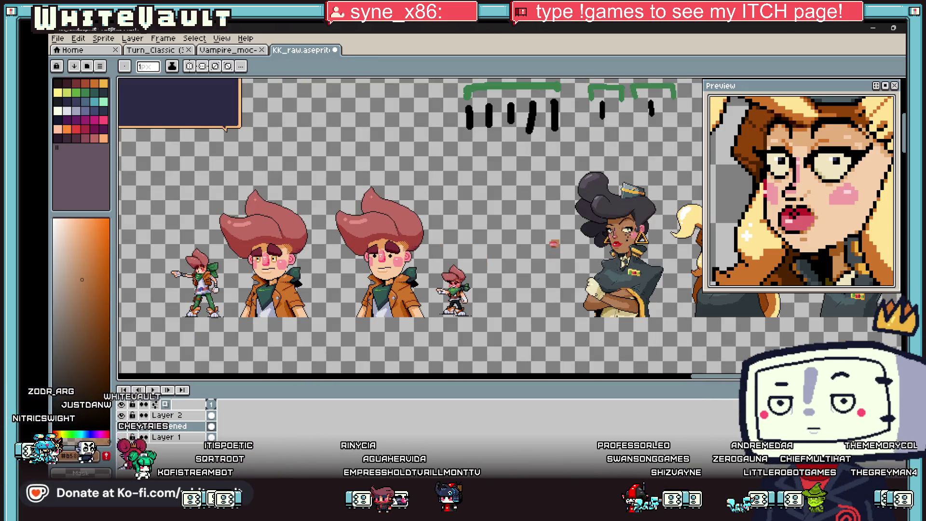
scroll(555, 244, up, 5)
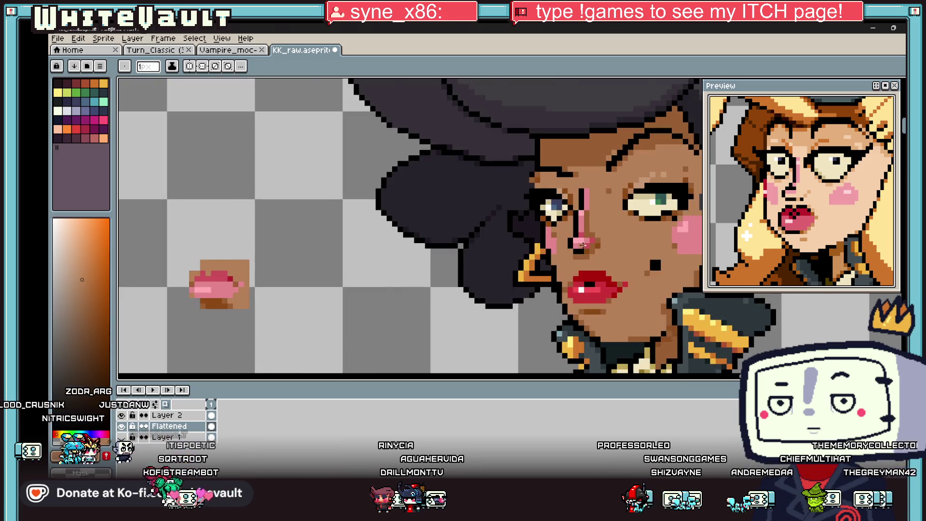
key(alt)
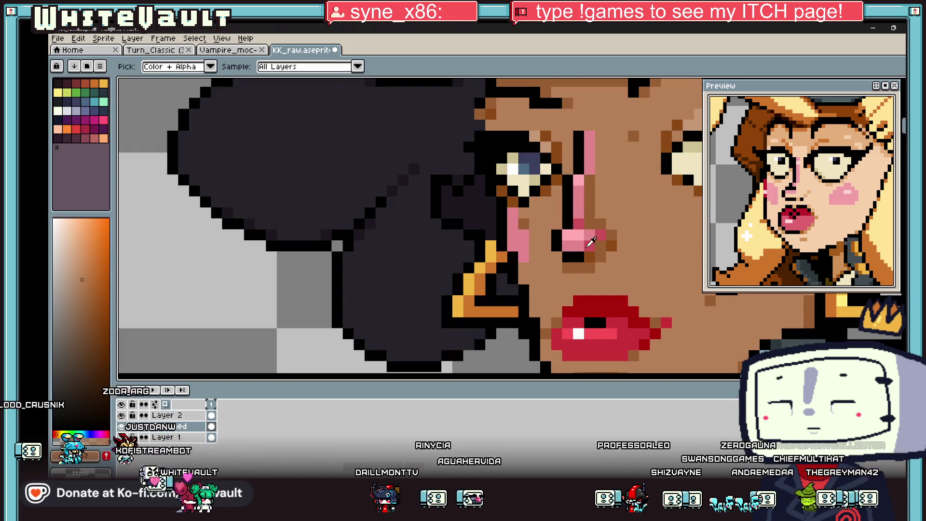
Marquee-select the woman's nose and nudge it down two pixels
key(m)
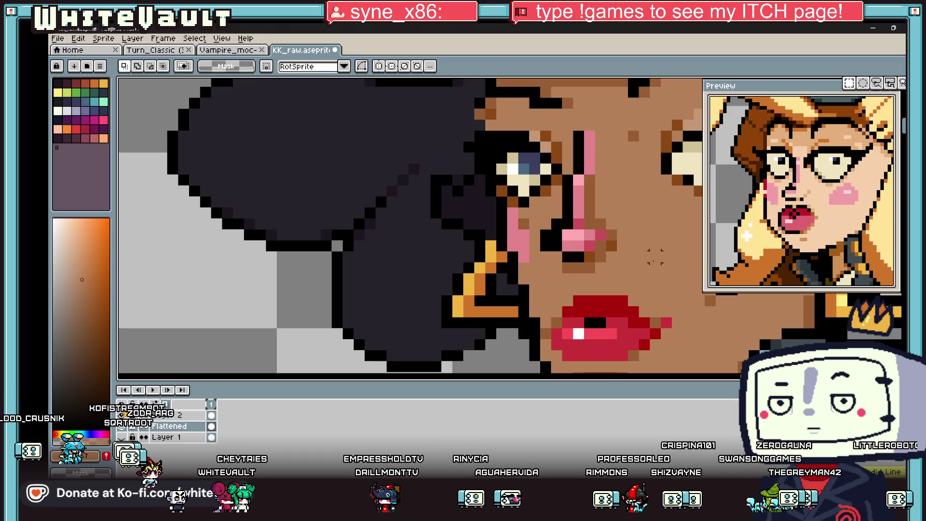
drag(560, 231, 632, 260)
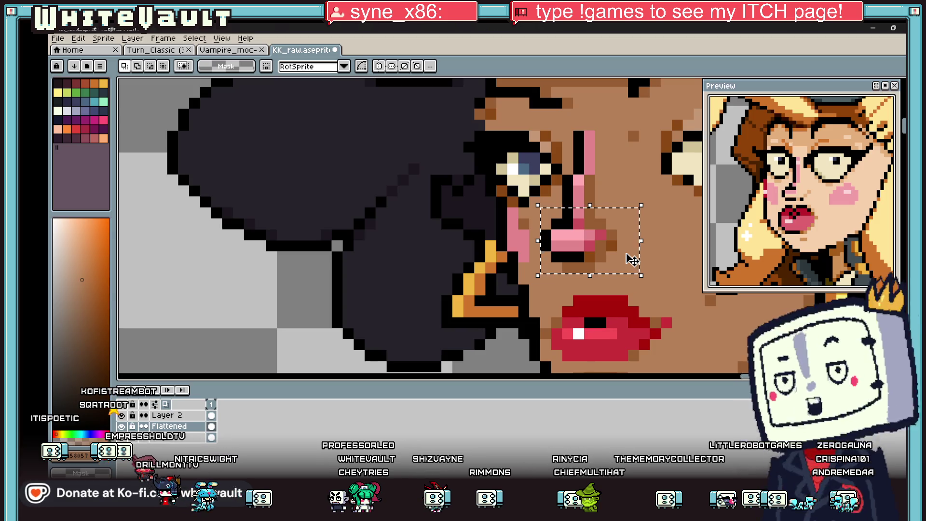
key(Down)
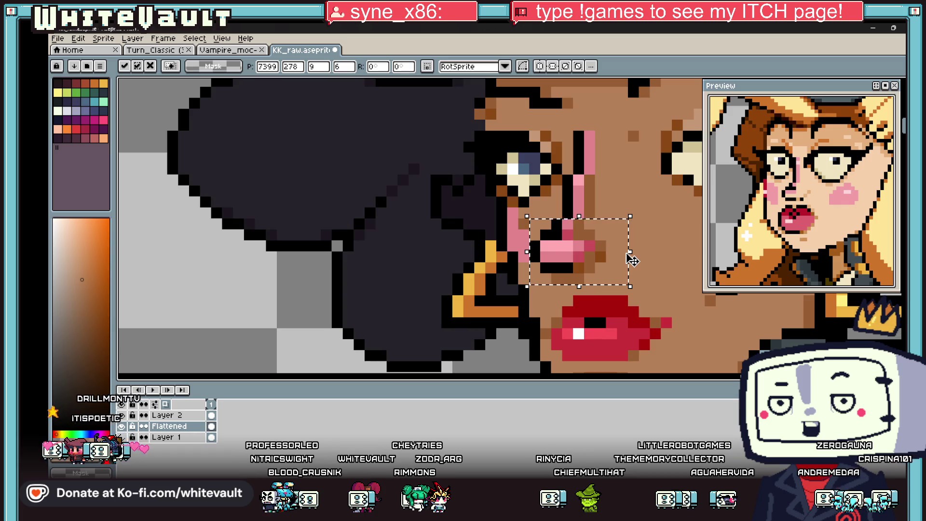
key(Return)
scroll(631, 260, down, 3)
scroll(631, 259, up, 1)
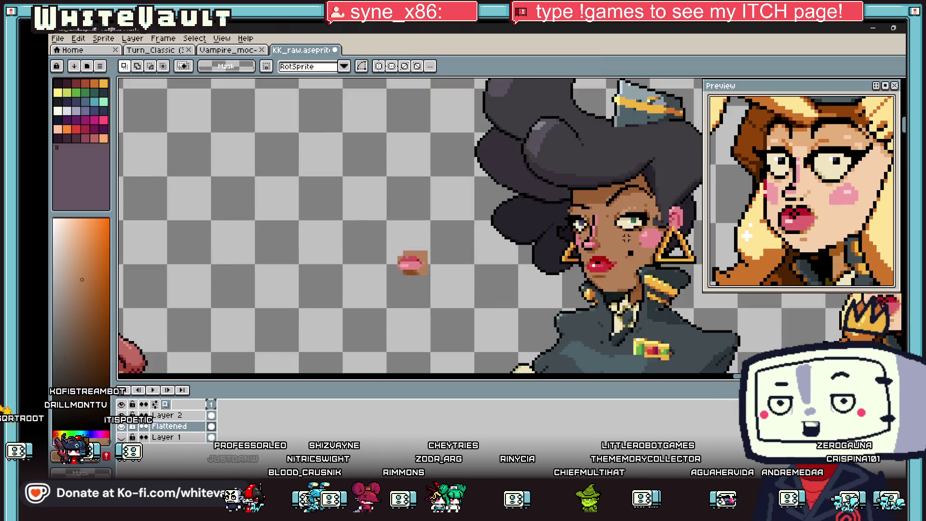
scroll(627, 237, up, 1)
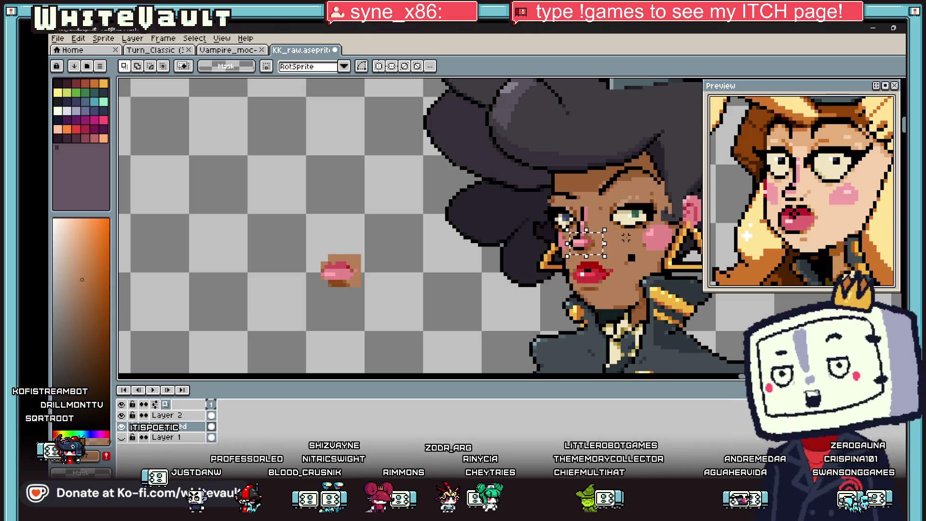
key(Down)
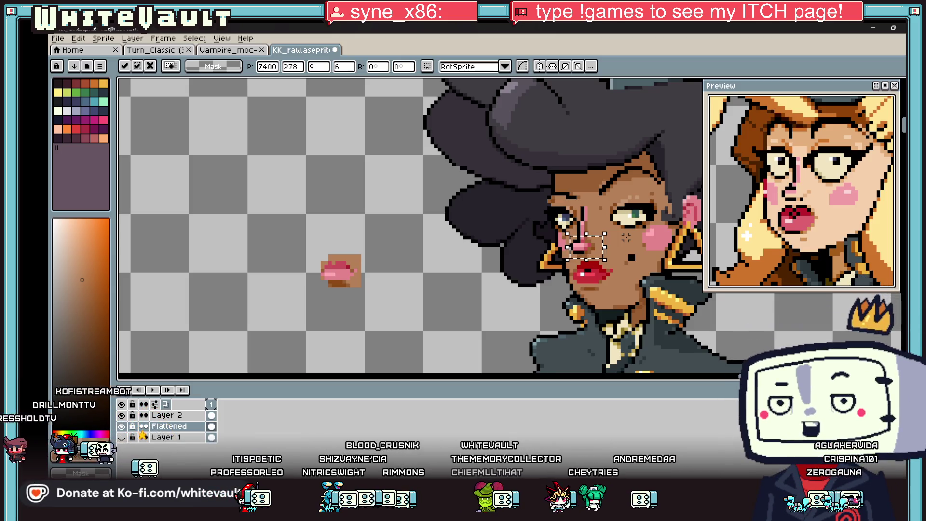
key(Return)
scroll(626, 237, down, 3)
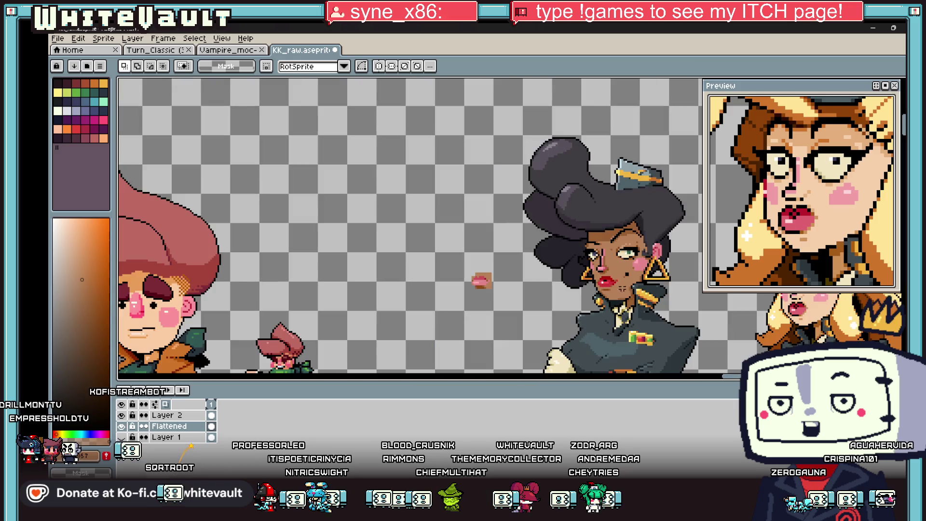
scroll(611, 273, up, 2)
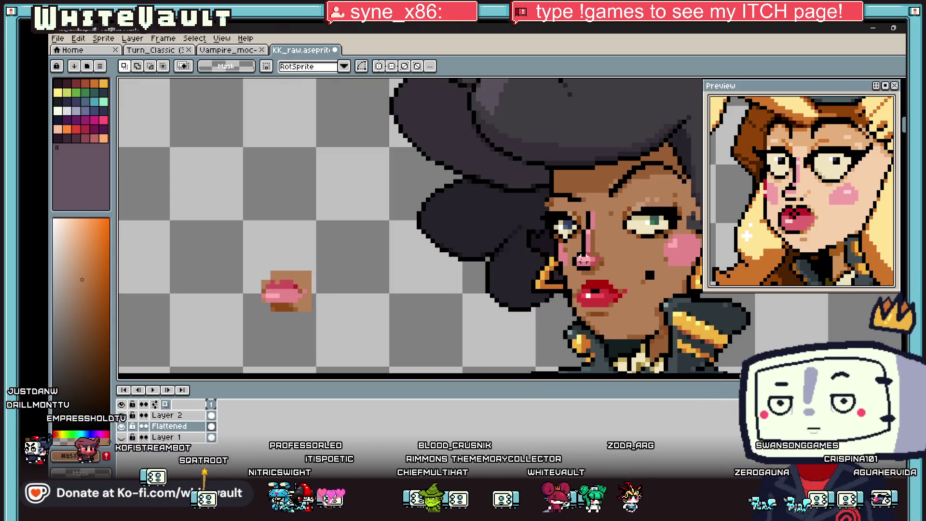
scroll(570, 242, up, 2)
Reselect the nose, shift it down one more pixel, and deselect
drag(566, 238, 643, 286)
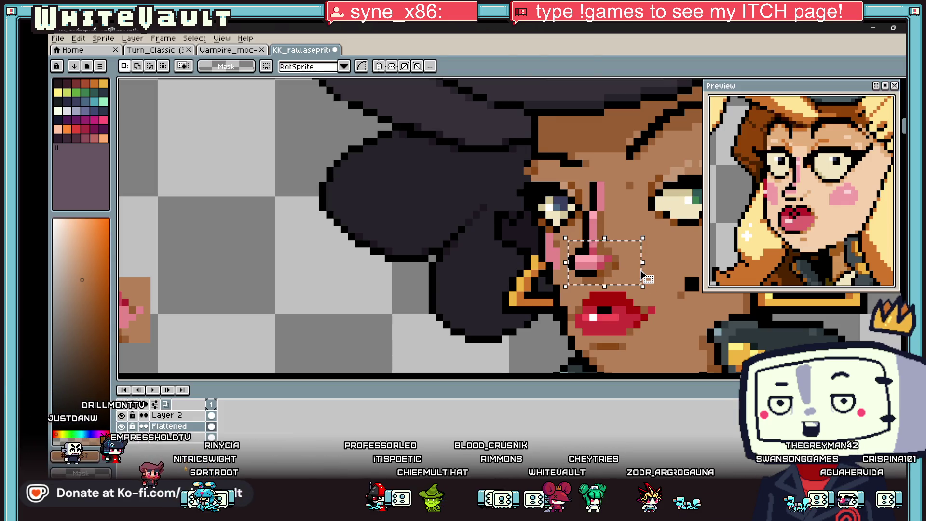
key(Down)
key(Return)
scroll(644, 270, down, 3)
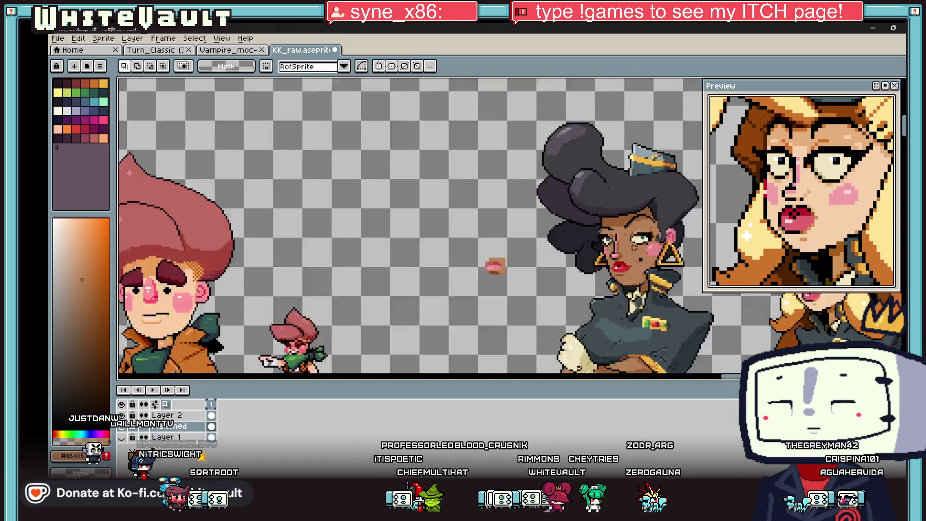
scroll(681, 260, up, 1)
key(ctrl+d)
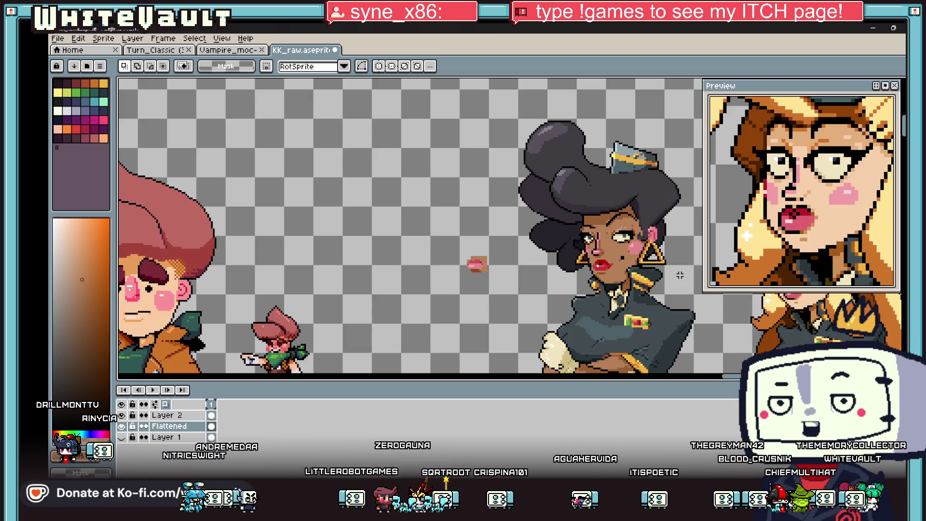
With the pencil, paint the top pixel of the gold triangle earring black
key(b)
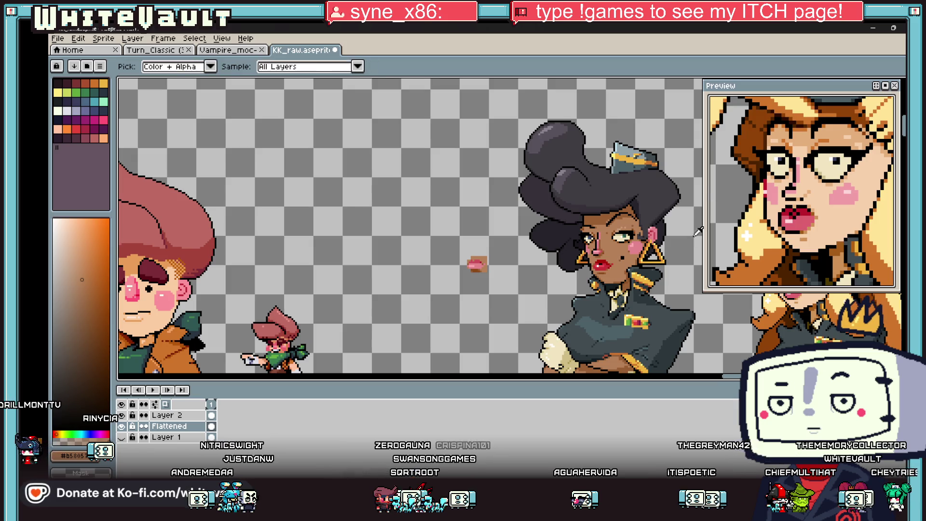
scroll(565, 263, up, 5)
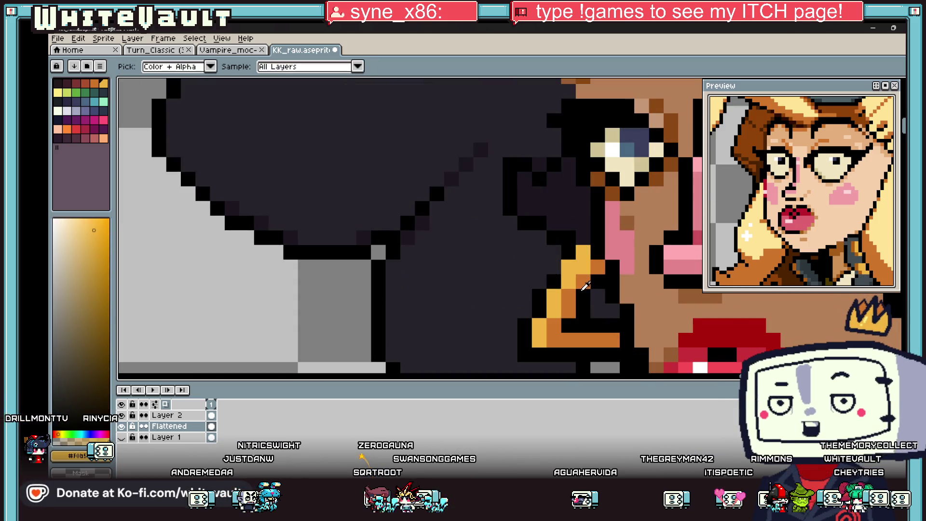
alt+click(583, 283)
alt+click(598, 273)
alt+click(597, 267)
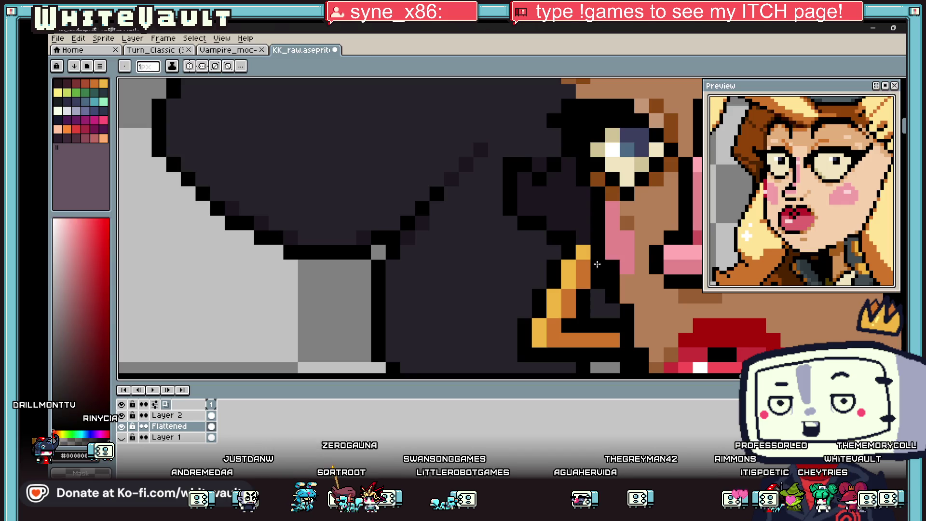
click(590, 255)
scroll(590, 255, down, 6)
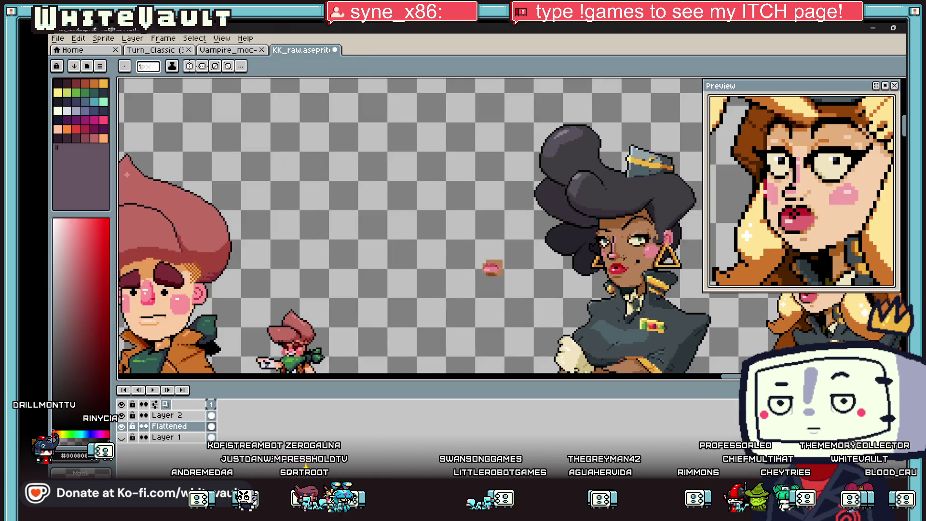
scroll(589, 256, up, 2)
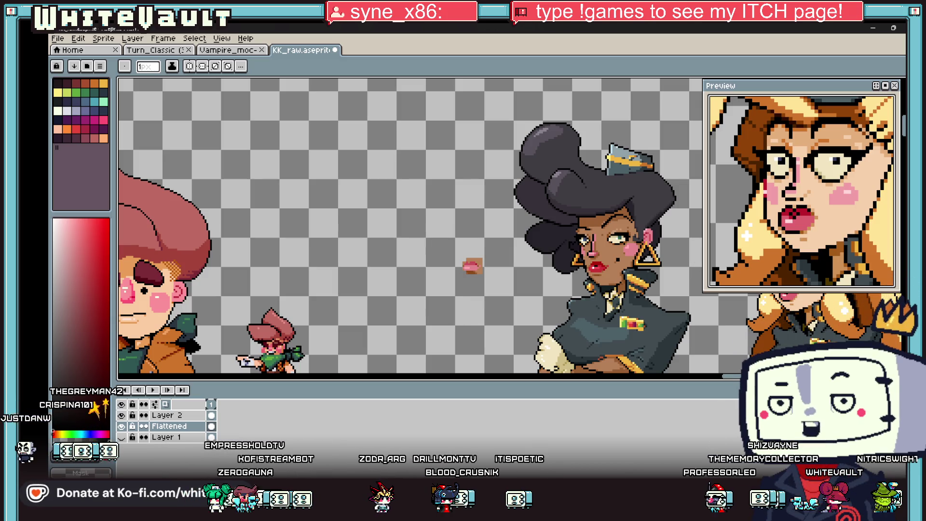
key(alt+Tab)
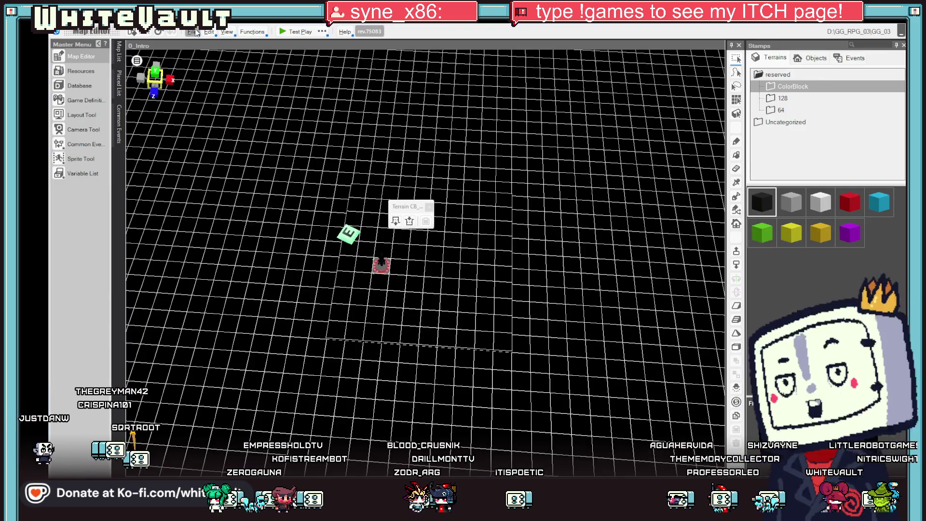
Return to Bakin's top menu without saving and open the exported game from History
click(192, 32)
click(240, 106)
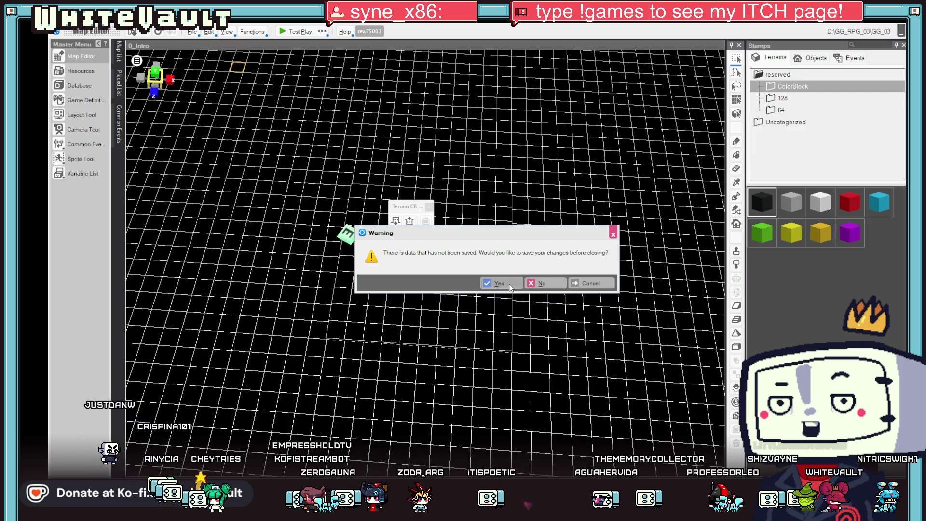
click(551, 283)
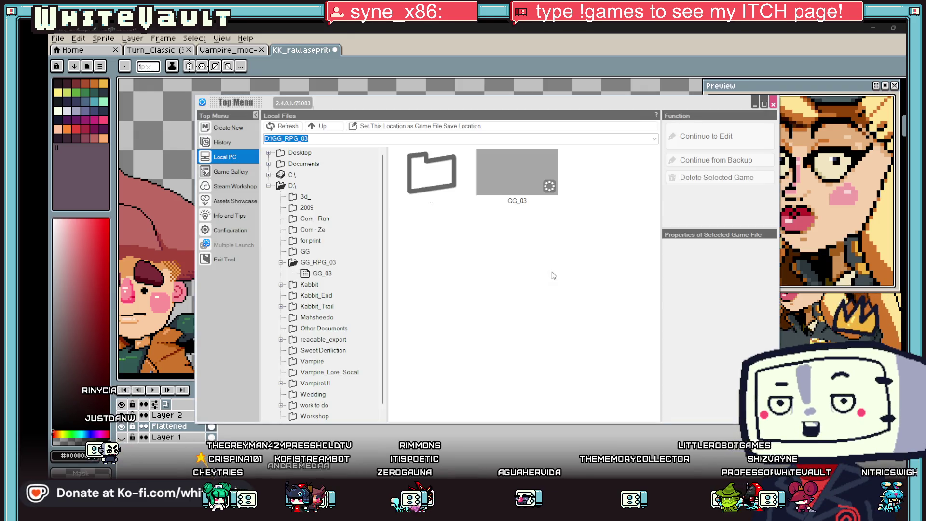
click(231, 129)
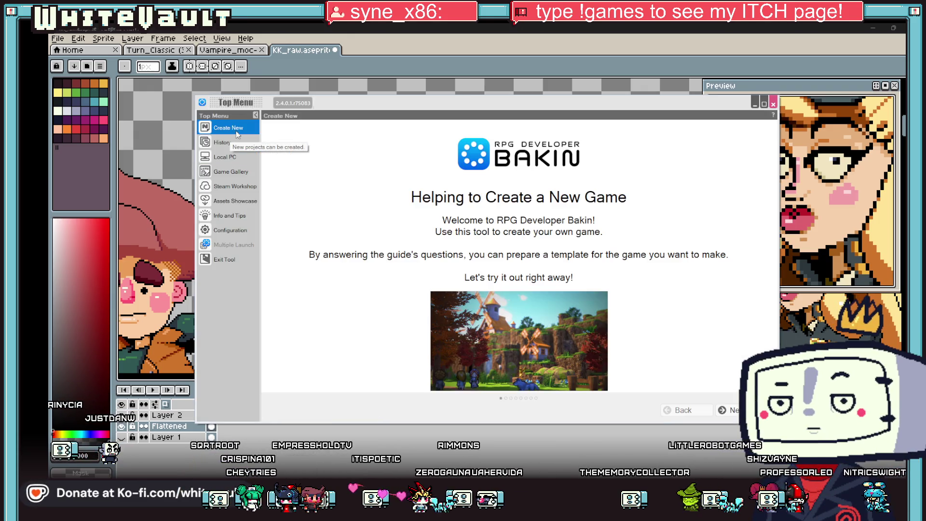
click(227, 142)
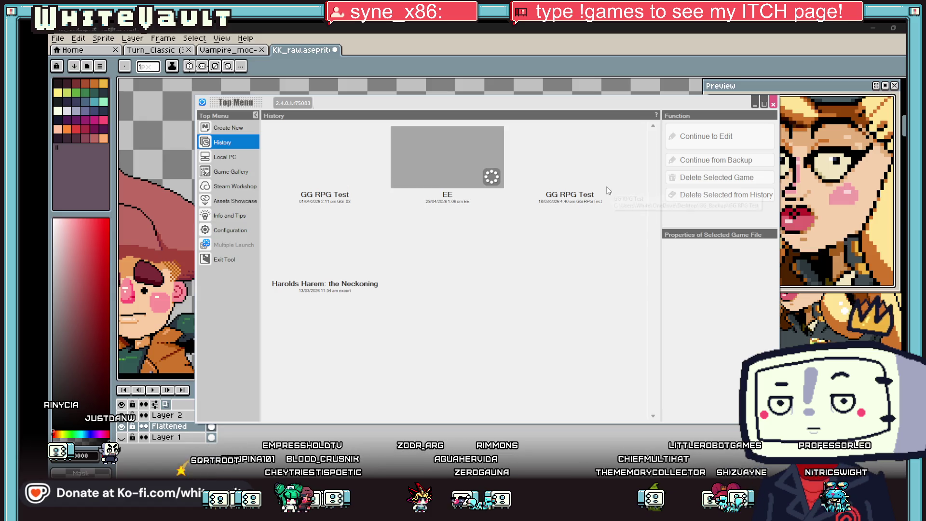
double_click(340, 259)
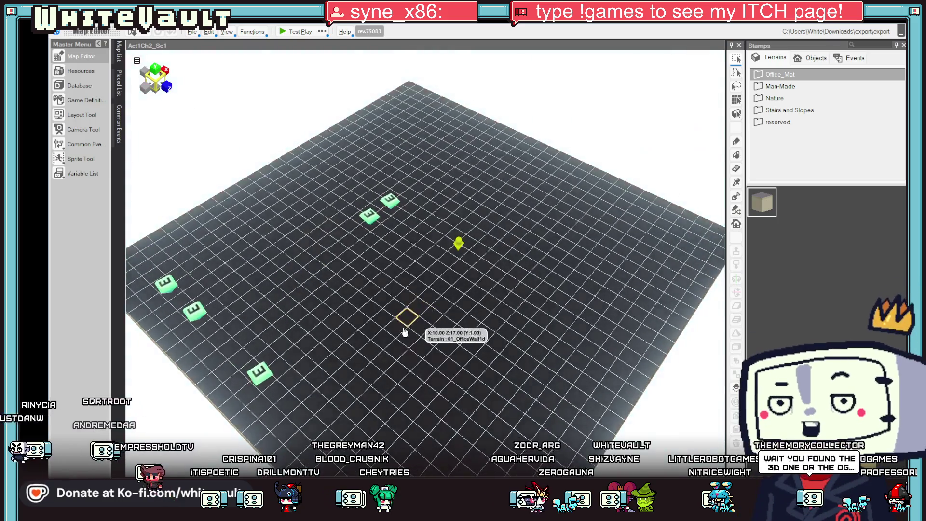
Orbit the camera around the map and rotate the office cabinet block
mouse_move(404, 331)
mouse_down()
mouse_move(378, 373)
mouse_move(380, 277)
mouse_move(379, 354)
mouse_move(401, 222)
mouse_up()
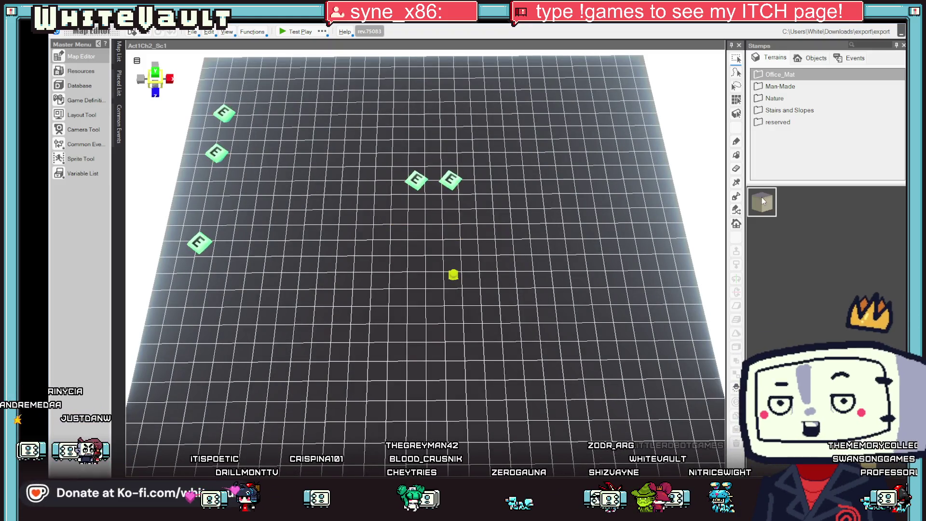
scroll(531, 244, up, 2)
mouse_move(532, 243)
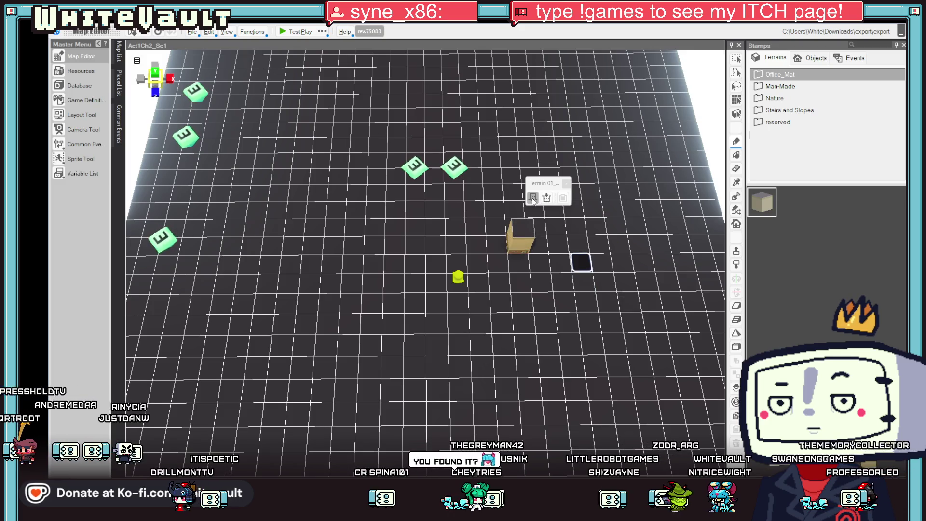
mouse_move(533, 200)
mouse_down()
mouse_move(601, 260)
mouse_move(604, 227)
mouse_move(606, 242)
mouse_move(646, 174)
mouse_move(595, 199)
mouse_move(579, 266)
mouse_up()
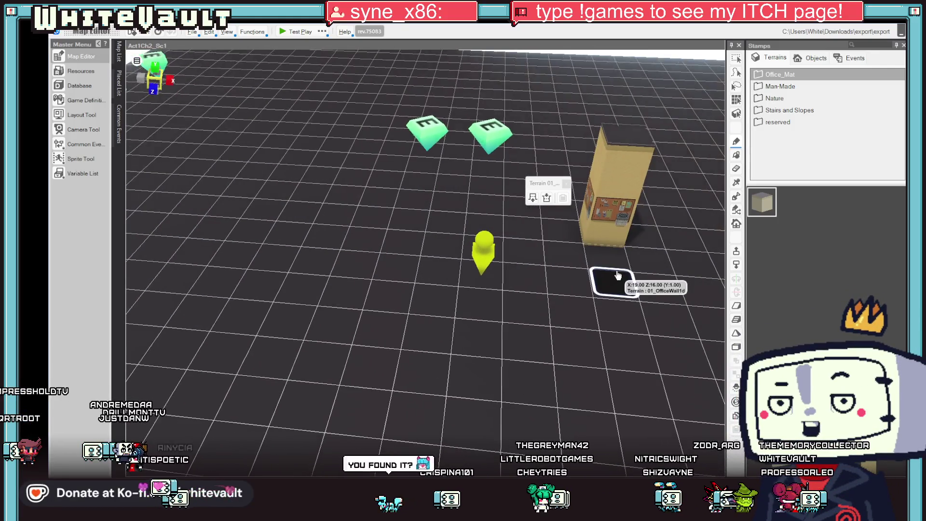
click(533, 197)
mouse_move(596, 205)
mouse_down()
mouse_move(675, 239)
mouse_move(665, 234)
mouse_move(685, 267)
mouse_up()
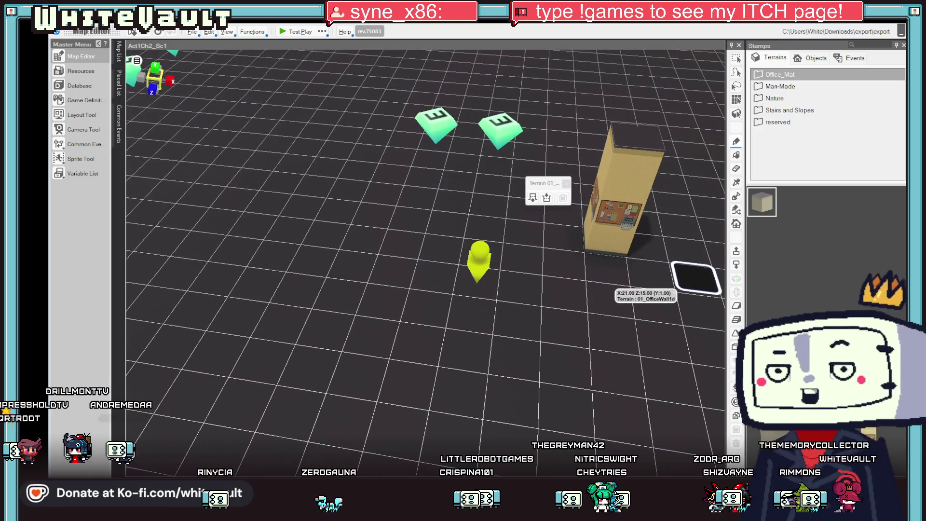
scroll(489, 205, down, 3)
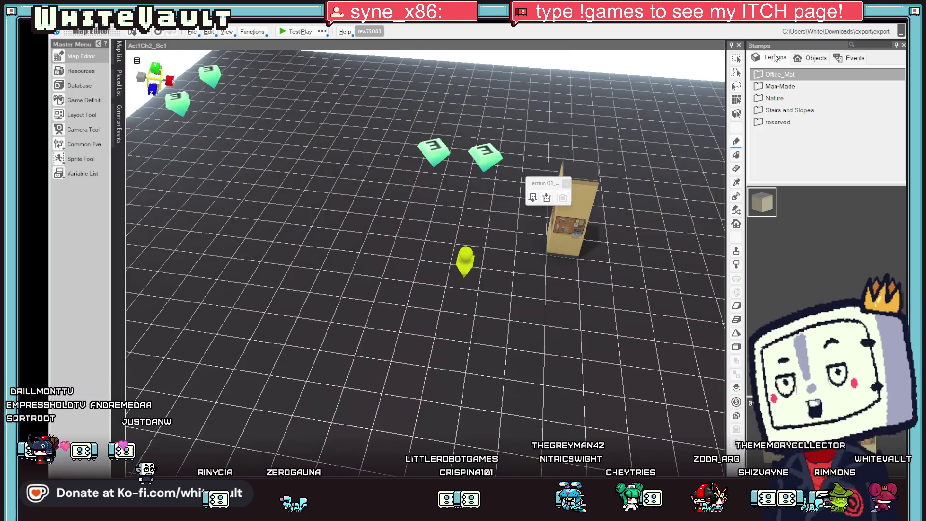
Load the Act0 0, Act0 1, Act0 3, Act1Ch2_Sc1 and Act1_Ch2_Sc2 maps in turn
click(120, 52)
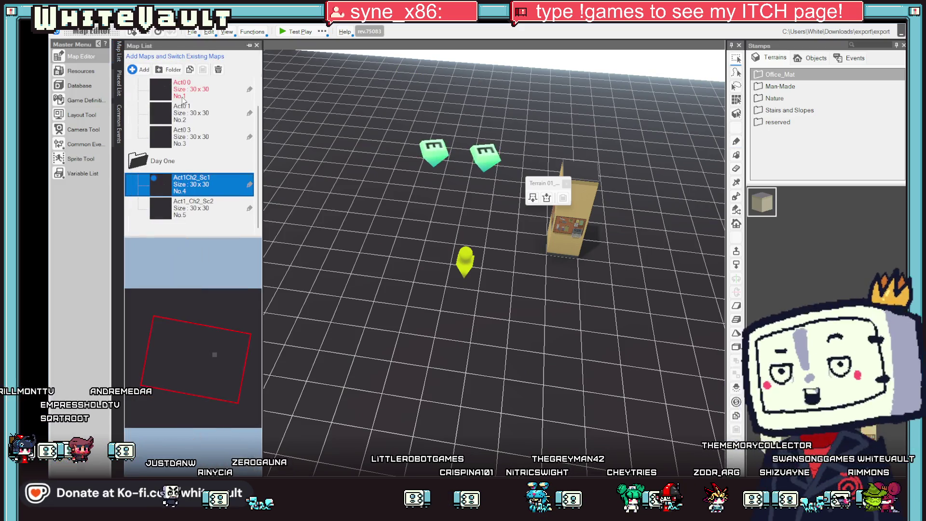
double_click(181, 96)
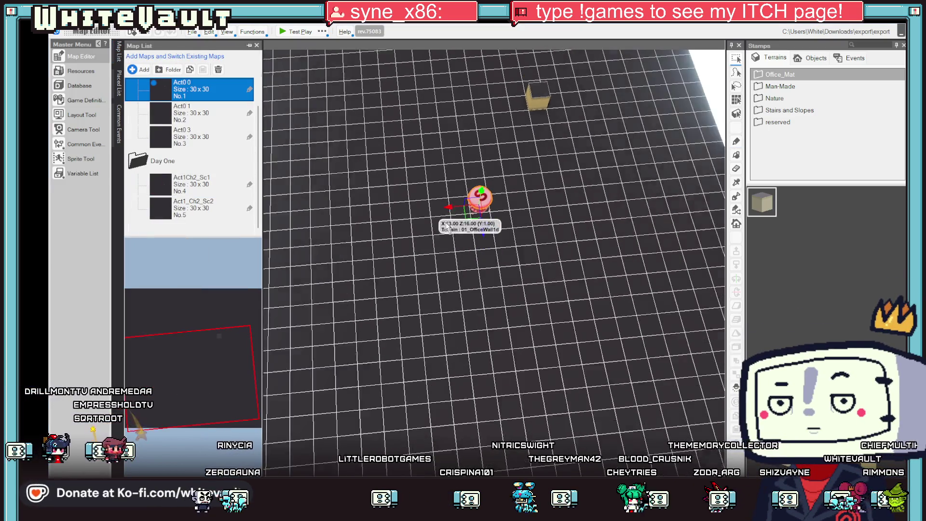
scroll(469, 244, down, 5)
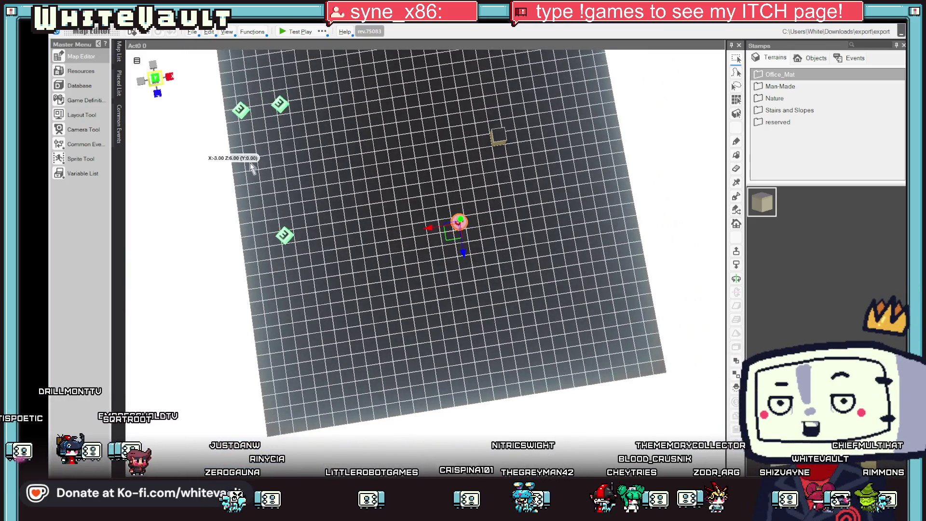
click(119, 52)
double_click(197, 116)
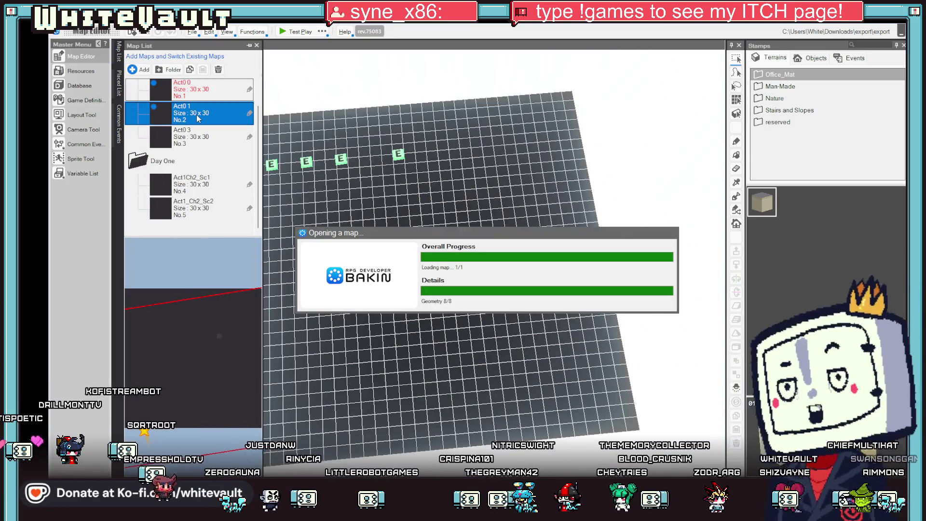
double_click(202, 138)
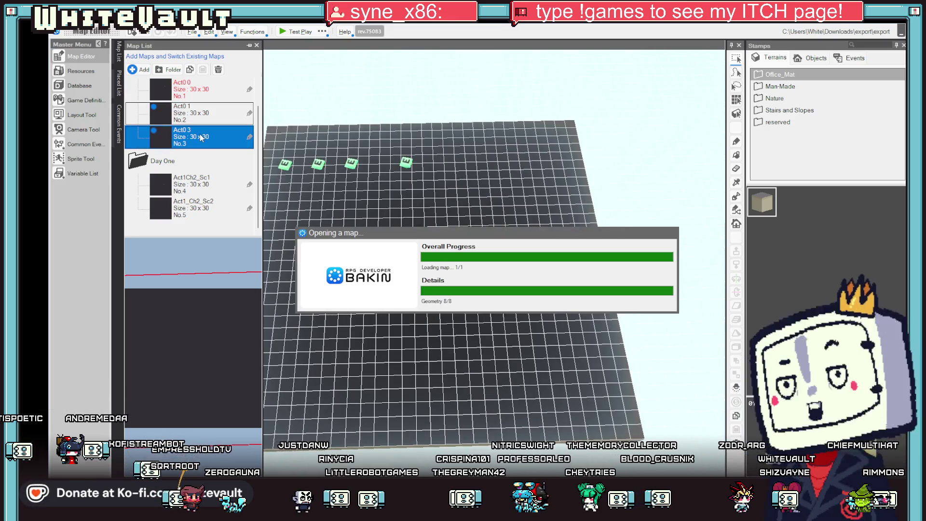
click(189, 181)
double_click(188, 181)
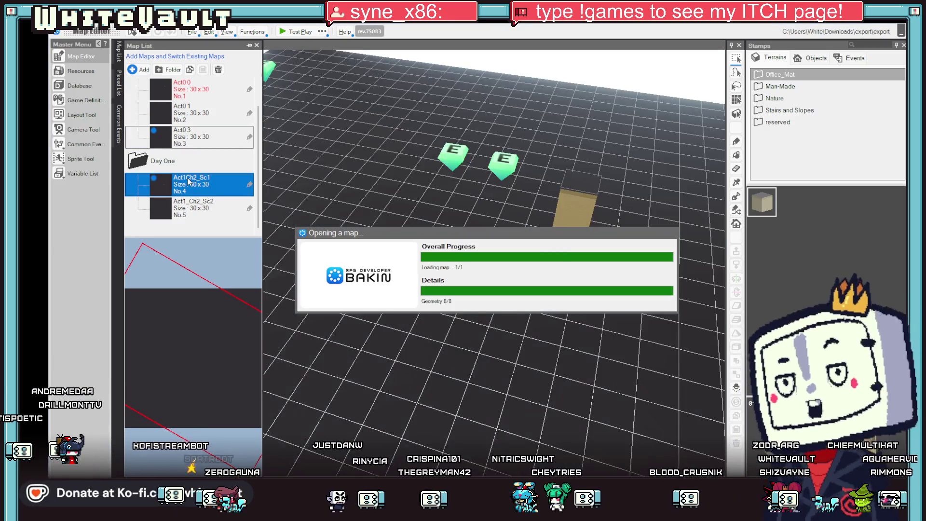
click(196, 215)
double_click(197, 214)
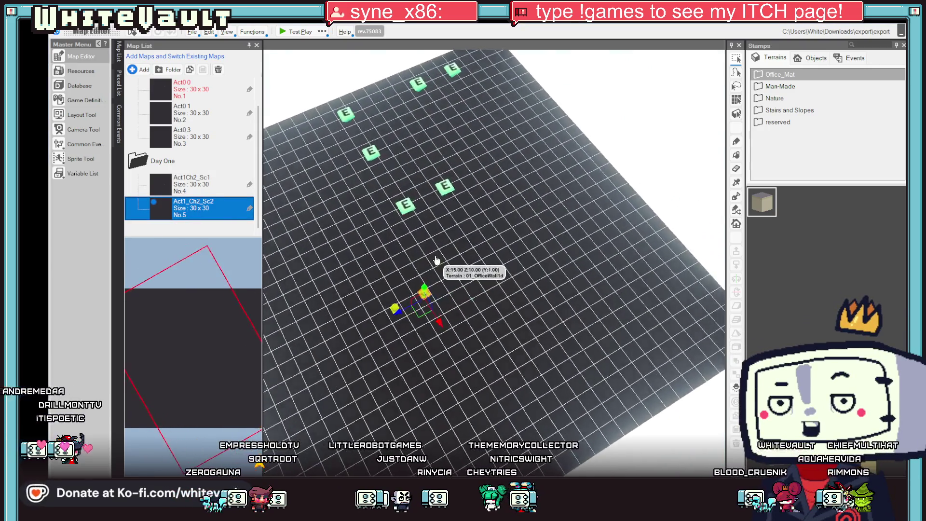
click(452, 70)
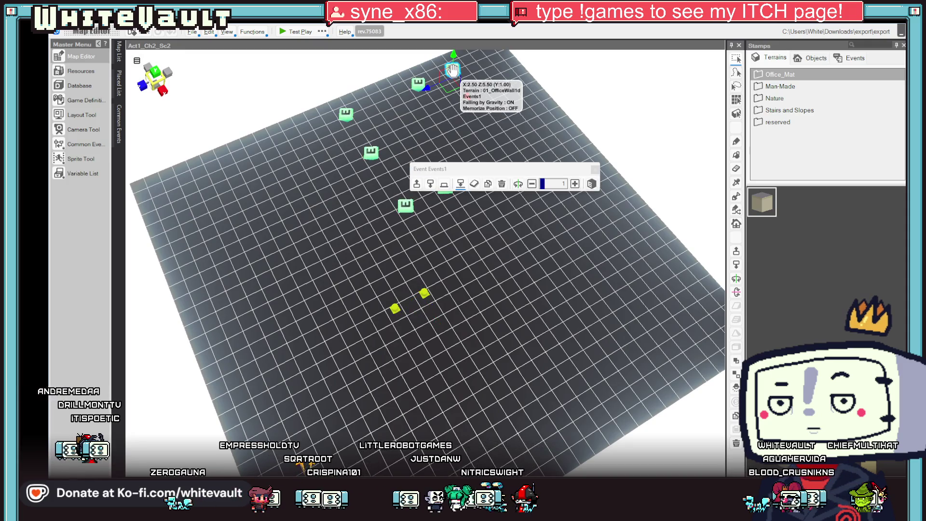
Inspect the Events1 and Events3 scripts, then open the project's Resources
double_click(453, 71)
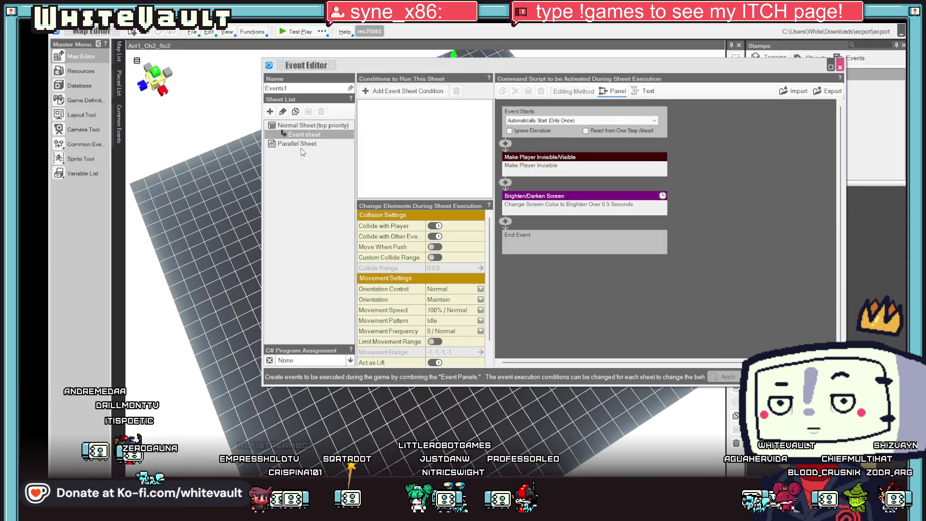
key(Escape)
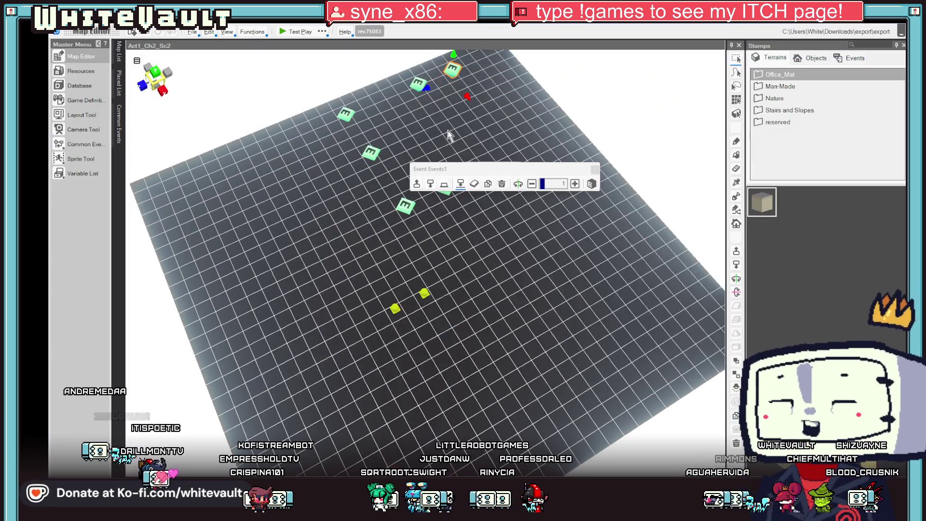
click(419, 86)
double_click(419, 85)
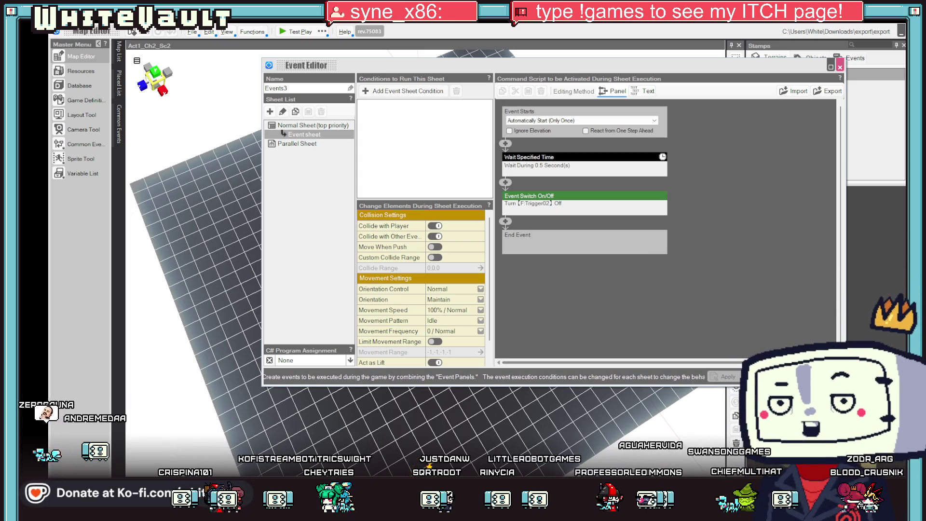
key(Escape)
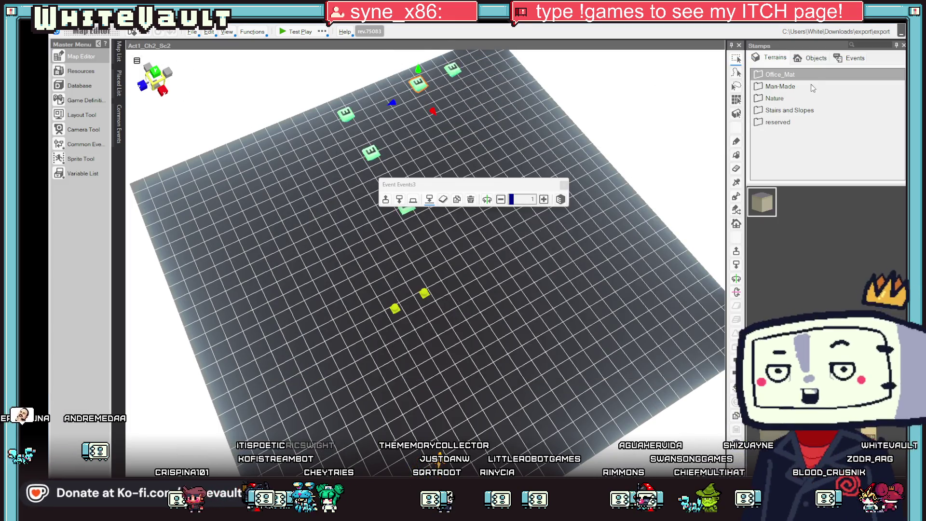
click(73, 72)
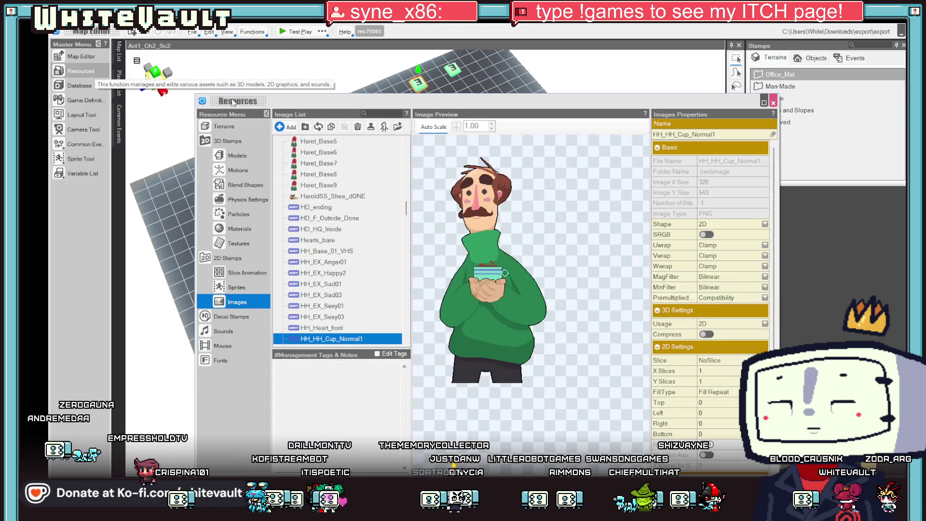
Preview the HH_EX_Anger01, Happy2, Sad01, Sad03 and Sexy03 images, then open Events2_2_2_3's script
click(322, 262)
click(329, 273)
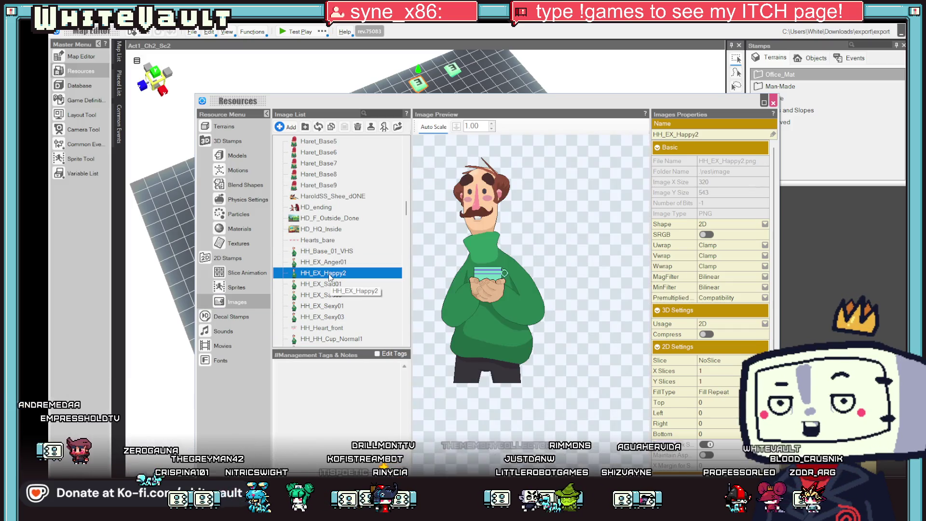
click(336, 284)
click(338, 297)
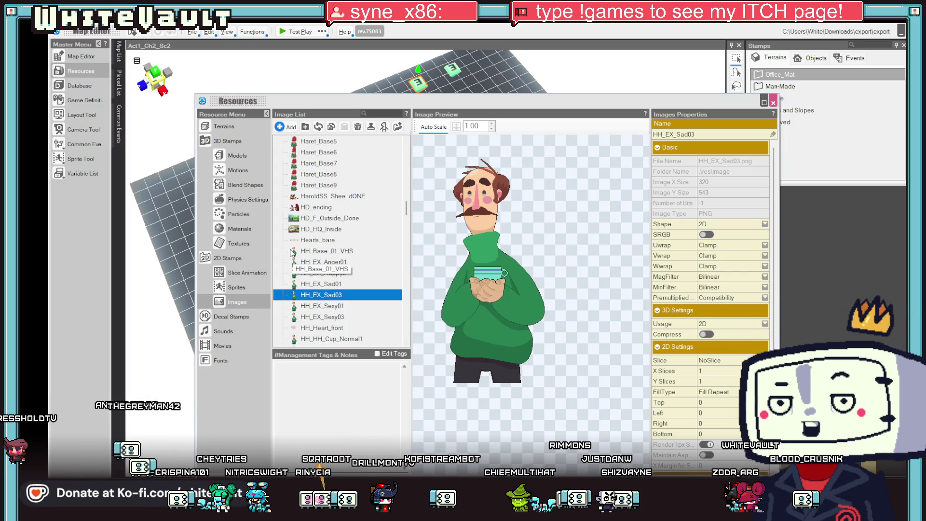
click(292, 251)
key(Up)
key(Down)
key(Down)
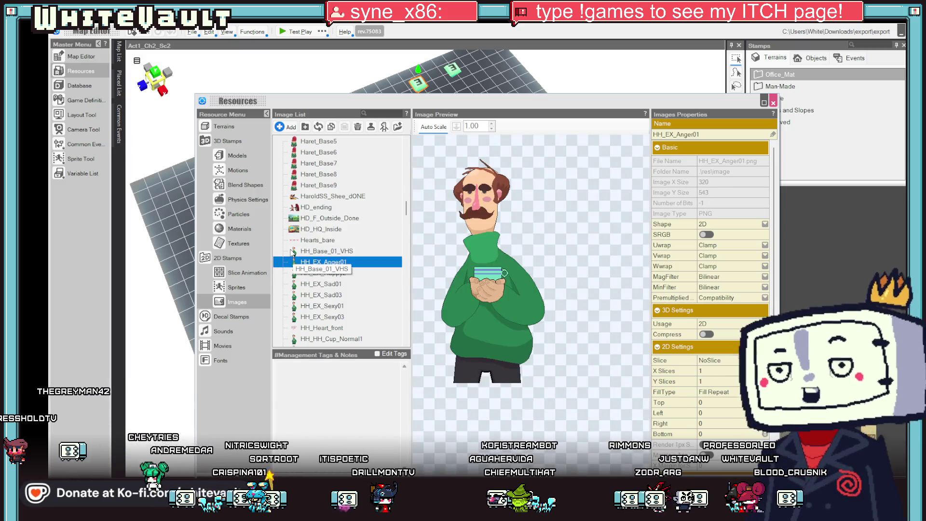
key(Down)
key(Down)
key(Down)
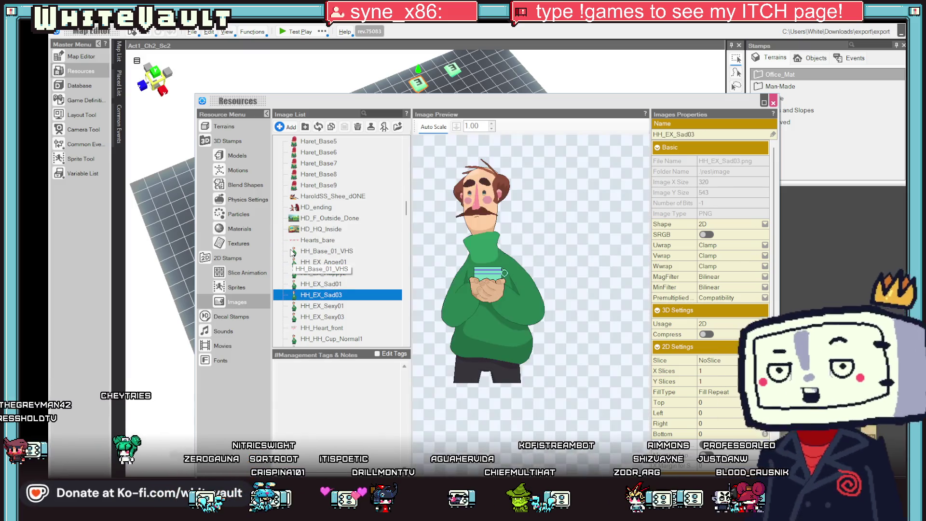
key(Down)
key(Down)
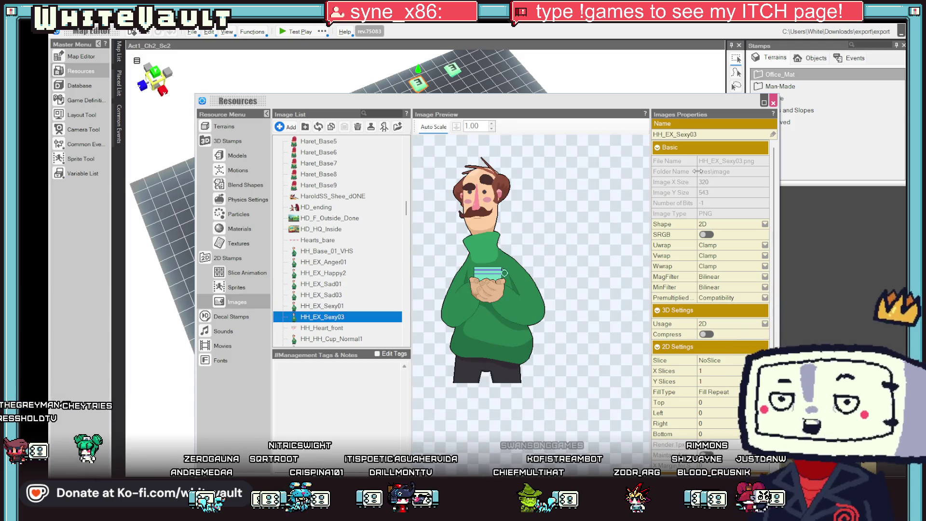
click(774, 103)
double_click(373, 152)
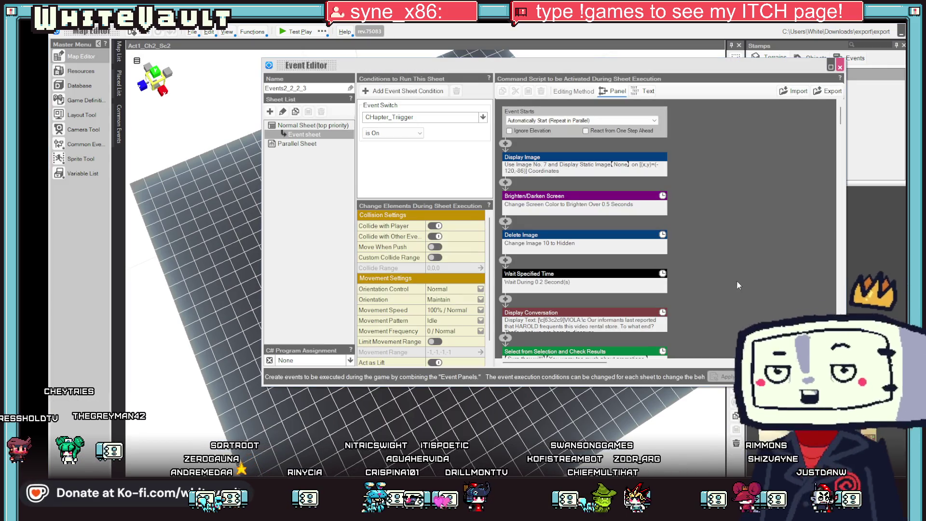
Close the current script and open the Events5 event's script
scroll(723, 278, down, 15)
scroll(753, 287, down, 1)
key(Escape)
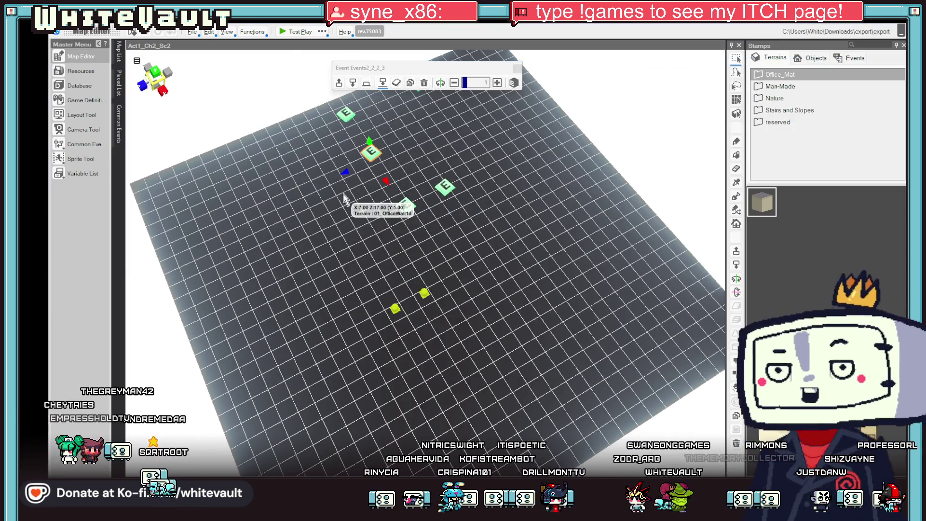
click(405, 201)
double_click(407, 203)
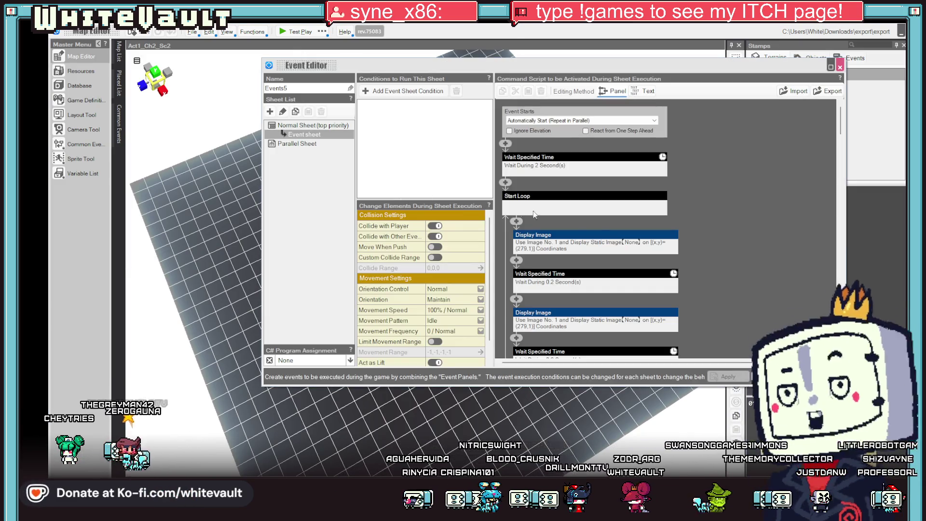
scroll(527, 195, down, 3)
scroll(527, 195, down, 3)
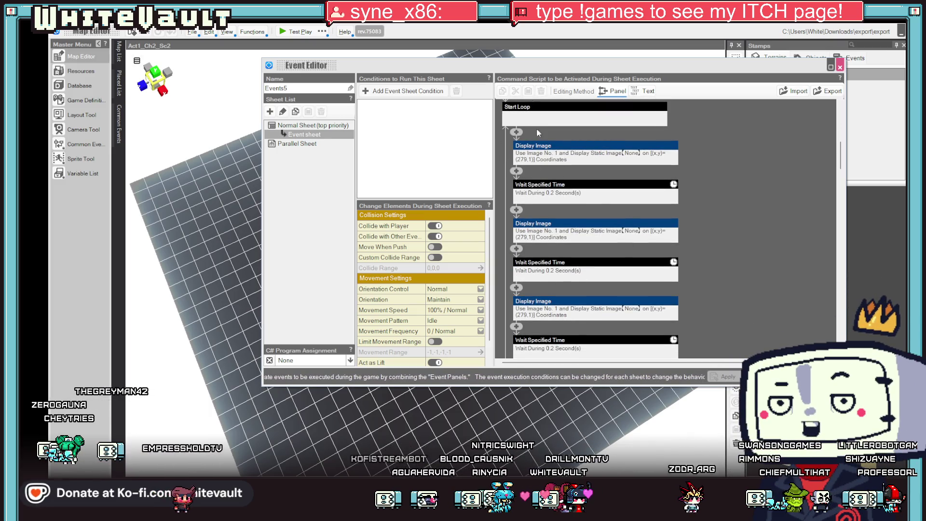
Open a looped Display Image command's settings, then back out without saving
double_click(553, 144)
click(789, 219)
scroll(682, 190, down, 2)
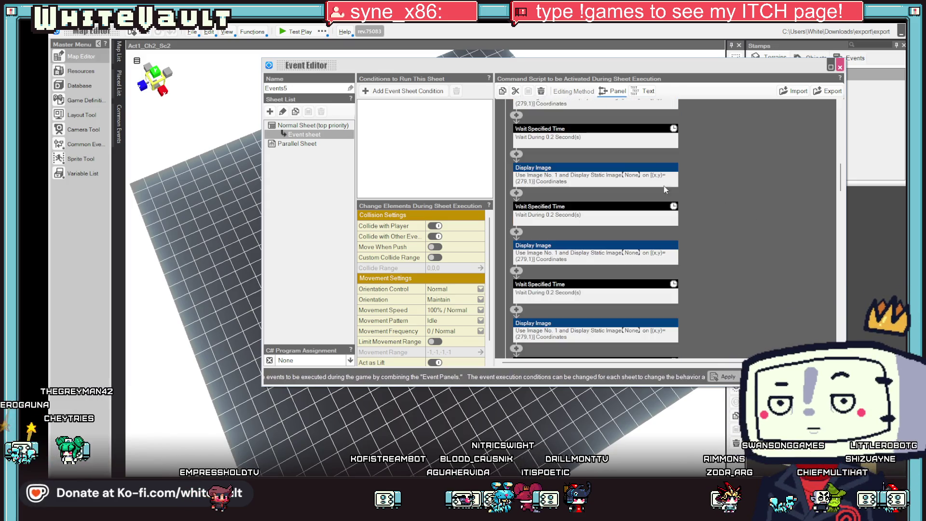
double_click(561, 250)
click(762, 253)
double_click(561, 249)
click(762, 253)
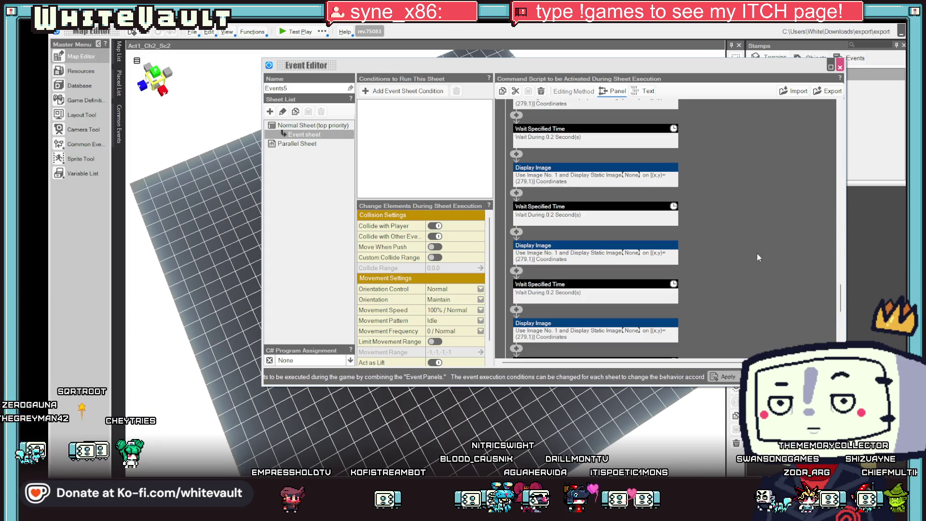
double_click(561, 255)
key(Escape)
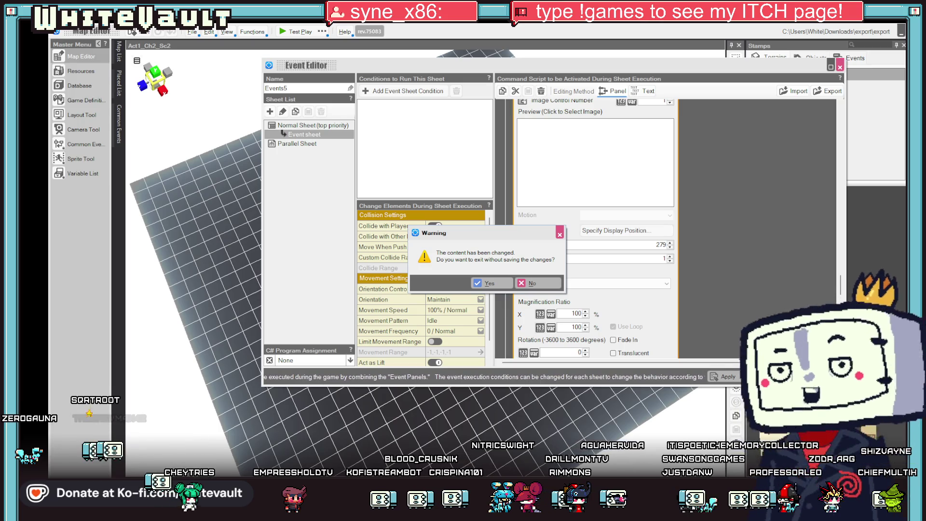
key(Escape)
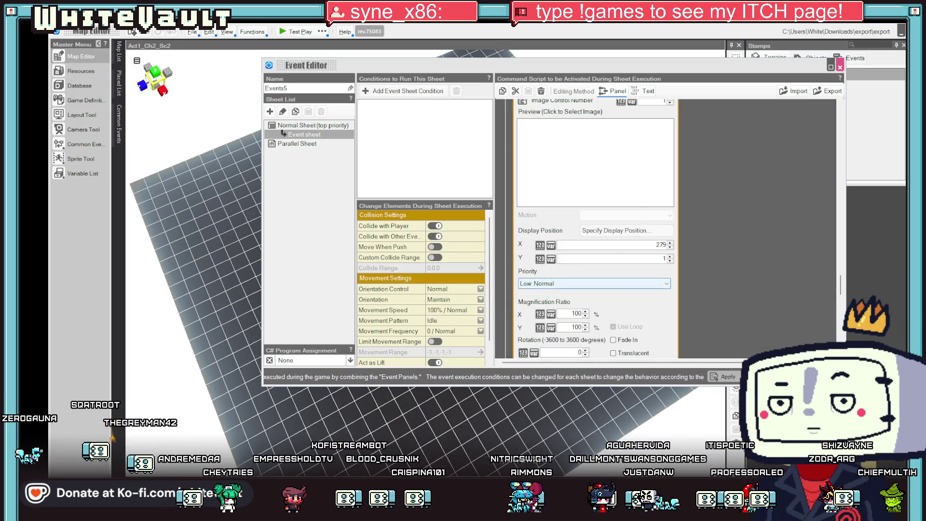